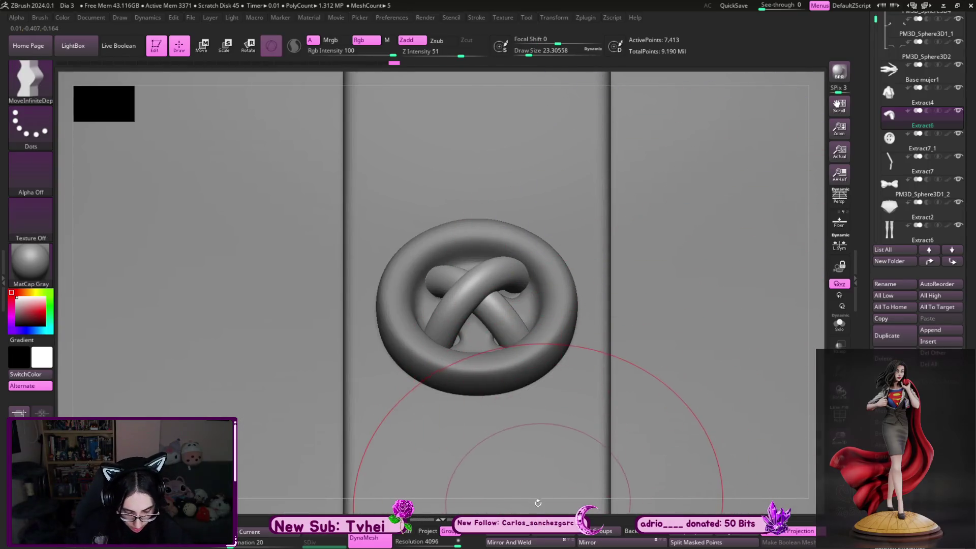
Bring the button to a front view and isolate the crossed thread piece with the move gizmo
left_click_drag(519, 503, 533, 526, "shift")
key("w")
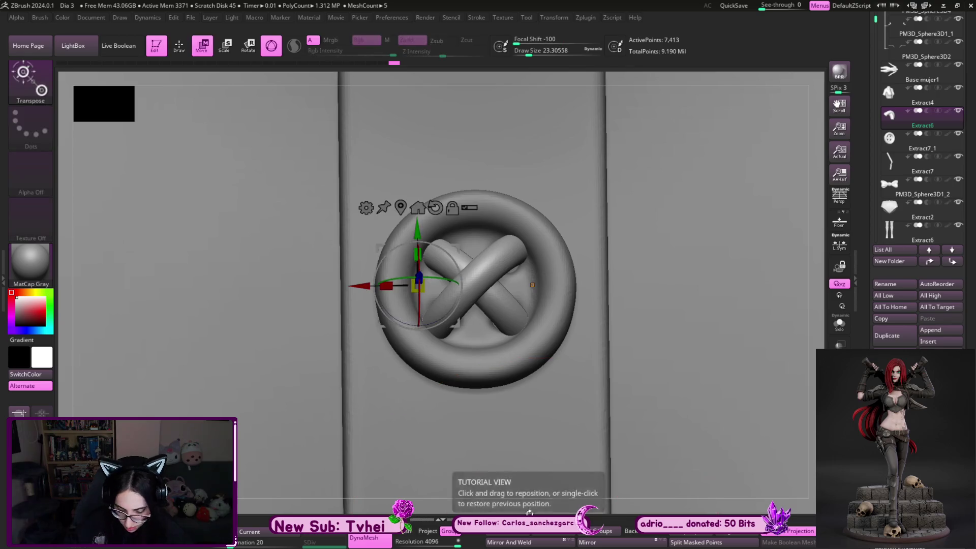
left_click(418, 209)
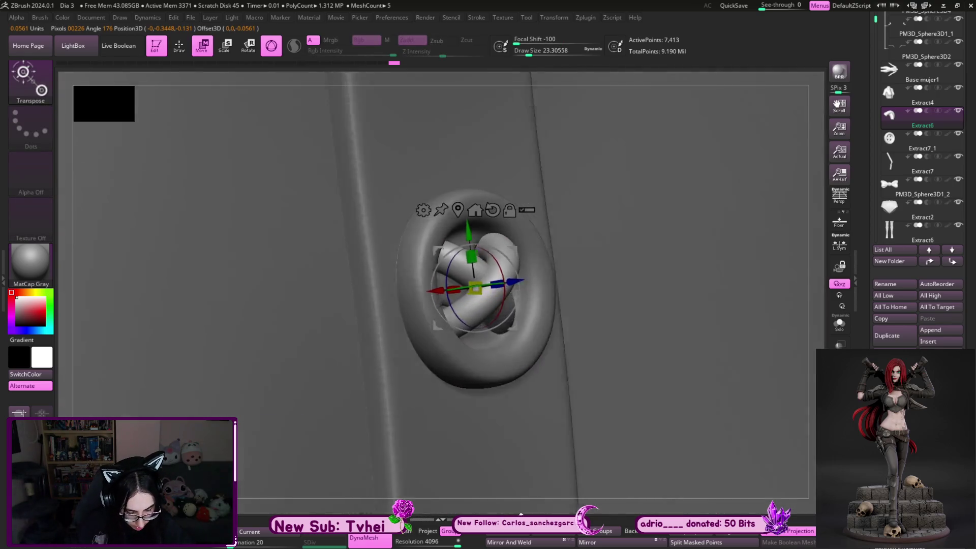
mouse_move(487, 504)
left_mouse_down()
mouse_move(582, 440)
mouse_move(665, 358)
left_mouse_up()
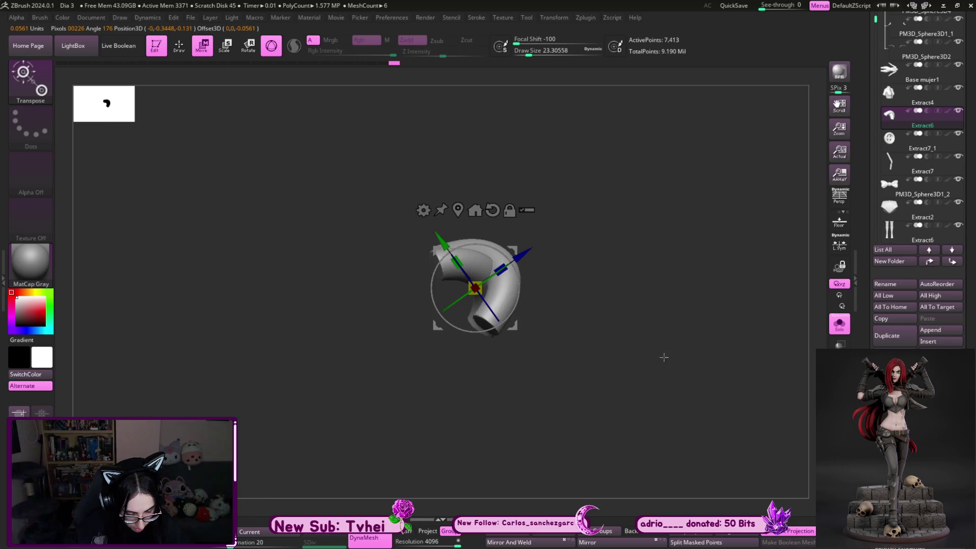
Rotate the crossed thread so the X lies straight in the ring, then return to sculpting
left_click_drag(511, 257, 478, 275)
left_click_drag(814, 188, 808, 231, "shift")
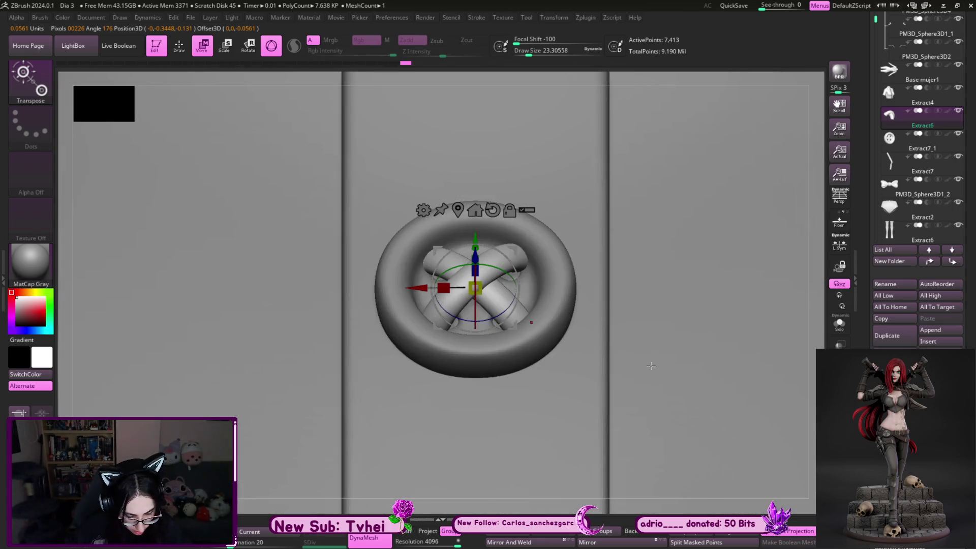
left_click_drag(818, 192, 767, 252, "shift")
key("q")
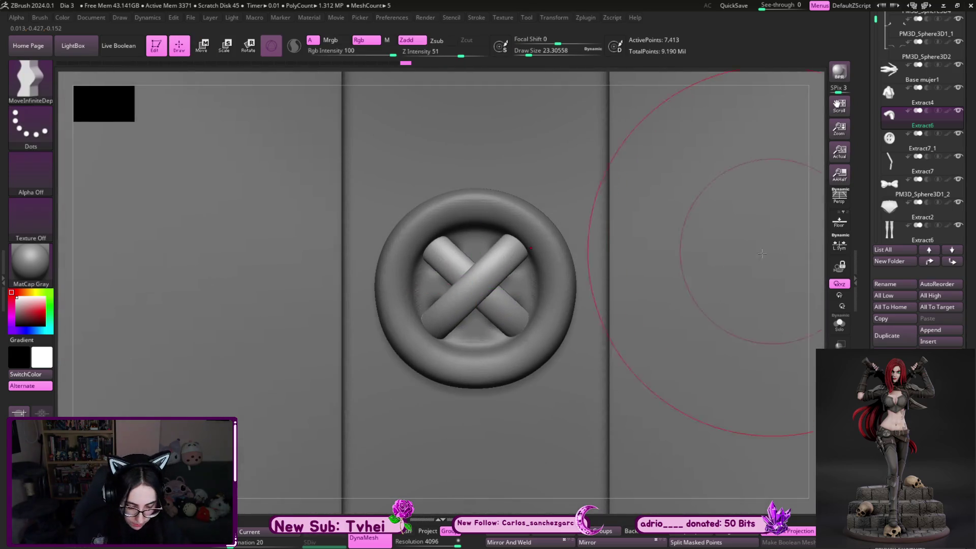
Select and isolate the button ring mesh, framing it with a smaller brush
key("s")
left_click_drag(564, 233, 526, 234)
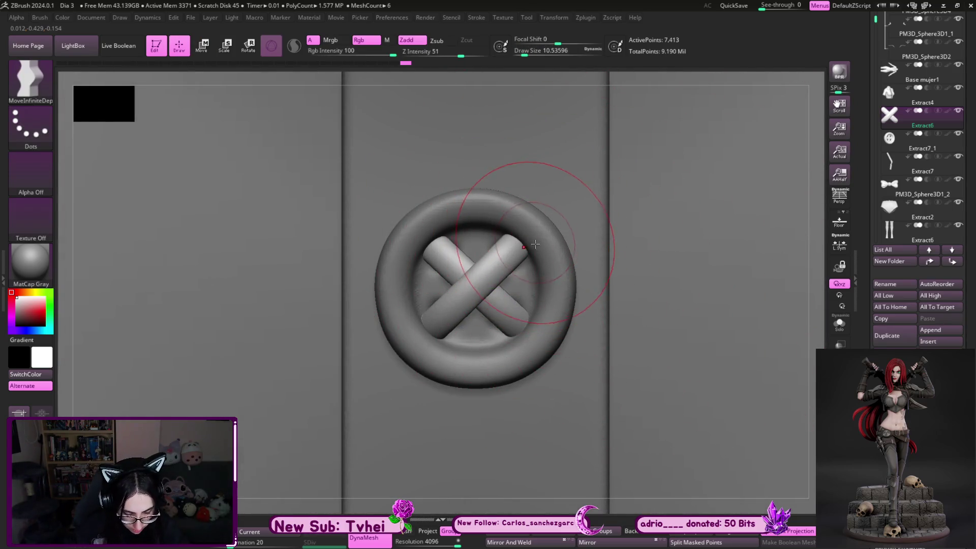
left_click(561, 328, "alt")
key("f")
key("s")
left_click(495, 310)
Reshape the holes in the ring's inner dish with the Move Topological brush
key("b")
key("m")
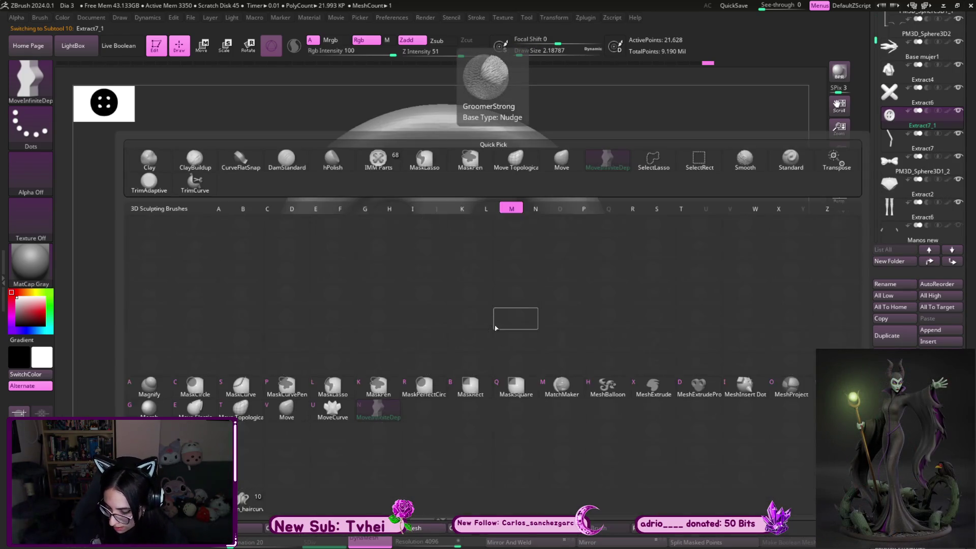
key("t")
key("s")
mouse_move(490, 306)
left_mouse_down()
mouse_move(488, 329)
mouse_move(483, 311)
mouse_move(496, 338)
mouse_move(483, 326)
mouse_move(513, 314)
left_mouse_up()
key("bracketleft")
key("bracketright")
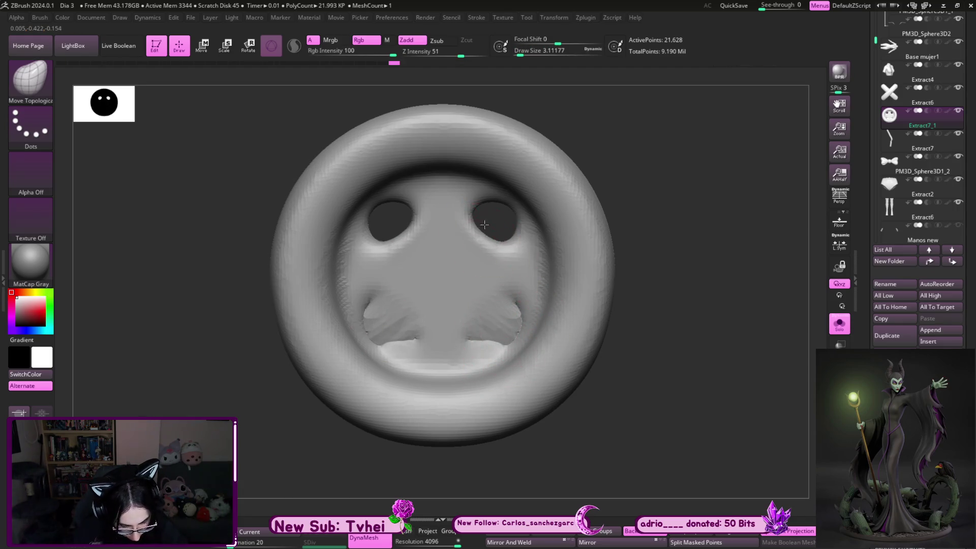
left_click_drag(496, 236, 545, 163)
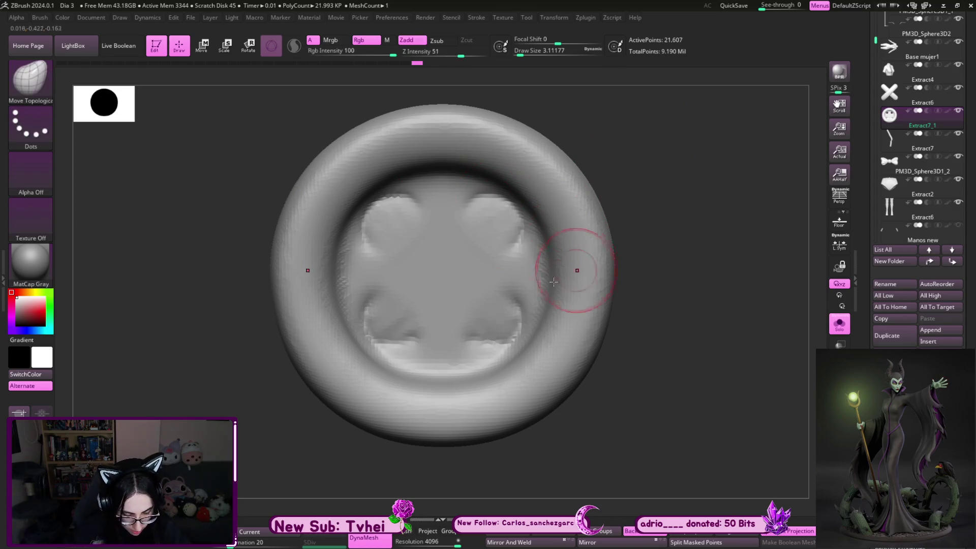
Smooth the openings out of the inner dish, then isolate the crossed thread piece
left_click_drag(503, 214, 390, 240, "shift")
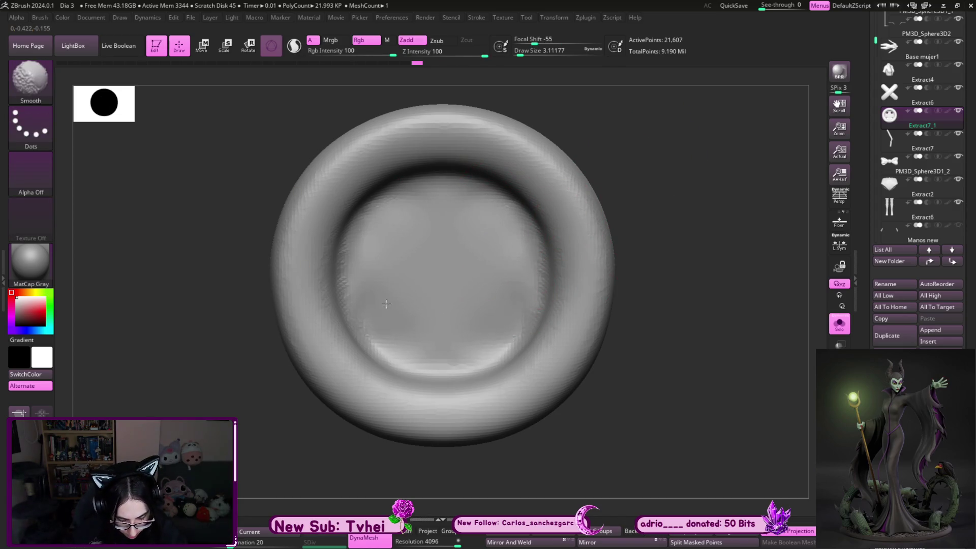
left_click_drag(479, 333, 580, 320, "shift")
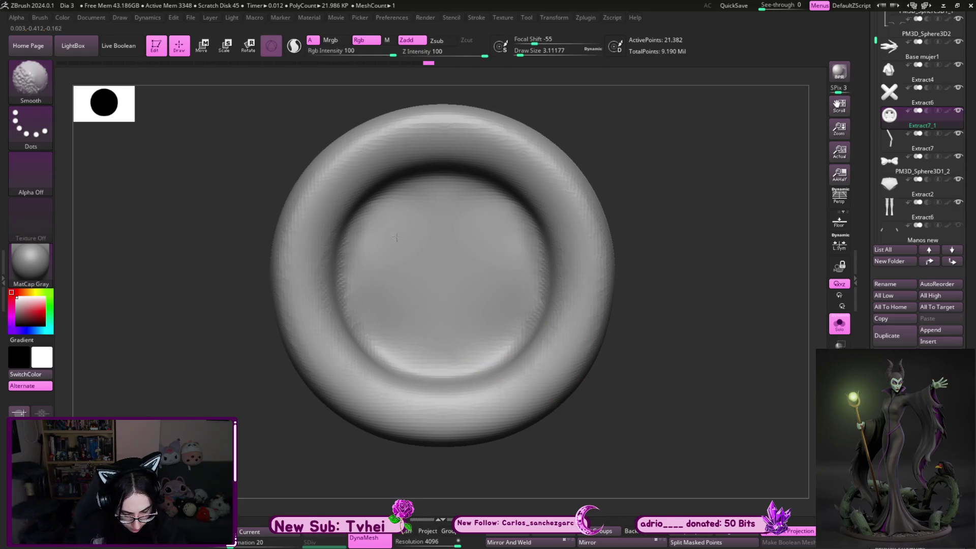
key("shift+s")
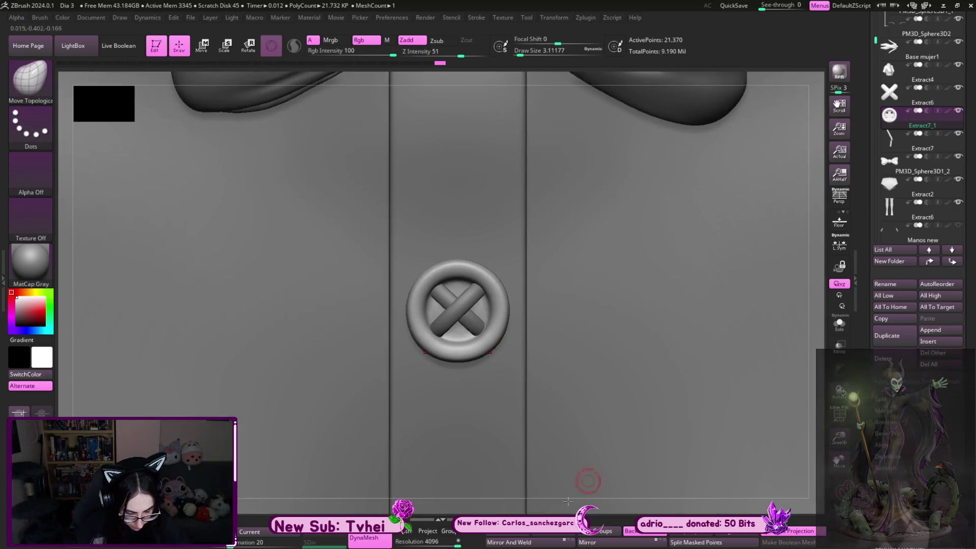
mouse_move(544, 506)
right_mouse_down("alt")
mouse_move(529, 425)
mouse_move(603, 221)
mouse_move(628, 376)
right_mouse_up("alt")
left_click(460, 305, "alt")
key("shift+s")
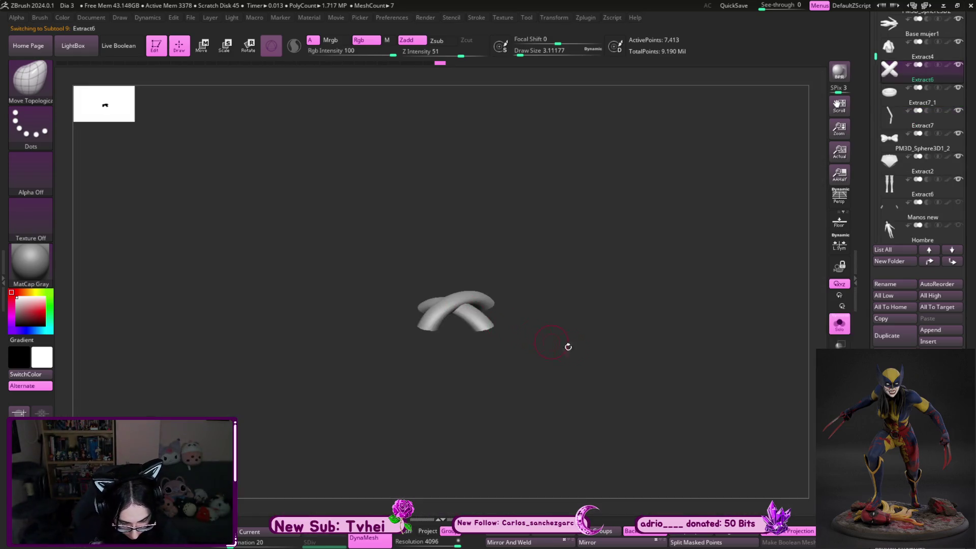
Dismiss the masking brush note and the brush picker, enlarging the brush
left_click_drag(557, 343, 612, 364)
key("b")
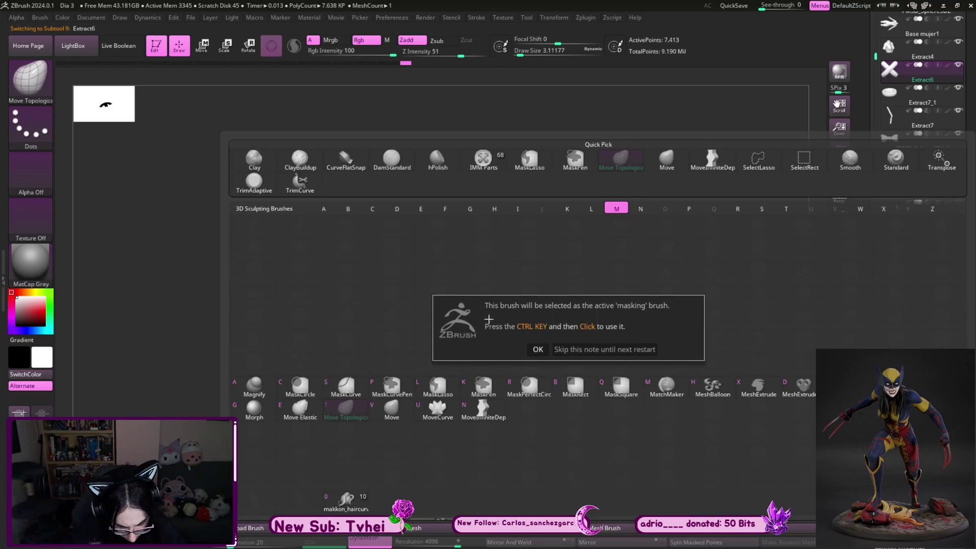
left_click(538, 349)
key("b")
key("Escape")
key("bracketright")
key("bracketright")
key("bracketright")
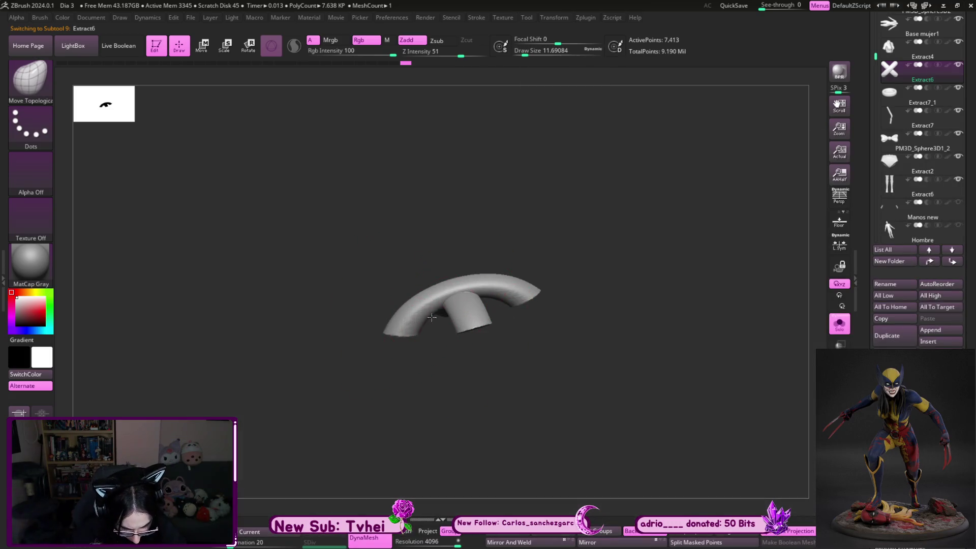
Show all meshes again and frame the bow collar above the button from the front
left_click_drag(500, 362, 471, 322)
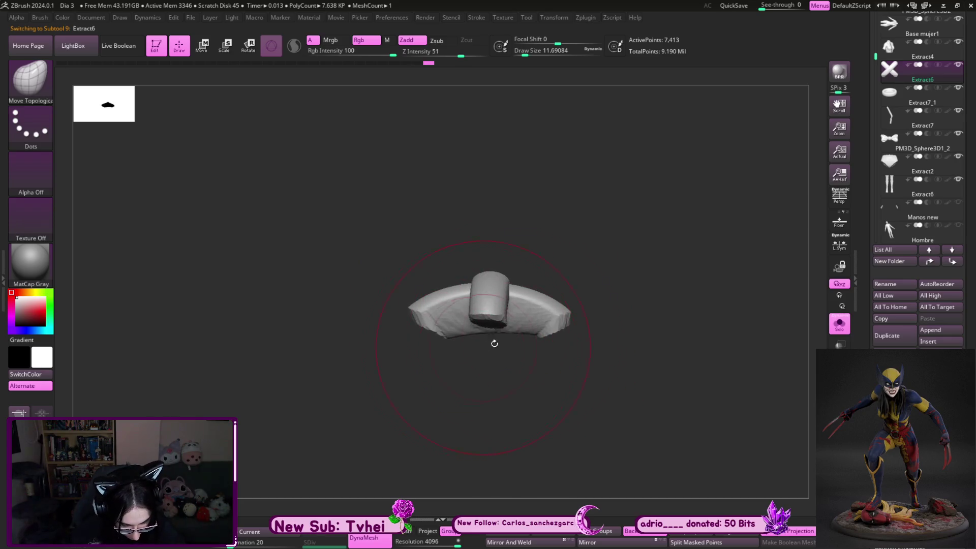
left_click_drag(633, 389, 624, 448)
key("alt+s")
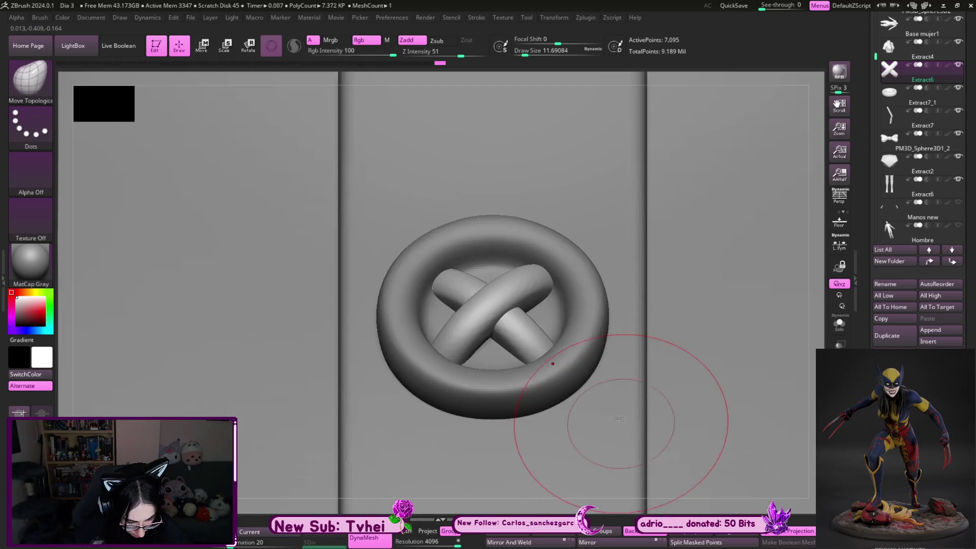
mouse_move(806, 316)
left_mouse_down("alt")
mouse_move(796, 344)
mouse_move(813, 372)
mouse_move(657, 317)
mouse_move(671, 264)
left_mouse_up("alt")
left_click_drag(842, 343, 722, 332, "alt")
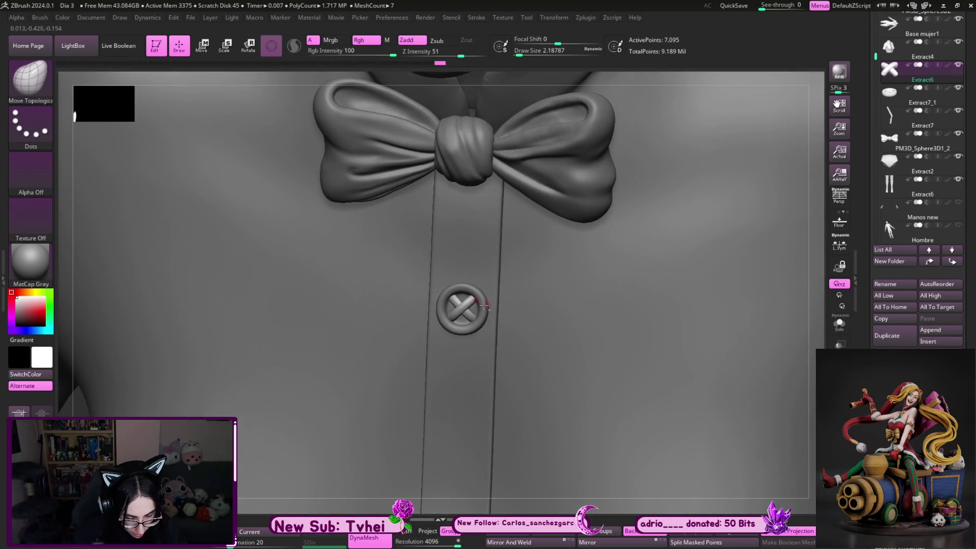
Isolate the button ring again and raise the brush size to about 11.7
left_click(462, 294, "alt")
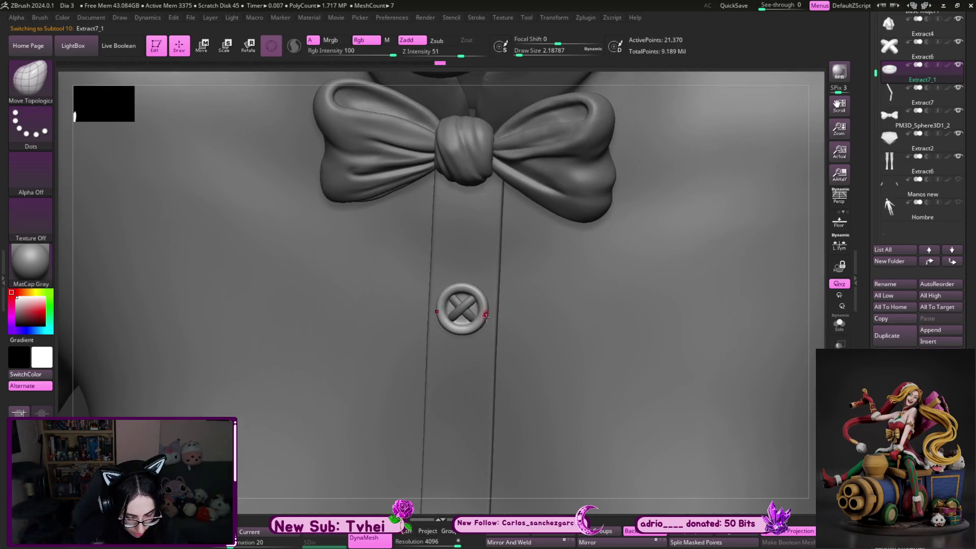
left_click(840, 323)
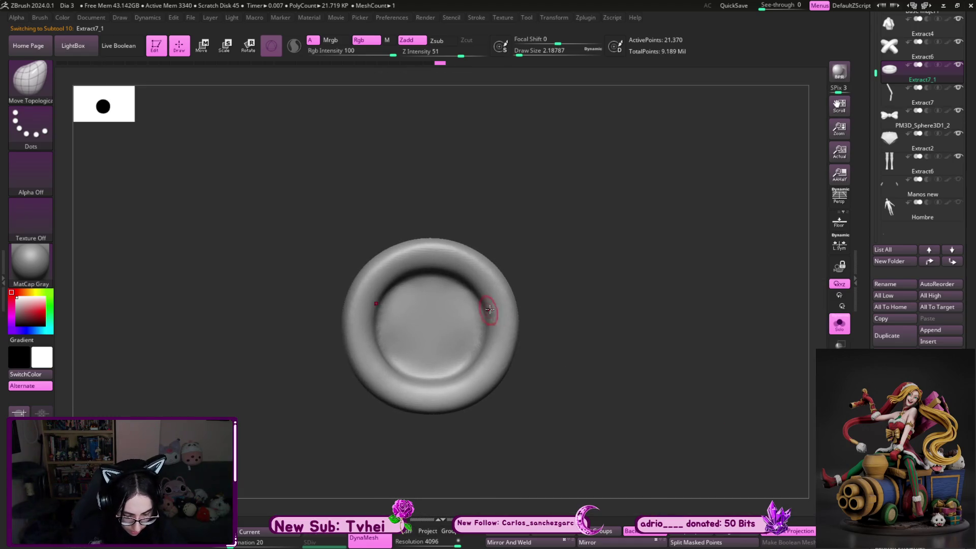
key("s")
left_click_drag(537, 314, 565, 314)
left_click_drag(560, 277, 602, 269, "alt")
key("s")
left_click_drag(539, 307, 579, 308)
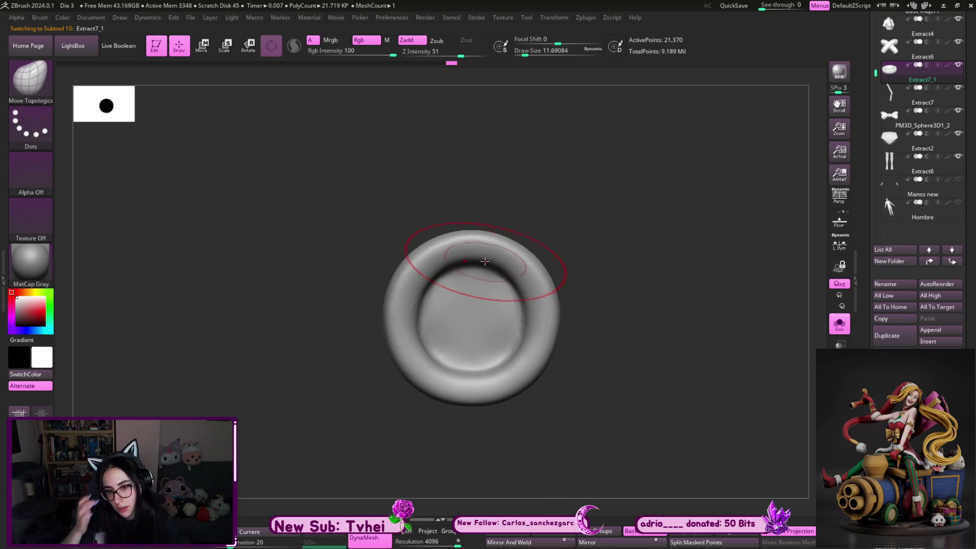
Soften the ring's inner rim with Move Topological, then pick the ClayBuildup brush
left_click_drag(458, 282, 486, 255)
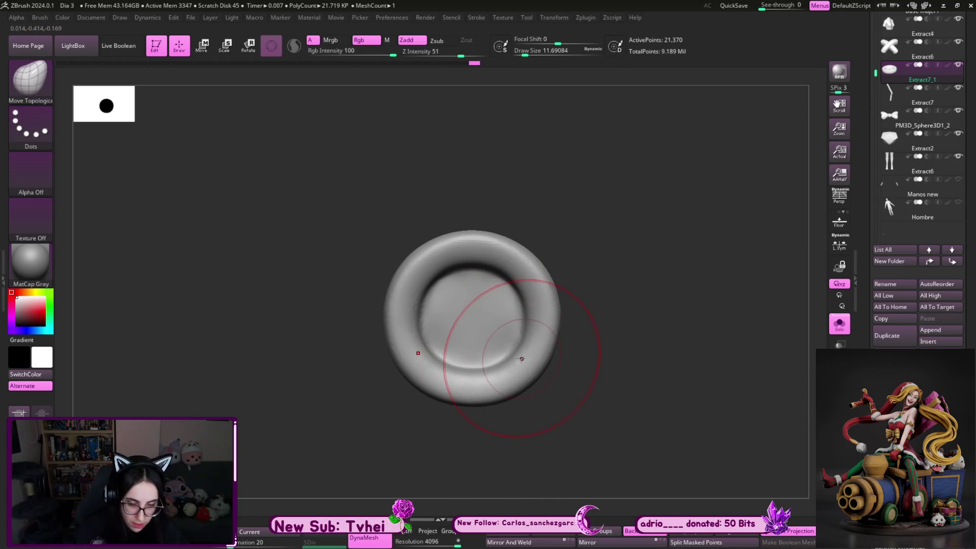
key("bracketleft")
key("s")
left_click_drag(513, 360, 520, 354)
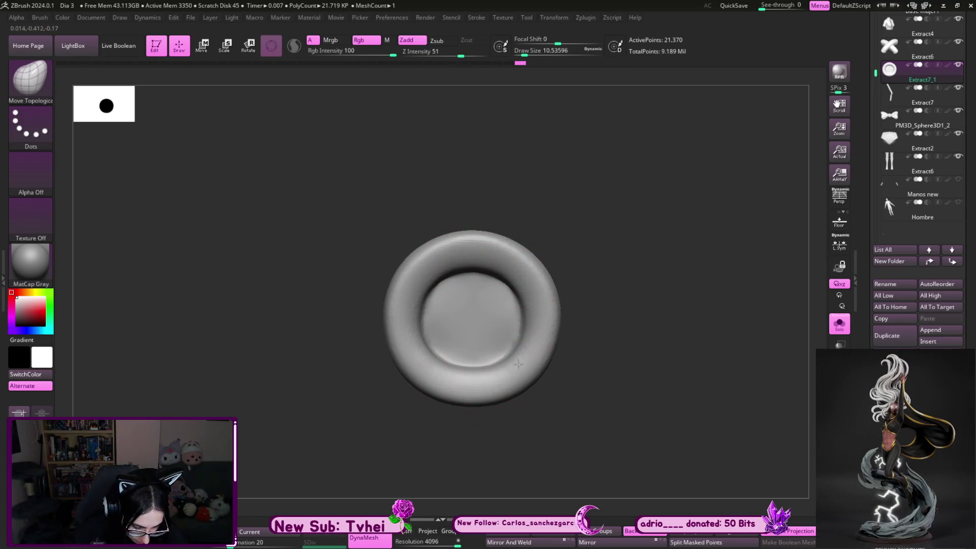
key("b")
key("c")
key("b")
Build up clay along the ring's inner, left and upper rim from the front
left_click_drag(469, 337, 534, 344)
right_click_drag(602, 235, 580, 267, "ctrl")
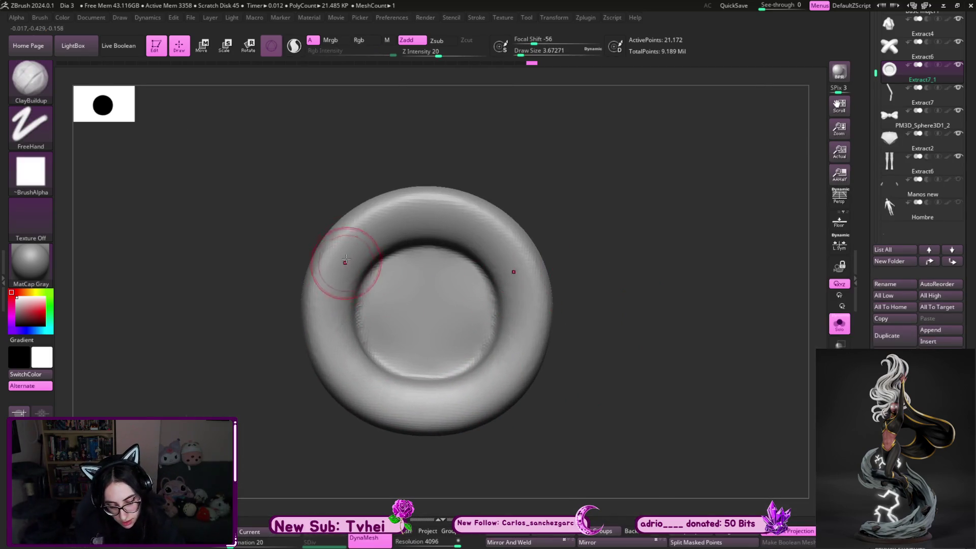
mouse_move(372, 221)
left_mouse_down()
mouse_move(421, 410)
mouse_move(468, 395)
left_mouse_up()
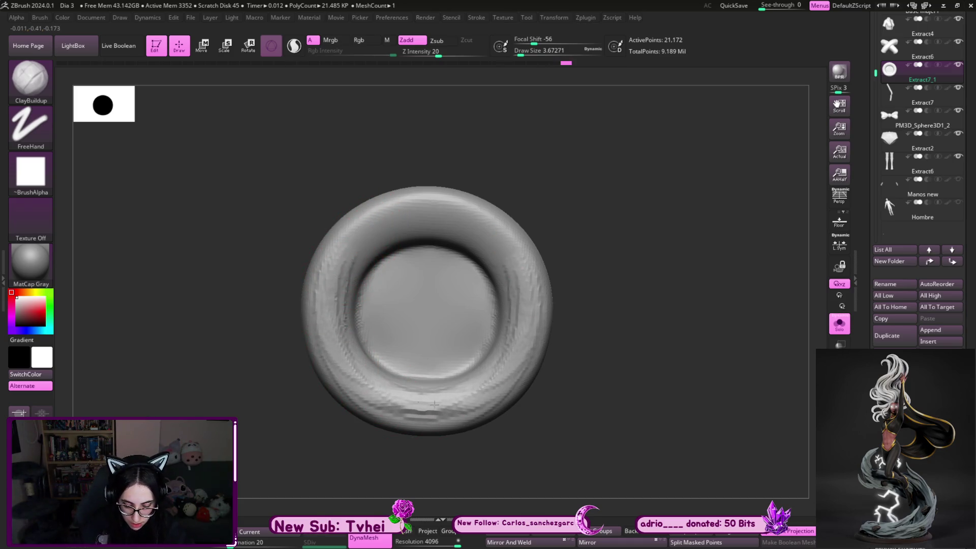
left_click_drag(380, 408, 471, 404)
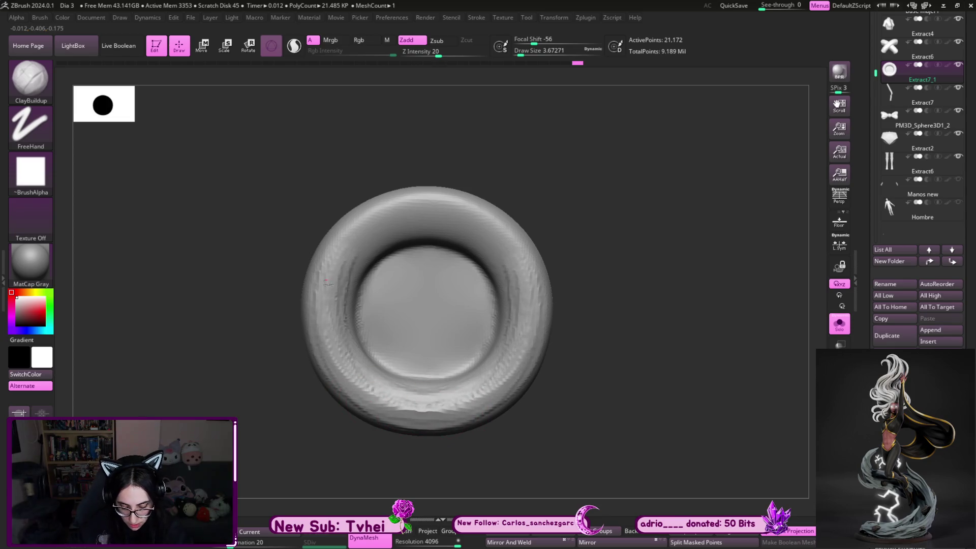
mouse_move(395, 214)
left_mouse_down()
mouse_move(349, 283)
mouse_move(474, 221)
mouse_move(378, 217)
mouse_move(446, 225)
mouse_move(414, 206)
left_mouse_up()
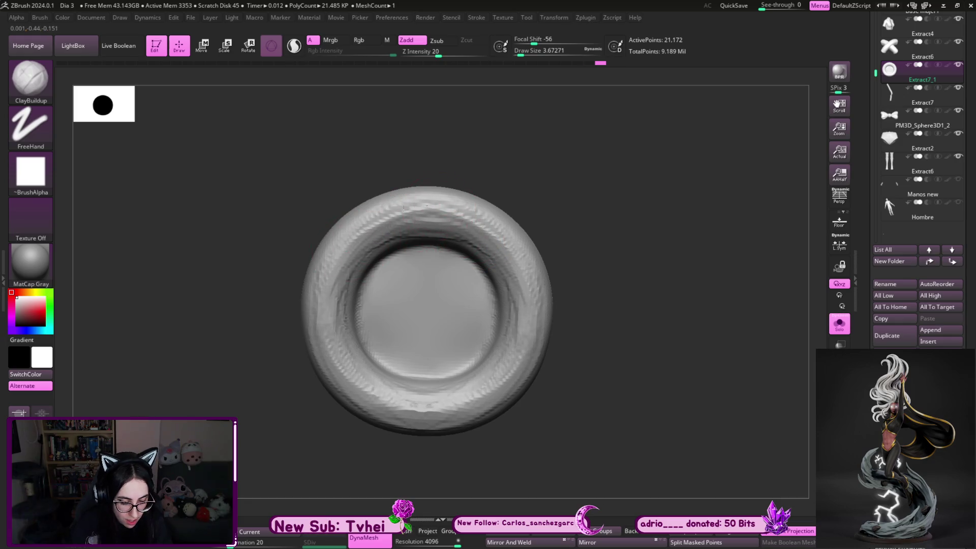
left_click_drag(332, 257, 347, 320)
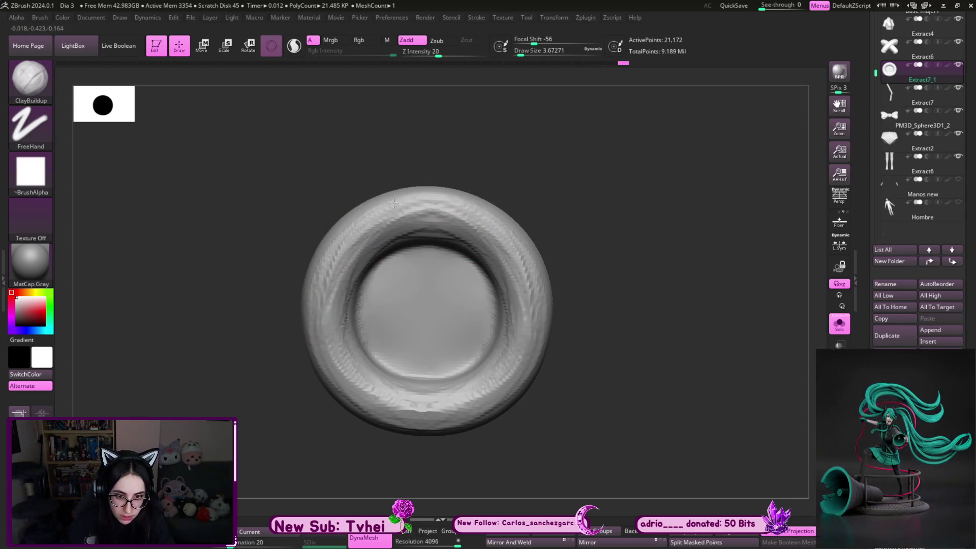
mouse_move(422, 224)
left_mouse_down()
mouse_move(512, 249)
mouse_move(389, 226)
left_mouse_up()
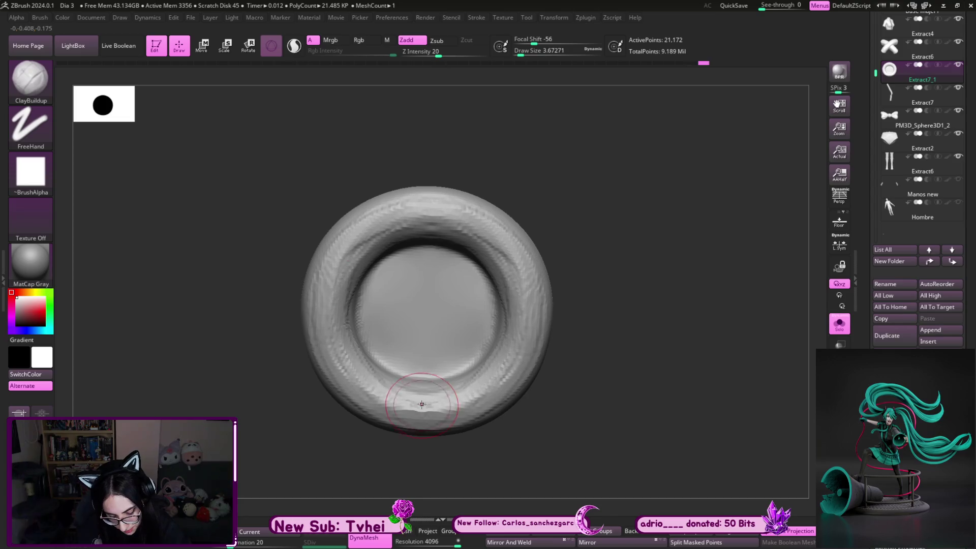
Turn the ring edge-on and sculpt its front face with a smaller brush
left_click_drag(526, 193, 329, 269)
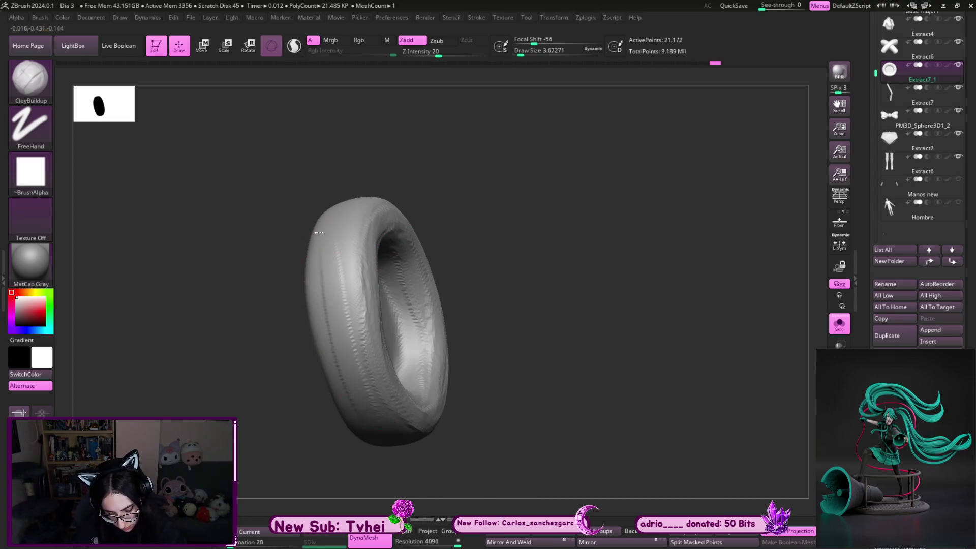
mouse_move(408, 207)
left_mouse_down()
mouse_move(471, 161)
mouse_move(365, 253)
left_mouse_up()
key("bracketleft")
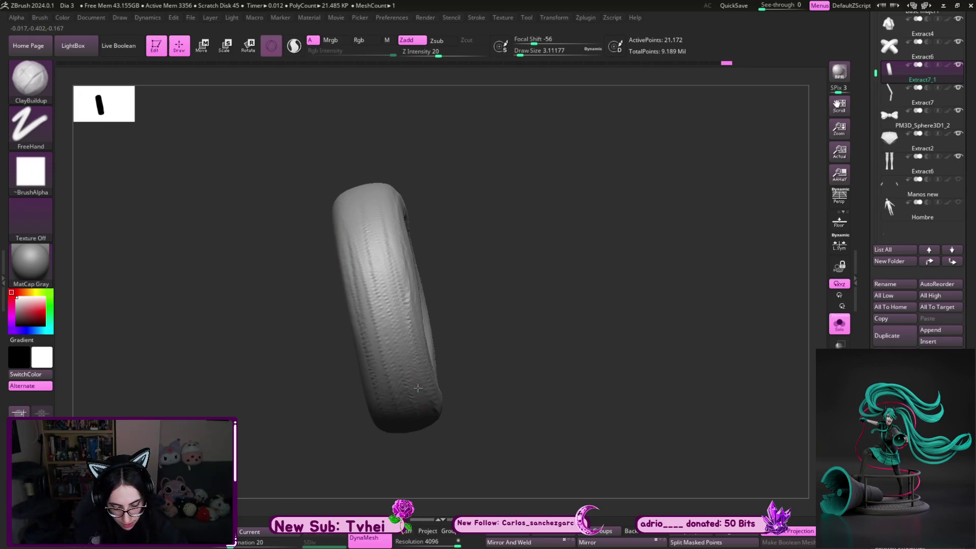
mouse_move(391, 369)
left_mouse_down()
mouse_move(483, 262)
mouse_move(484, 192)
mouse_move(500, 290)
mouse_move(410, 425)
left_mouse_up()
mouse_move(359, 247)
left_mouse_down()
mouse_move(377, 343)
mouse_move(360, 294)
left_mouse_up()
mouse_move(385, 353)
left_mouse_down()
mouse_move(358, 252)
mouse_move(404, 358)
left_mouse_up()
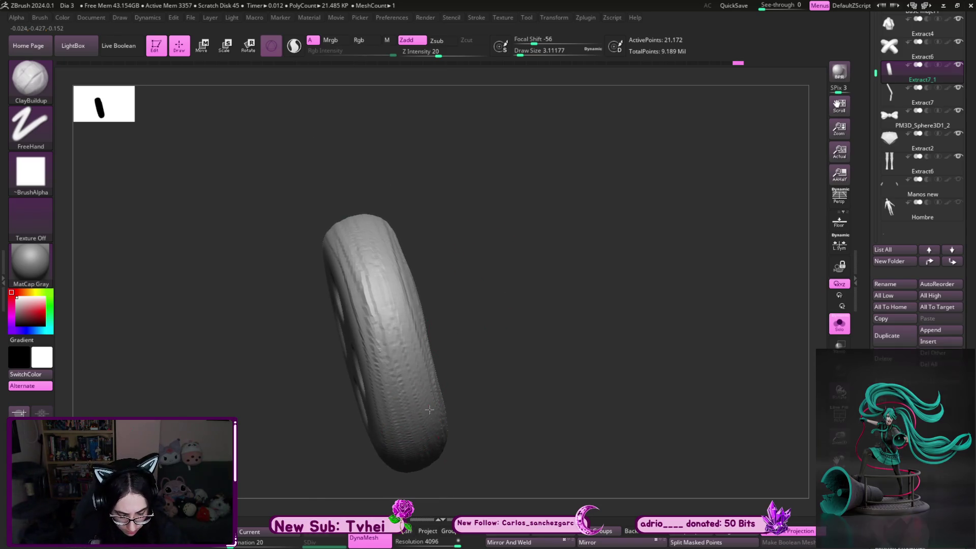
left_click_drag(343, 244, 370, 387)
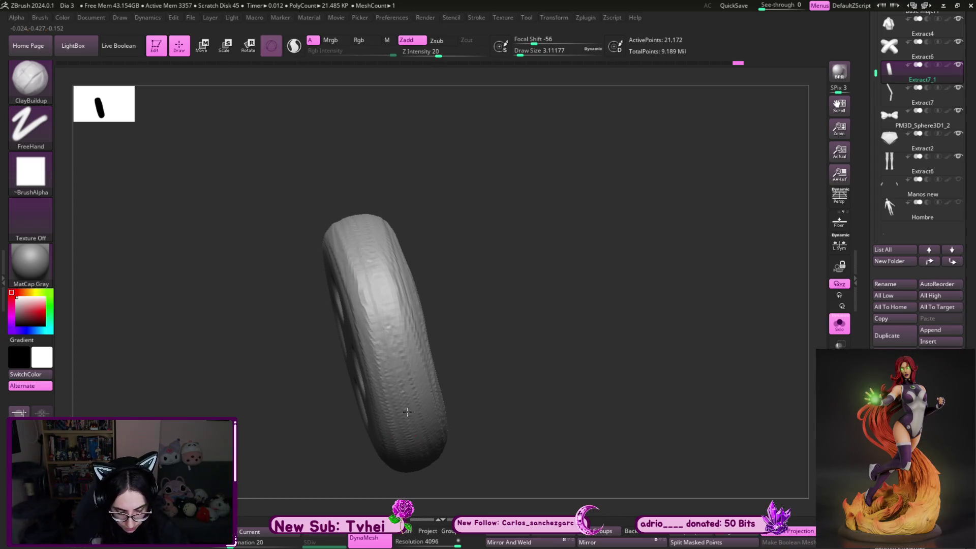
Lightly sculpt the upper-left surface from new angles and return to a front view
left_click_drag(407, 412, 446, 280)
mouse_move(381, 229)
left_mouse_down()
mouse_move(393, 321)
mouse_move(370, 351)
left_mouse_up()
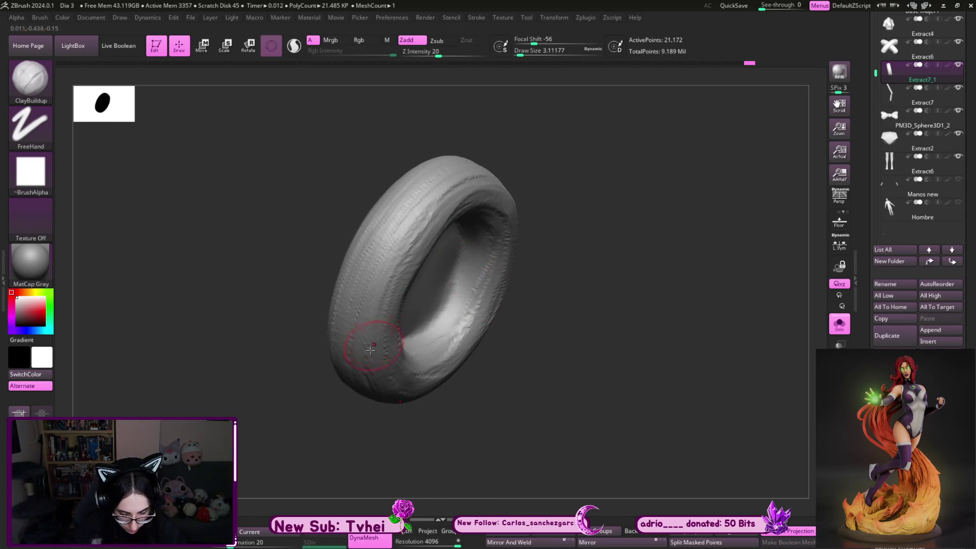
left_click_drag(412, 237, 413, 168)
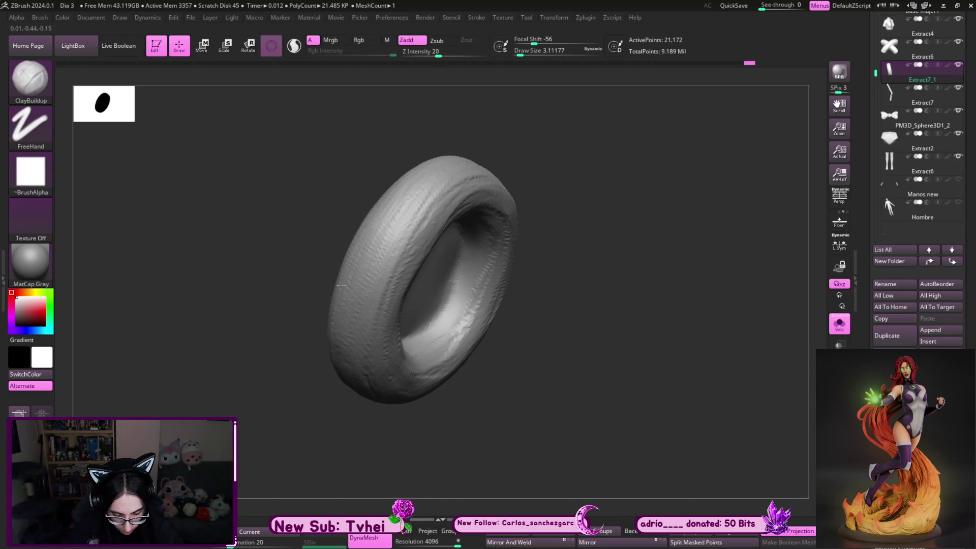
left_click_drag(412, 345, 477, 238)
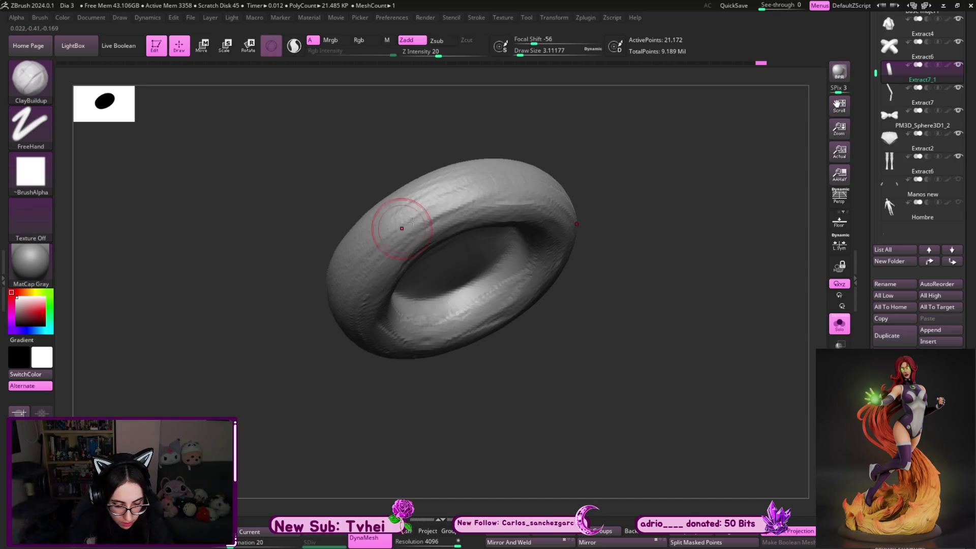
mouse_move(616, 191)
left_mouse_down()
mouse_move(660, 184)
mouse_move(649, 209)
mouse_move(550, 297)
left_mouse_up()
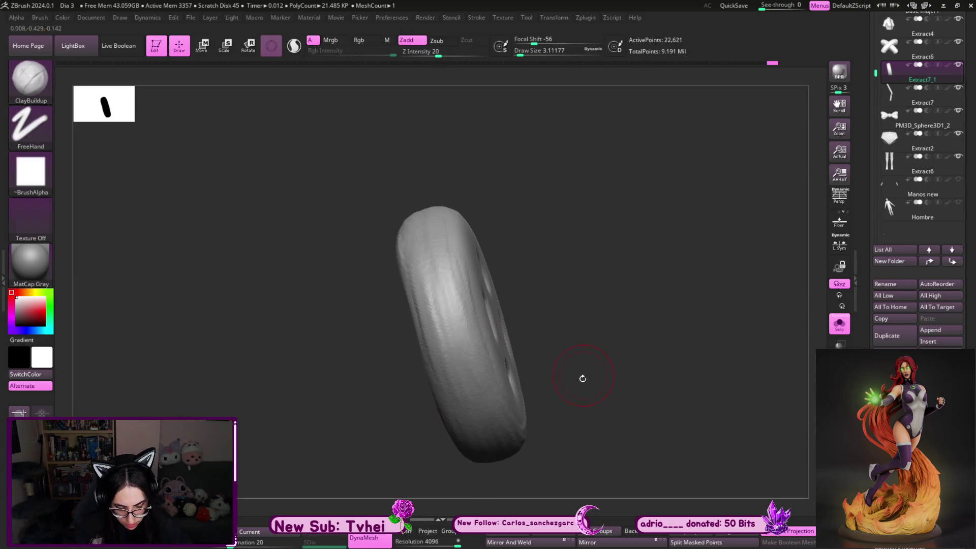
left_click_drag(584, 343, 512, 342)
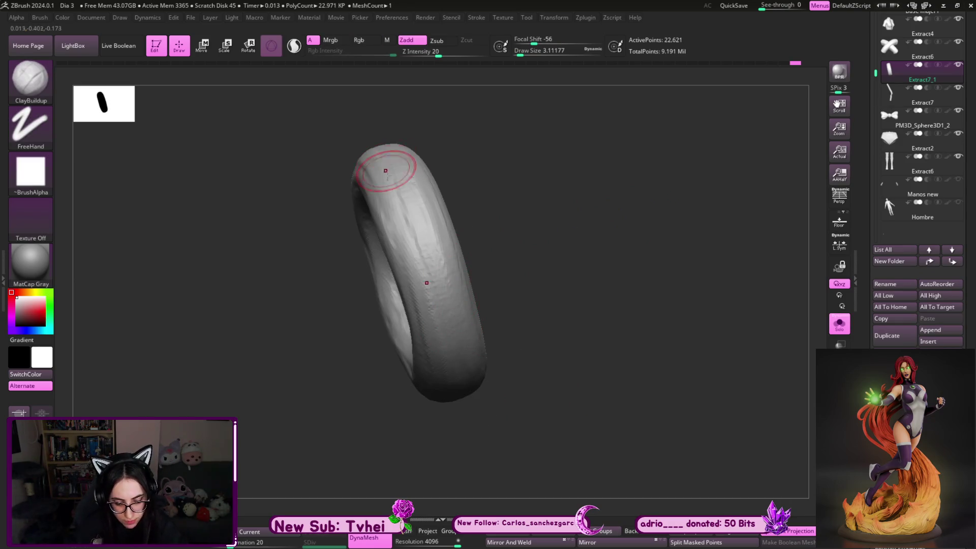
mouse_move(551, 331)
left_mouse_down("shift")
mouse_move(580, 320)
mouse_move(567, 233)
mouse_move(625, 275)
mouse_move(636, 305)
left_mouse_up("shift")
Smooth the ring into an even rounded dish, then pick the MoveInfiniteDepth brush
key("s")
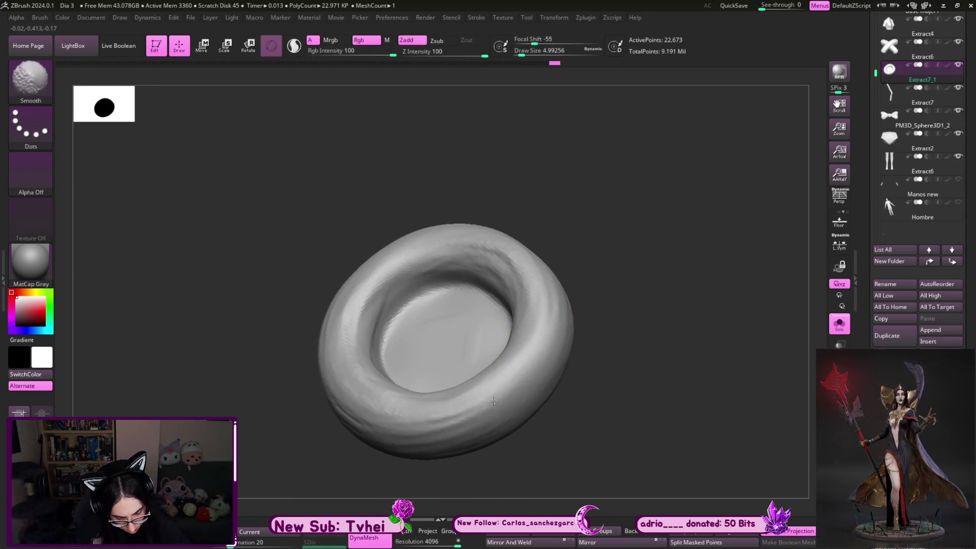
mouse_move(538, 333)
left_mouse_down("shift")
mouse_move(541, 300)
mouse_move(654, 279)
mouse_move(628, 255)
mouse_move(627, 230)
left_mouse_up("shift")
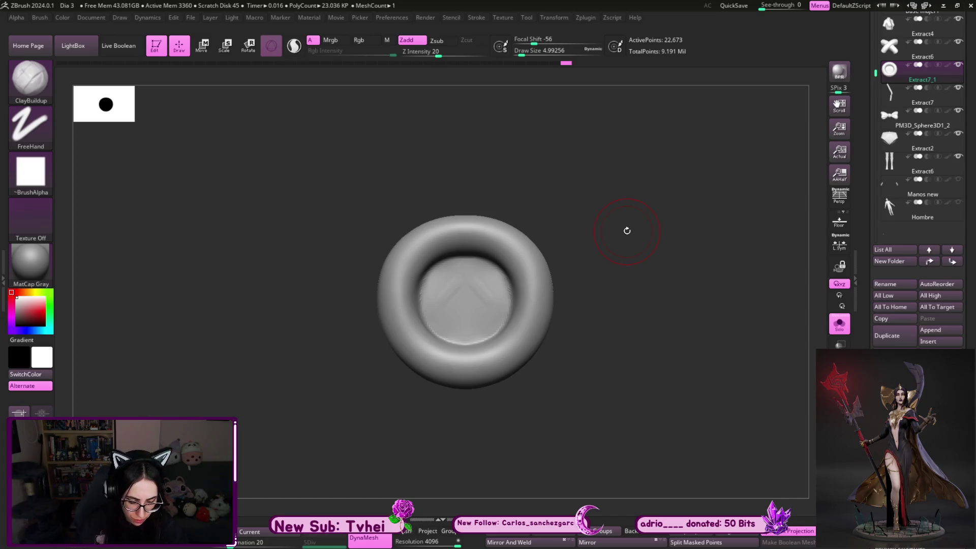
key("b")
left_click(621, 316)
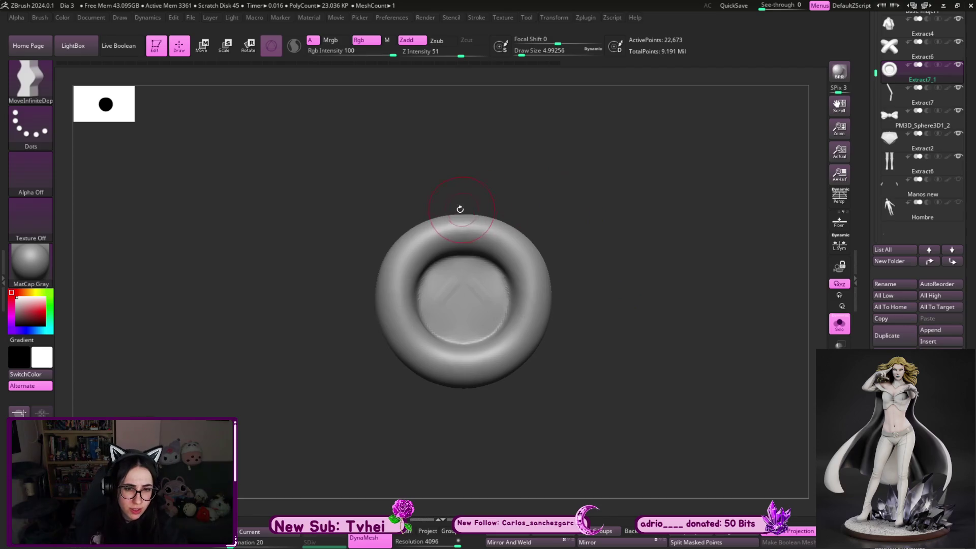
Push the ring's upper rim into shape with MoveInfiniteDepth
key("s")
left_click_drag(449, 236, 462, 225)
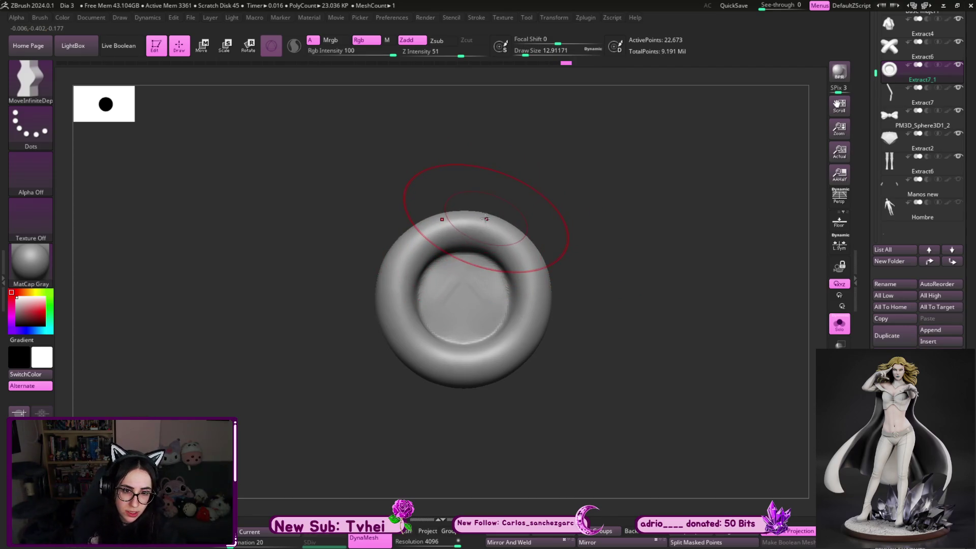
key("s")
left_click_drag(486, 218, 480, 220)
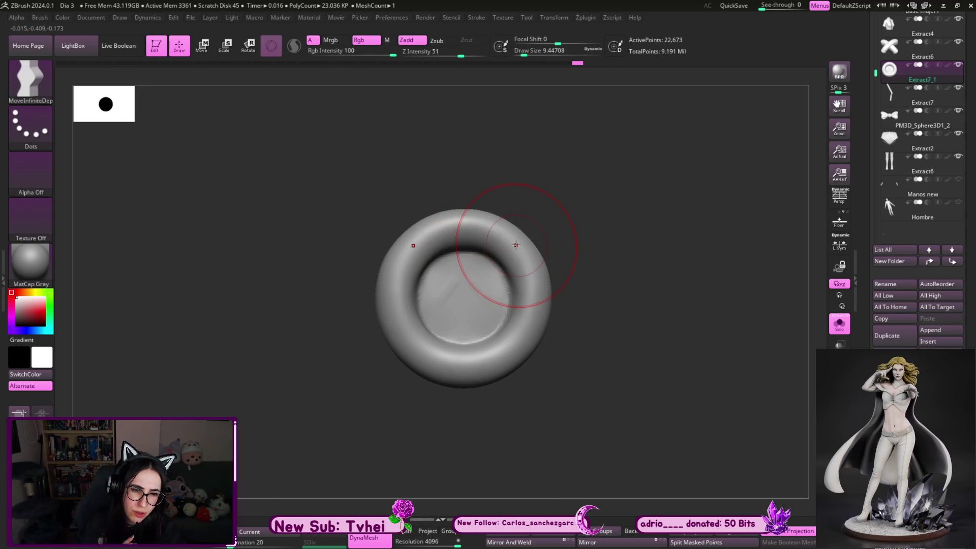
mouse_move(516, 245)
left_mouse_down()
mouse_move(507, 231)
mouse_move(520, 361)
left_mouse_up()
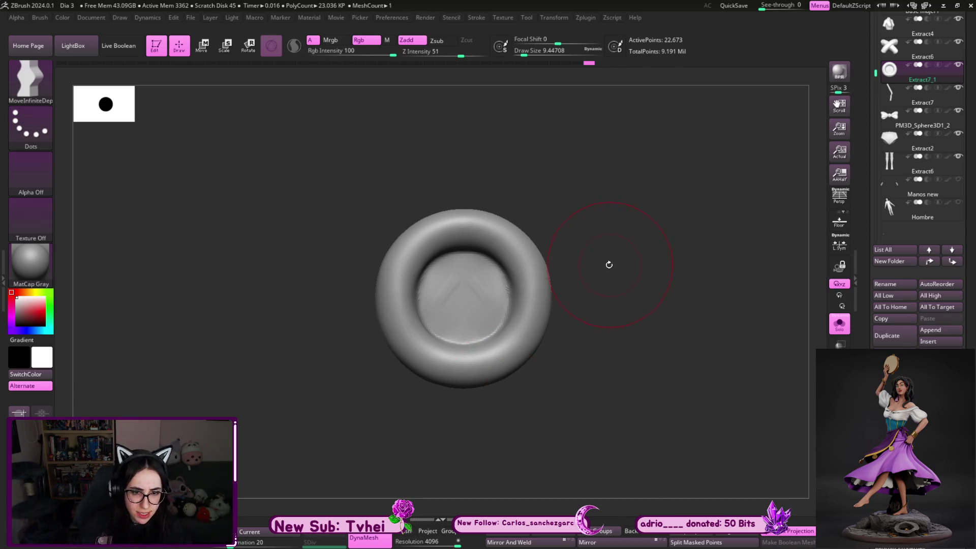
Smooth away the centre mark and view the button on the figure's chest
key("bracketleft")
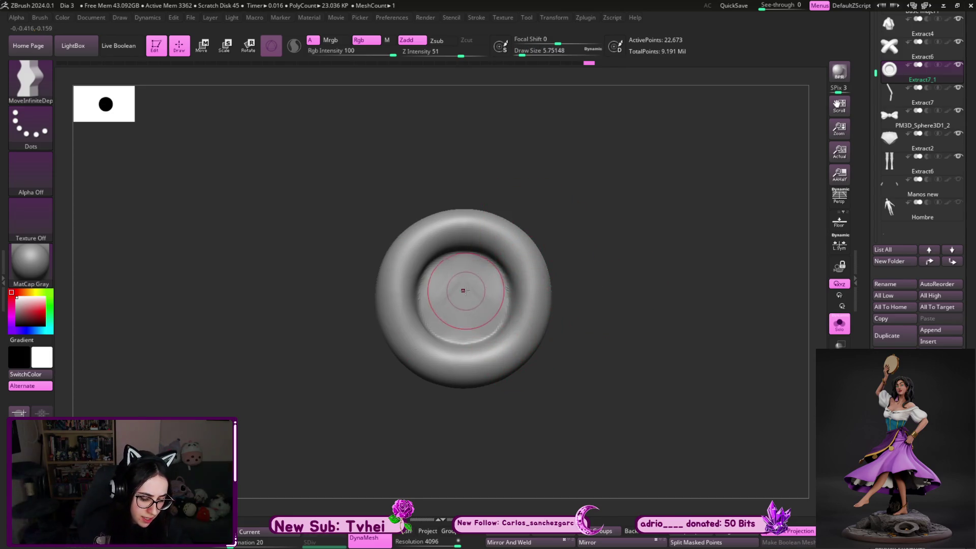
left_click_drag(462, 284, 465, 309, "shift")
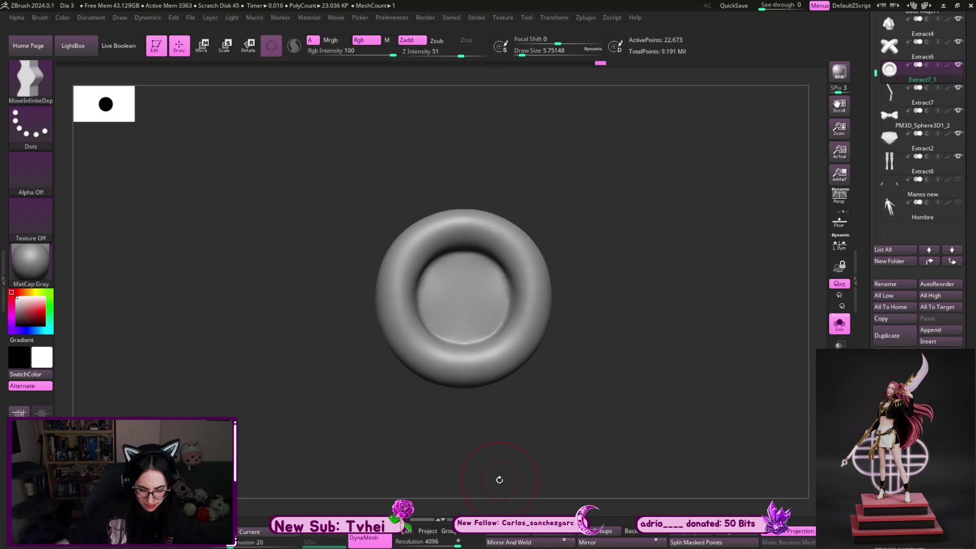
key("alt+s")
mouse_move(602, 495)
right_mouse_down()
mouse_move(731, 257)
mouse_move(714, 178)
mouse_move(613, 128)
mouse_move(682, 225)
right_mouse_up()
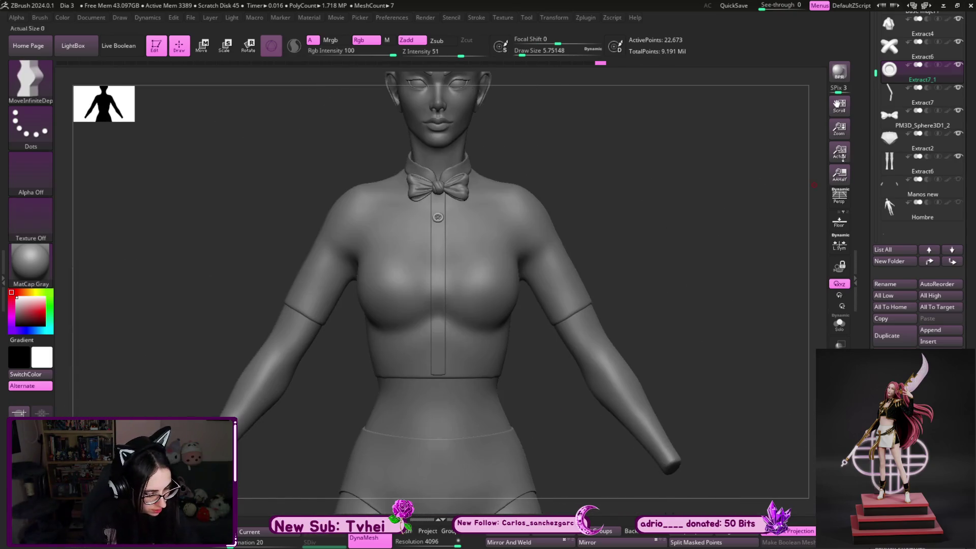
Delete the unneeded subtools and split the masked button into its own subtool
left_click(883, 357)
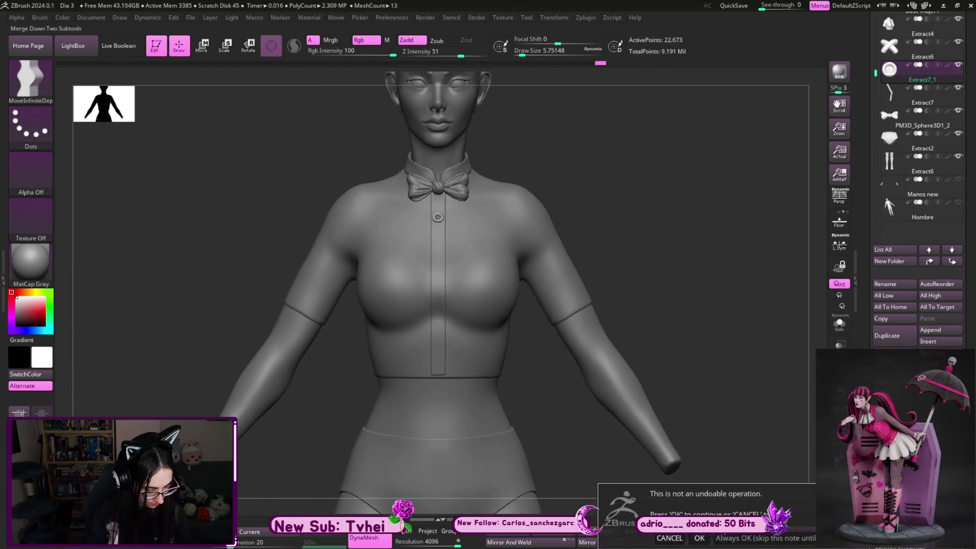
left_click(682, 501)
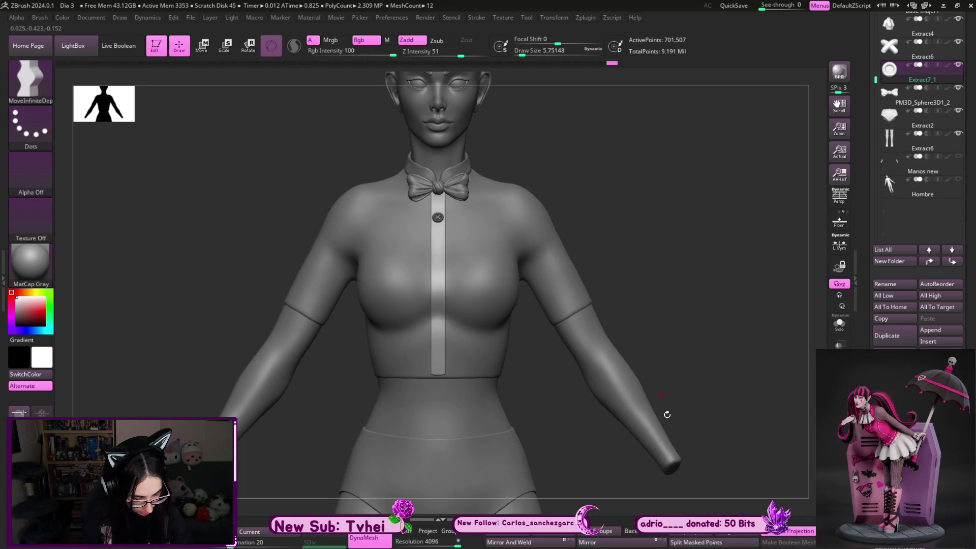
left_click(715, 542)
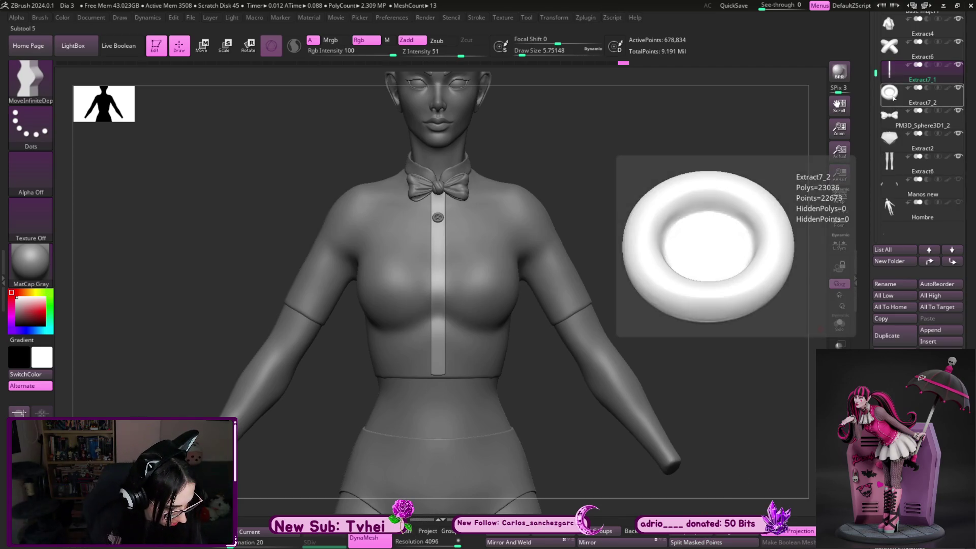
left_click(899, 45)
left_click(884, 357)
left_click(698, 539)
Show the button piece on its own with the move gizmo active
mouse_move(715, 307)
left_mouse_down()
mouse_move(733, 322)
mouse_move(719, 327)
mouse_move(746, 414)
left_mouse_up()
key("w")
key("shift+ctrl+s")
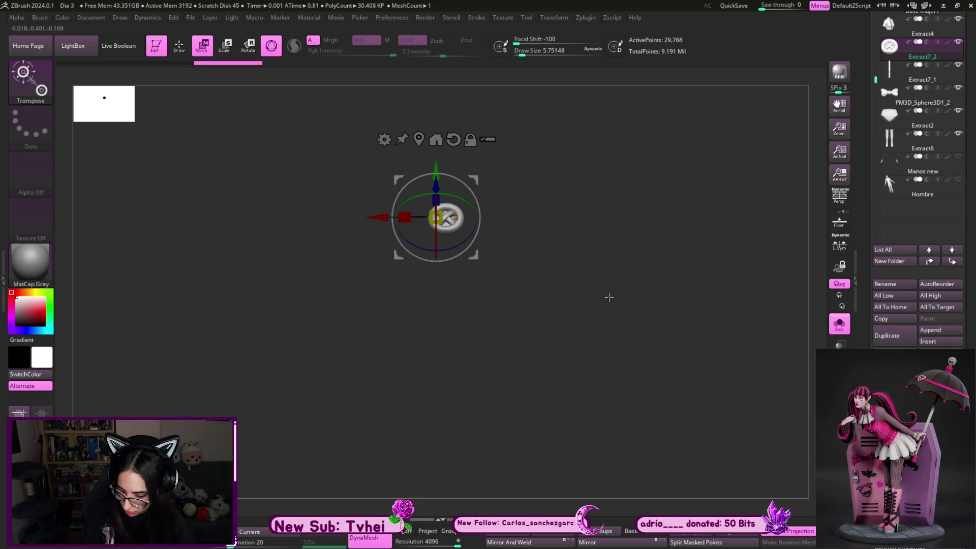
Reset the gizmo orientation and bring the whole torso back into a side view
left_click(444, 136)
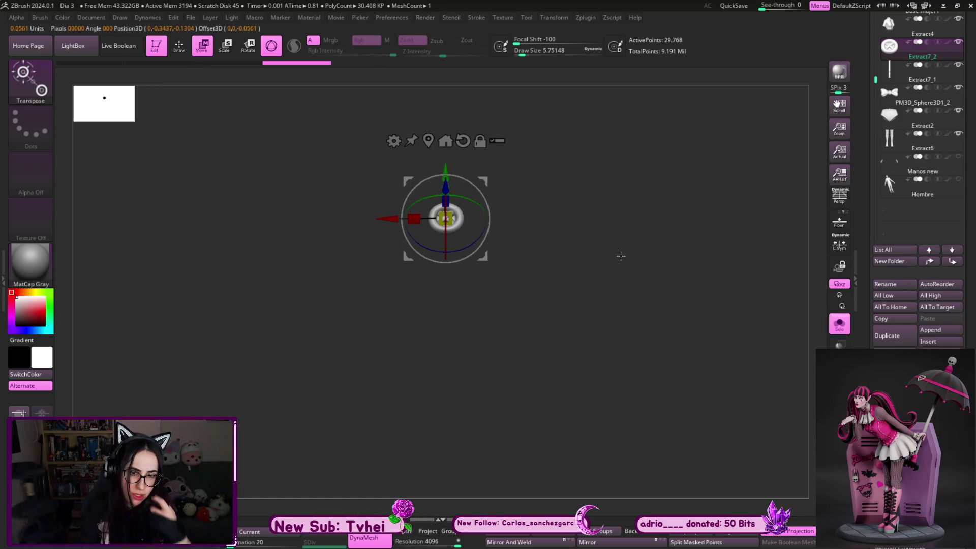
left_click_drag(650, 223, 648, 259)
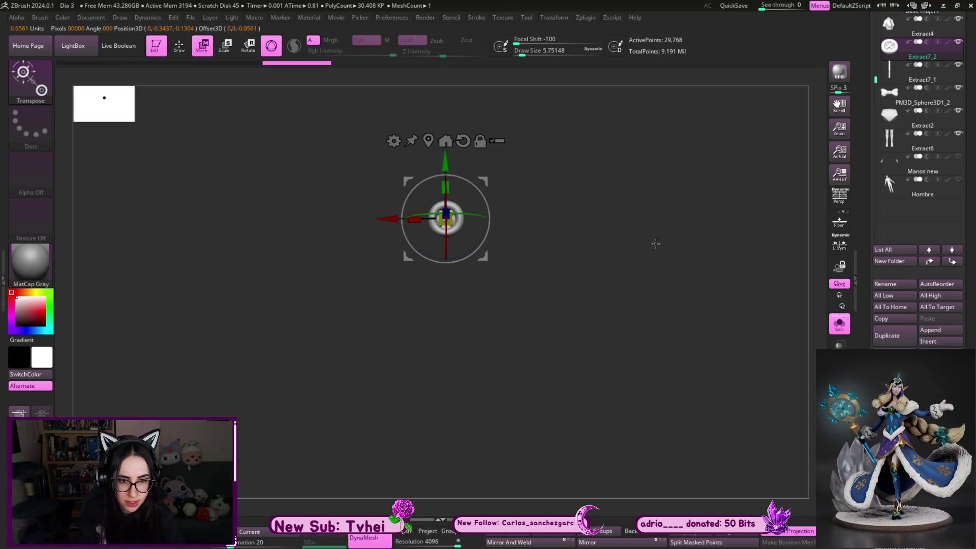
key("f")
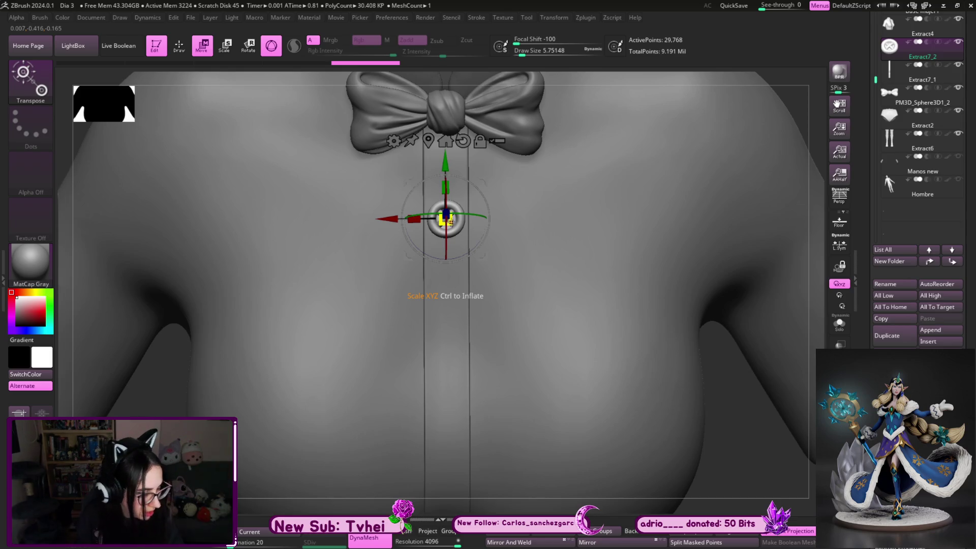
mouse_move(732, 425)
right_mouse_down("ctrl")
mouse_move(530, 183)
mouse_move(725, 128)
right_mouse_up("ctrl")
right_click_drag(654, 163, 703, 270, "ctrl")
Shift the button onto the chest placket and return to sculpting
left_click_drag(412, 168, 368, 103)
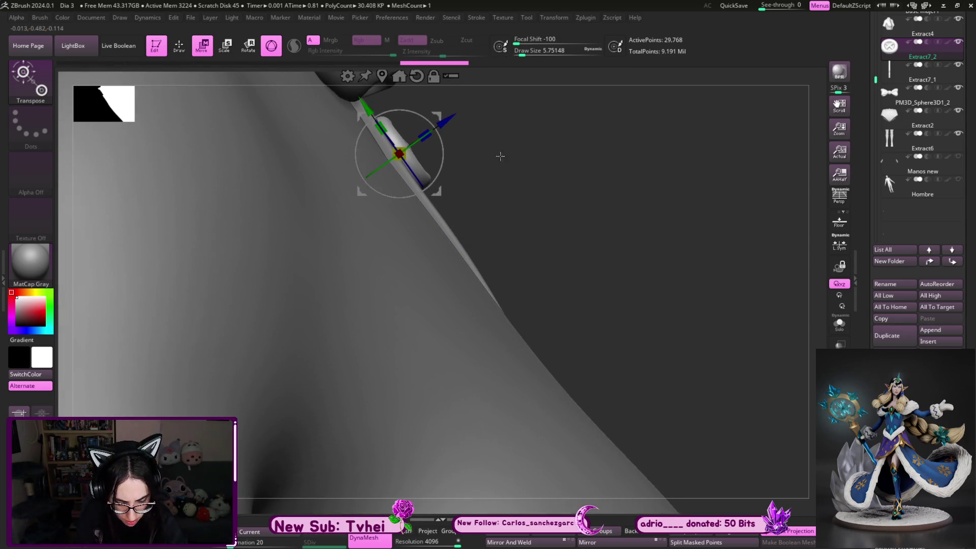
key("q")
mouse_move(523, 198)
right_mouse_down("ctrl")
mouse_move(534, 229)
mouse_move(586, 222)
mouse_move(430, 244)
right_mouse_up("ctrl")
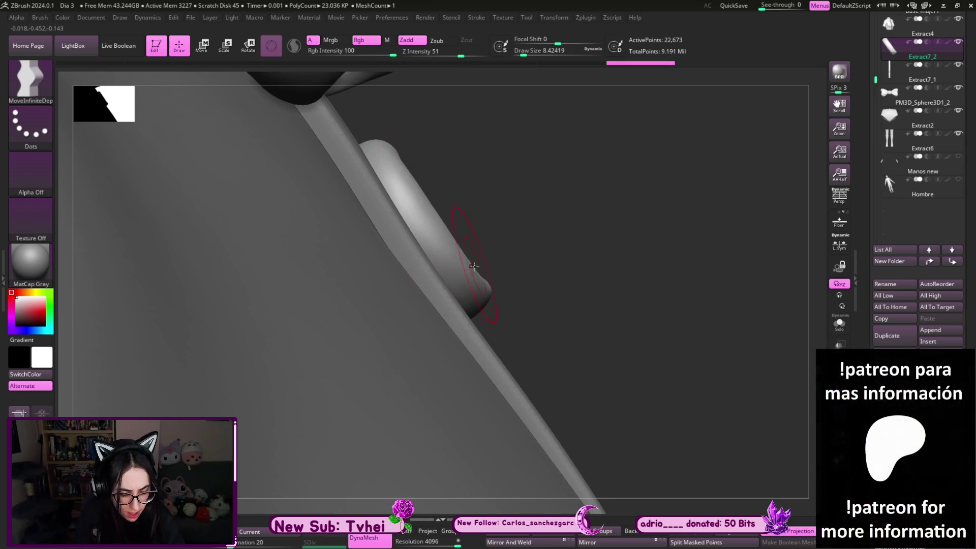
Reduce the brush size for fine work on the button edge
key("s")
left_click_drag(427, 155, 393, 153)
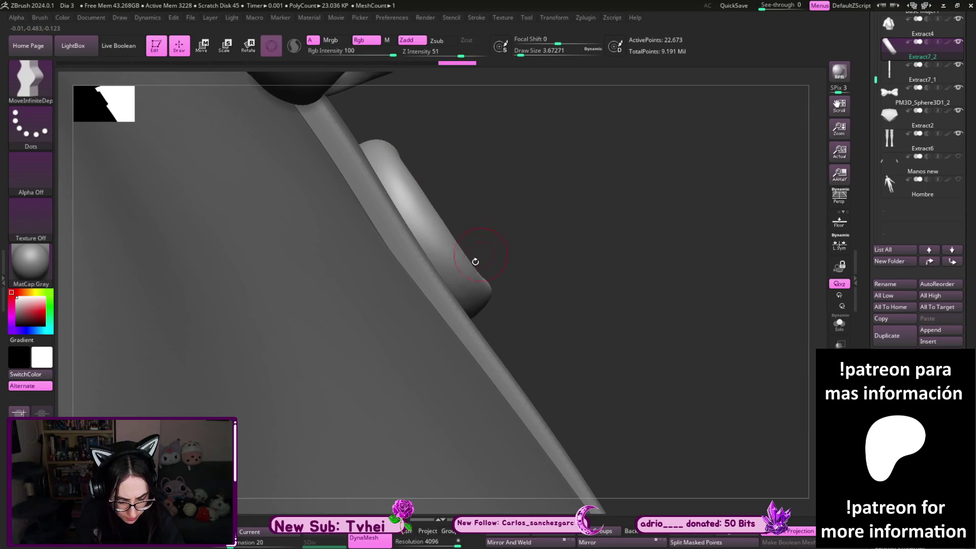
key("s")
left_click_drag(500, 294, 490, 286)
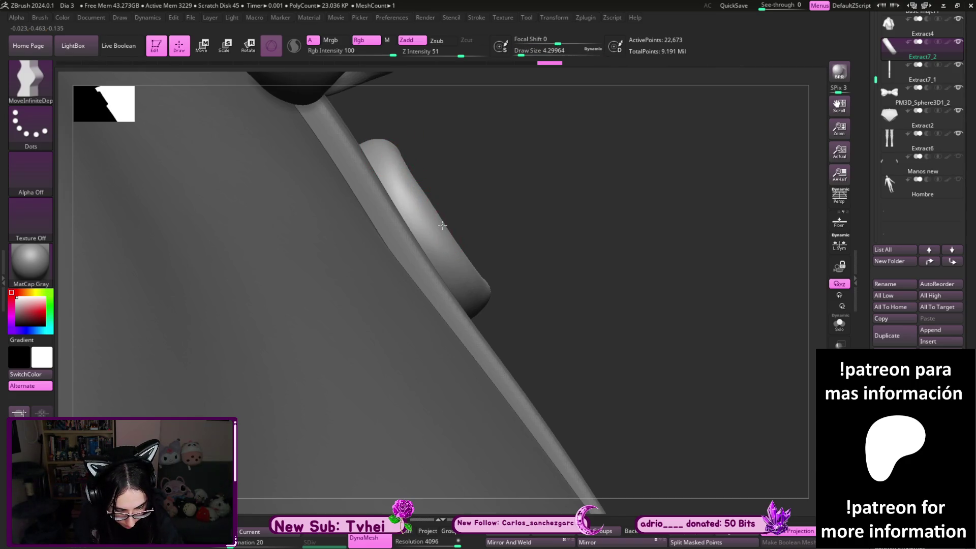
key("bracketleft")
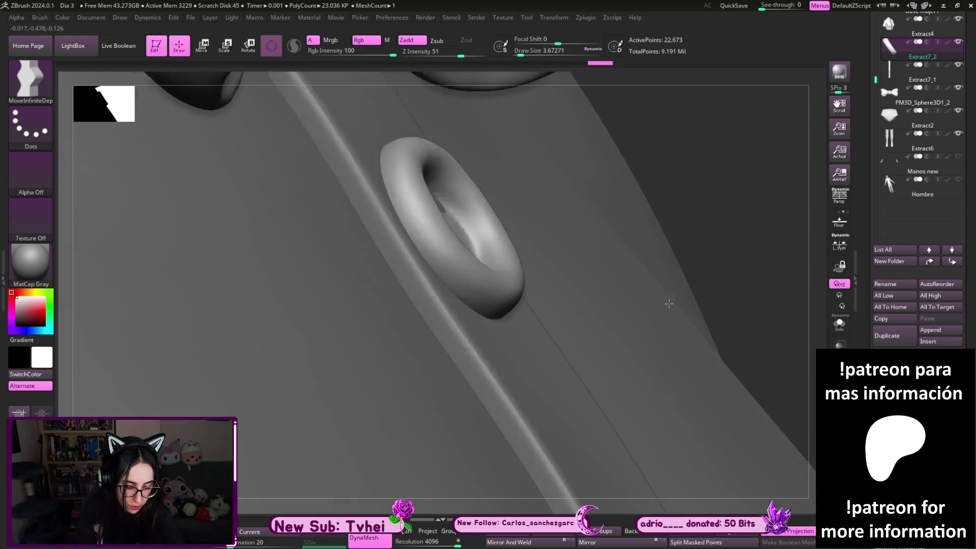
View the button from the front and switch to the regular Move brush
mouse_move(577, 253)
left_mouse_down("shift")
mouse_move(560, 493)
mouse_move(561, 429)
mouse_move(561, 444)
left_mouse_up("shift")
key("b")
key("m")
key("v")
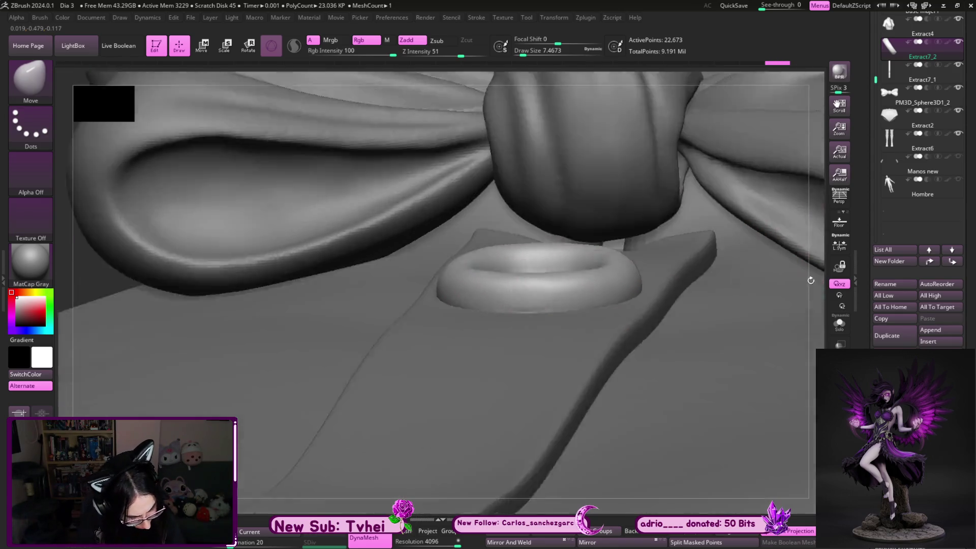
Inspect the button from above, the front and a close side view of the shoulder
right_click_drag(763, 264, 699, 474)
right_click_drag(676, 504, 414, 413)
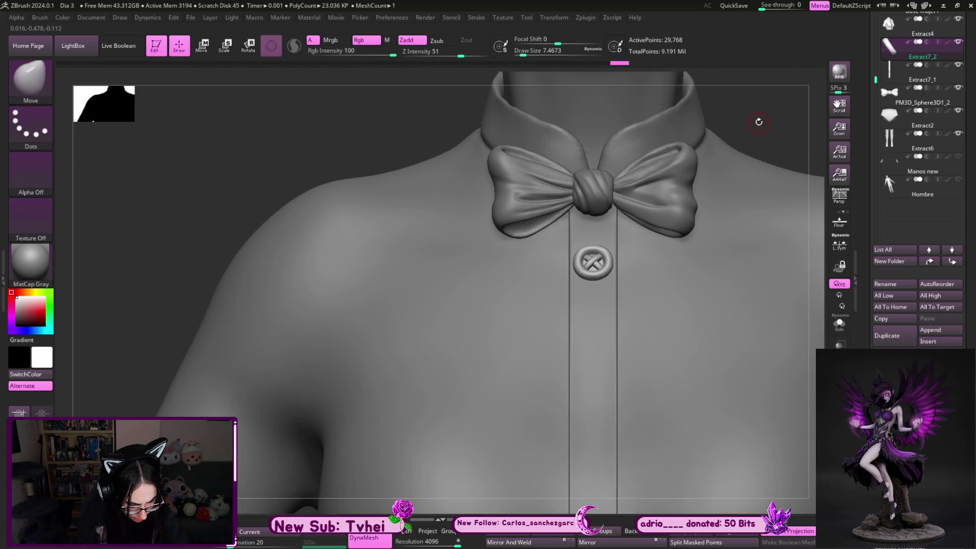
right_click_drag(757, 122, 801, 119)
mouse_move(756, 198)
right_mouse_down("alt")
mouse_move(721, 282)
mouse_move(628, 272)
right_mouse_up("alt")
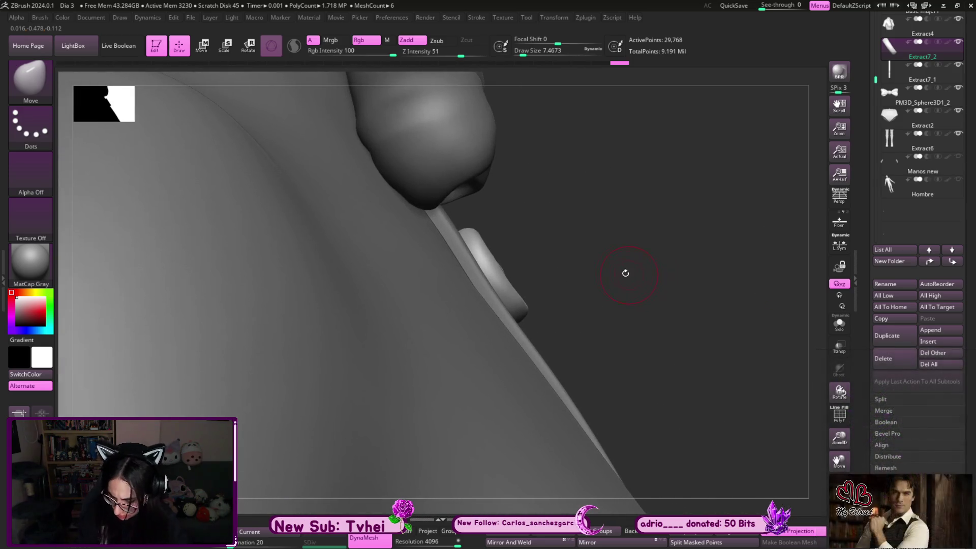
Tilt the button with Transpose to sit on the placket, then duplicate it as Extract7_3
key("w")
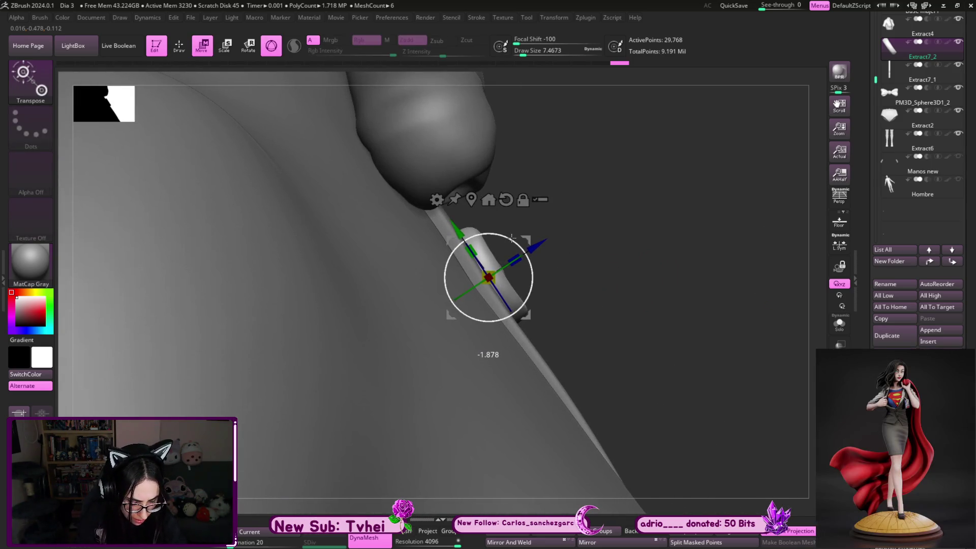
left_click_drag(512, 238, 541, 244)
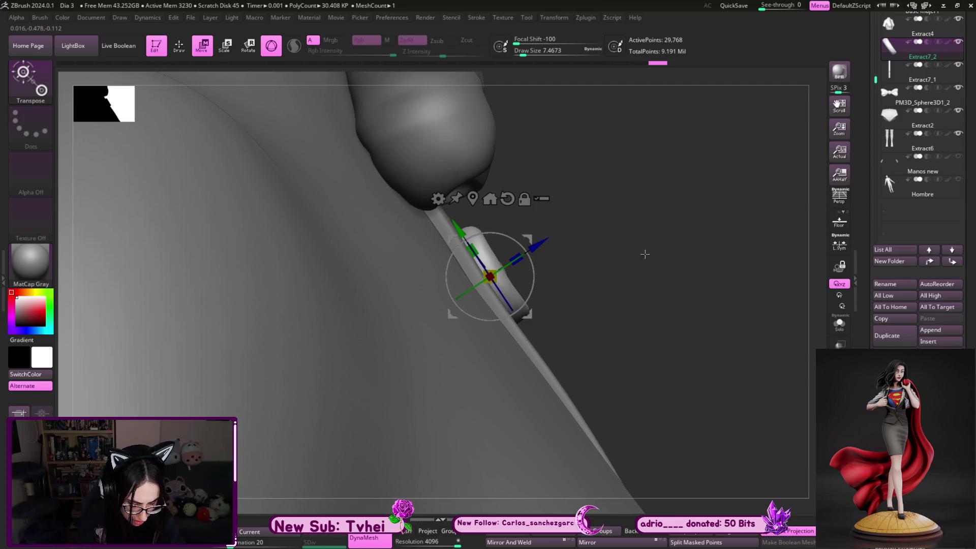
mouse_move(648, 255)
right_mouse_down()
mouse_move(555, 165)
mouse_move(764, 212)
mouse_move(770, 186)
right_mouse_up()
left_click(887, 335)
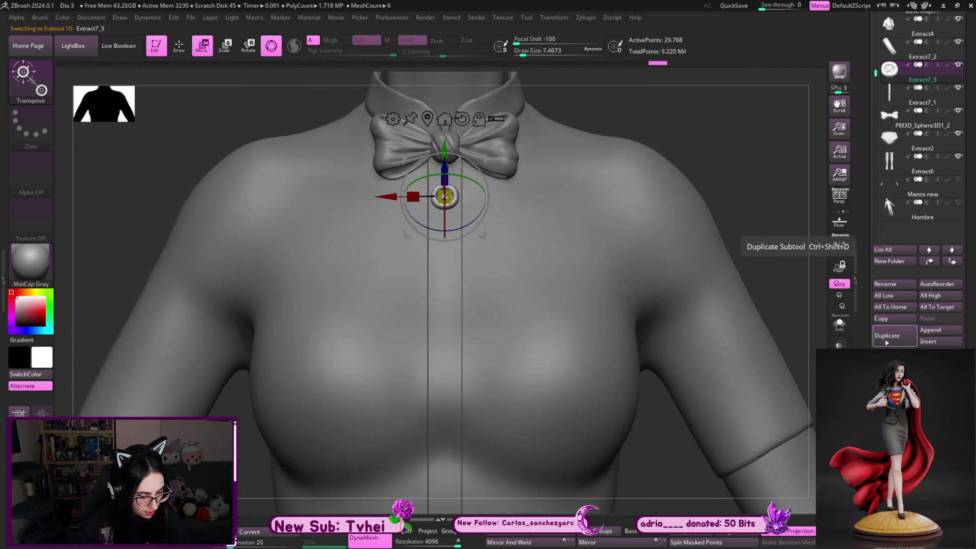
Move Extract7_3 down the placket and rotate it to match the placket's angle
right_click_drag(663, 259, 744, 258)
left_click_drag(444, 197, 484, 257)
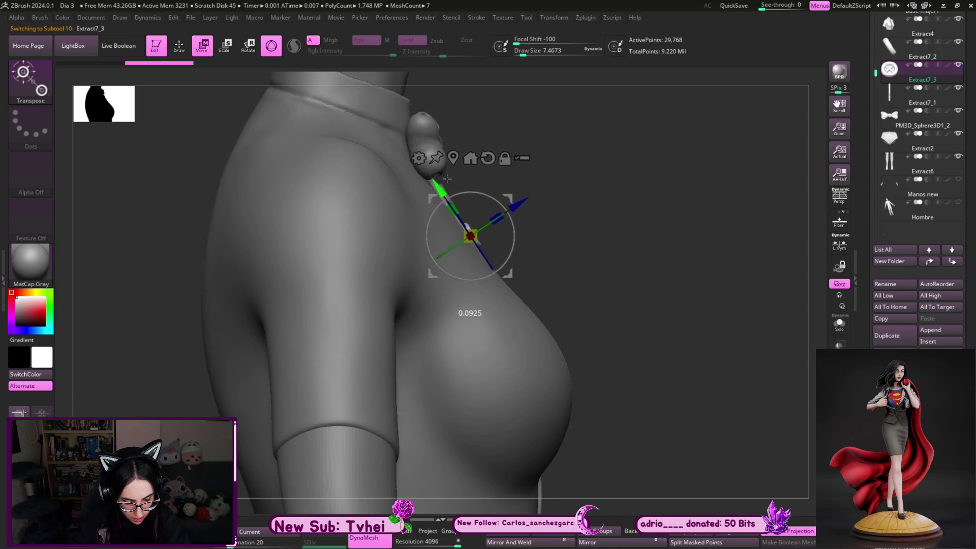
right_click_drag(636, 329, 636, 283, "alt")
left_click_drag(536, 230, 534, 244)
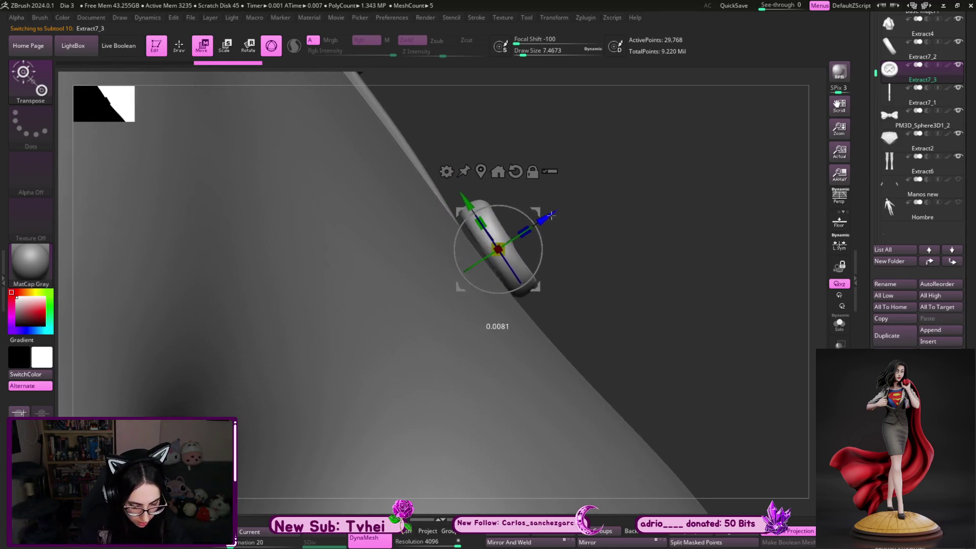
right_click_drag(627, 227, 534, 227)
left_click_drag(529, 227, 522, 256)
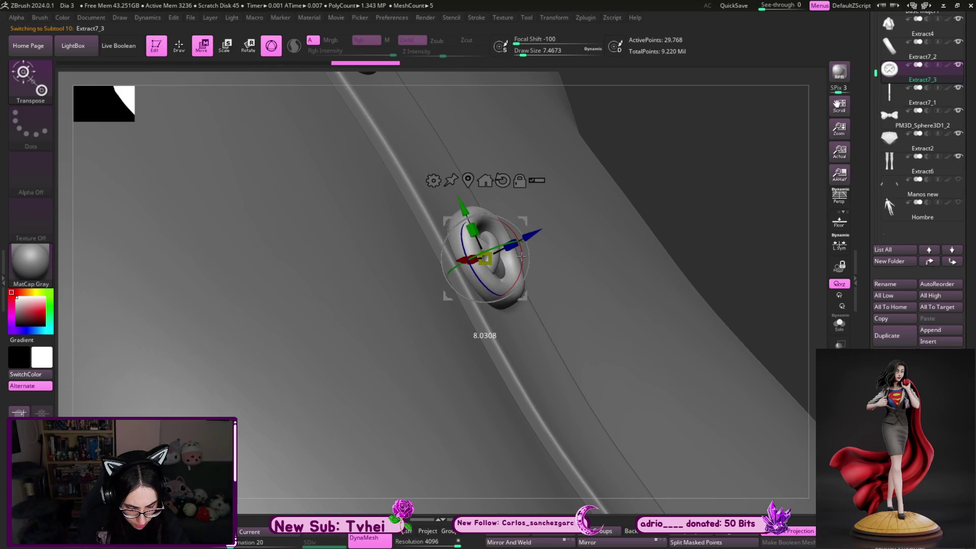
right_click_drag(654, 169, 689, 168)
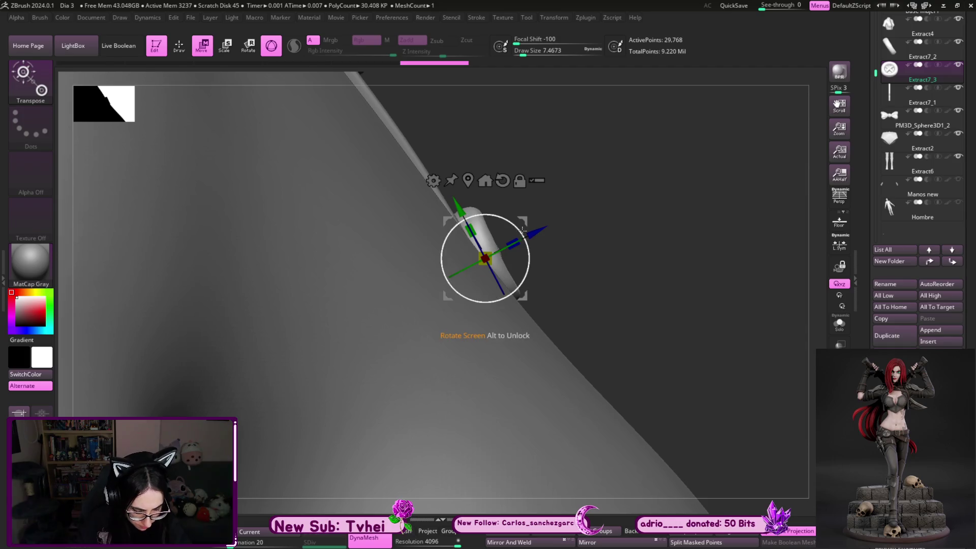
right_click_drag(521, 226, 611, 224)
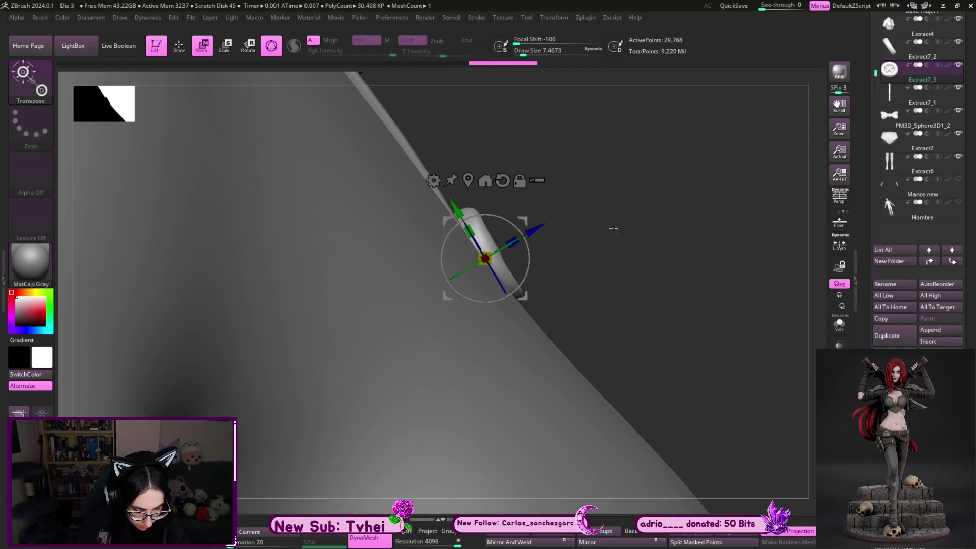
Show the clothing meshes without the large body and check the copy's placement around the placket
left_click(955, 24)
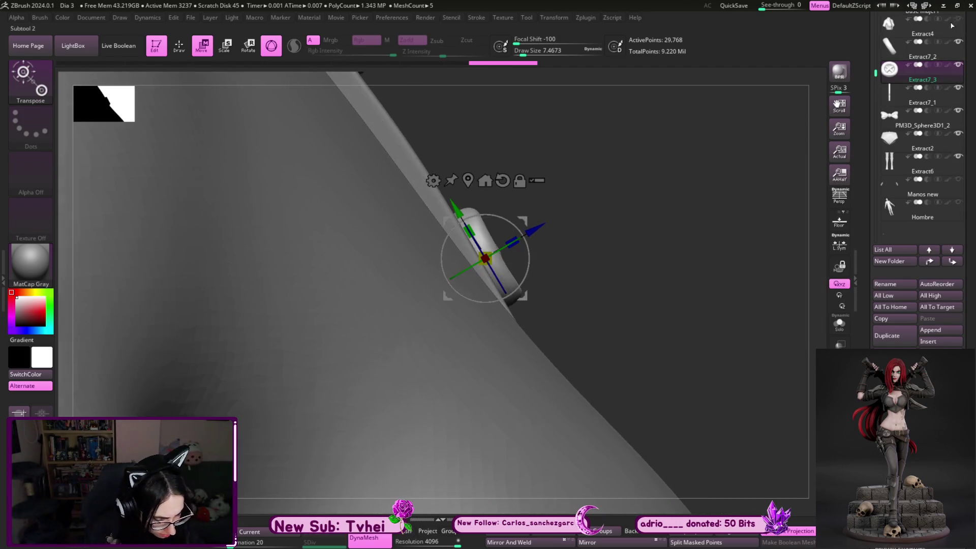
left_click_drag(874, 70, 879, 15)
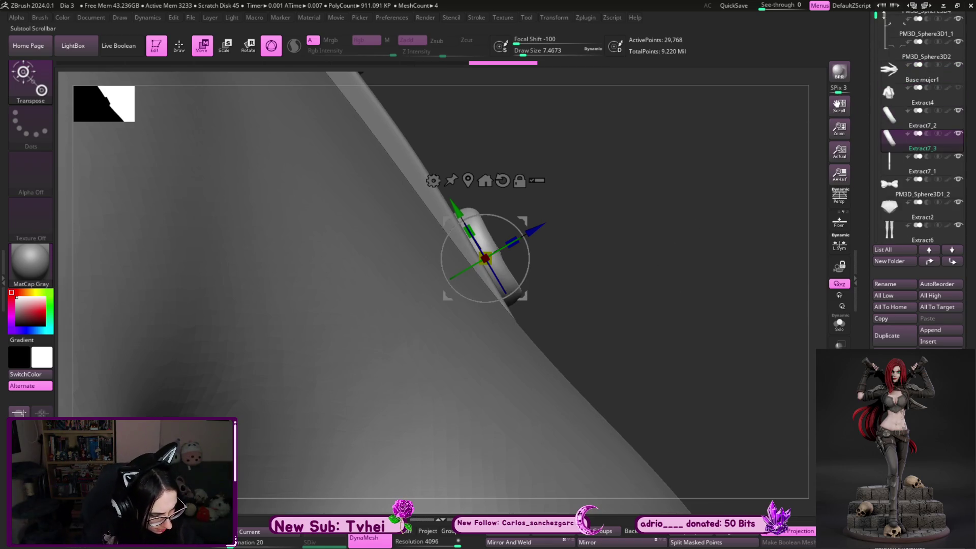
left_click(953, 86)
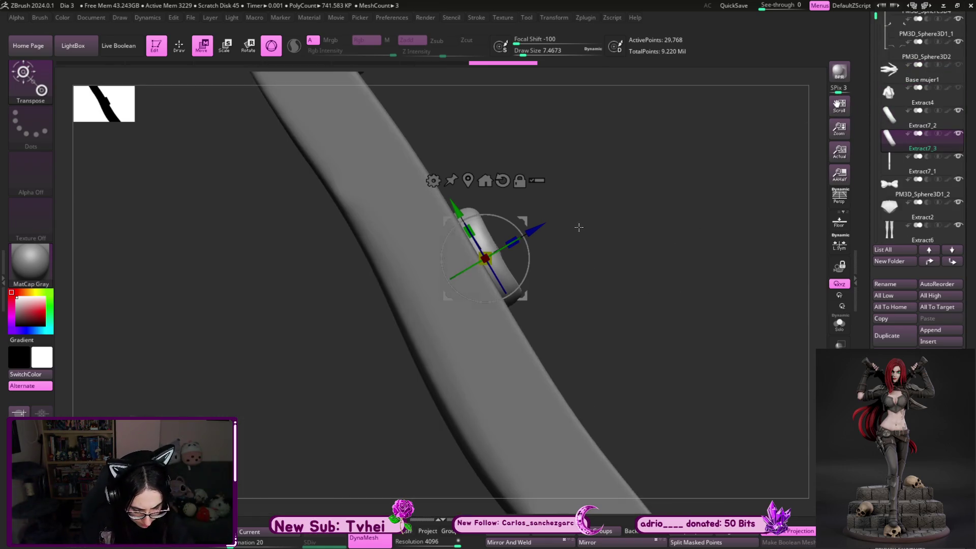
left_click_drag(578, 226, 605, 233)
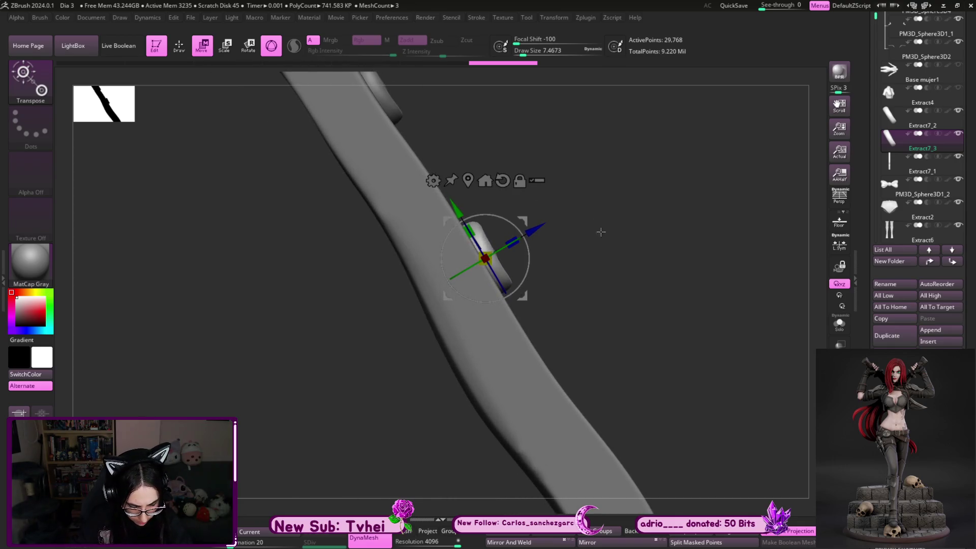
mouse_move(532, 229)
left_mouse_down("shift")
mouse_move(703, 365)
mouse_move(675, 371)
mouse_move(747, 435)
left_mouse_up("shift")
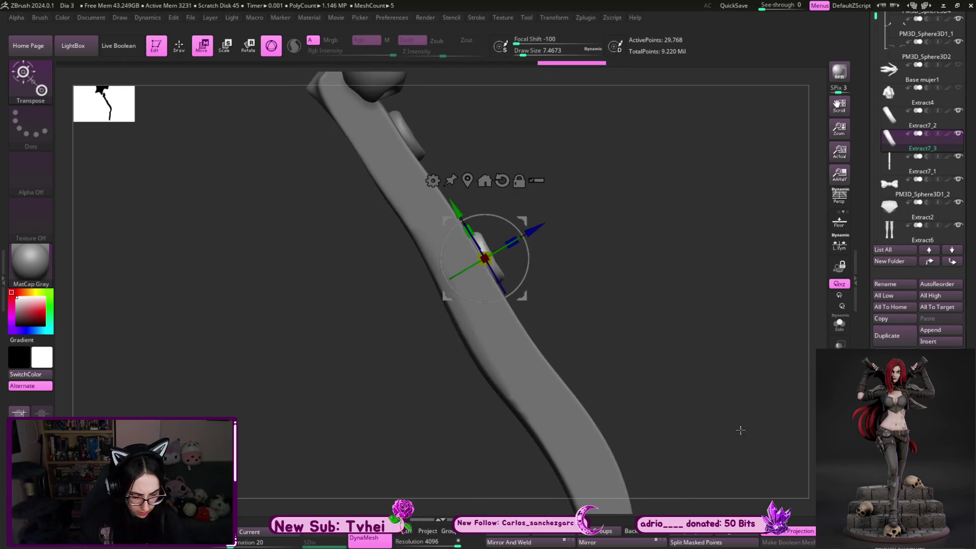
mouse_move(452, 205)
left_mouse_down()
mouse_move(557, 253)
mouse_move(541, 284)
left_mouse_up()
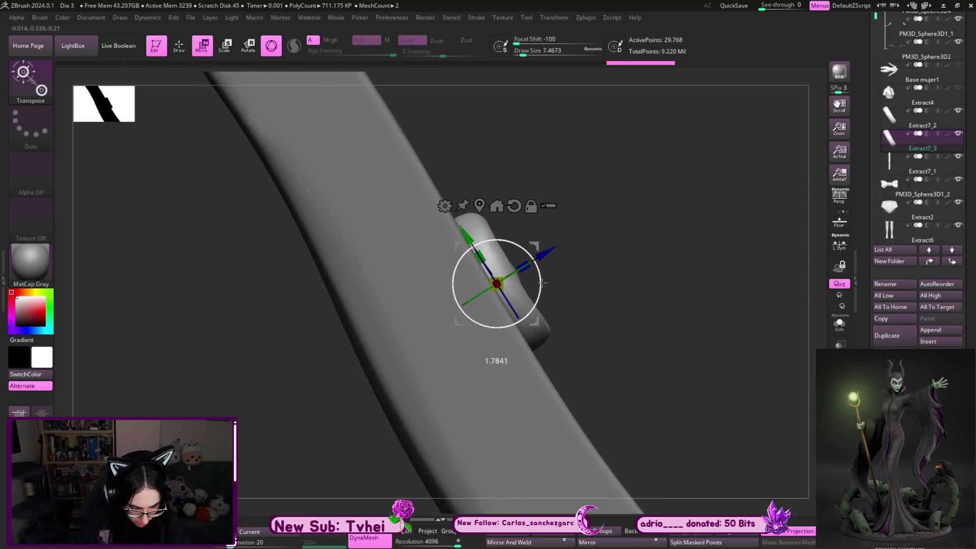
left_click_drag(541, 282, 545, 284)
mouse_move(623, 305)
left_mouse_down()
mouse_move(645, 285)
mouse_move(596, 251)
mouse_move(775, 308)
left_mouse_up()
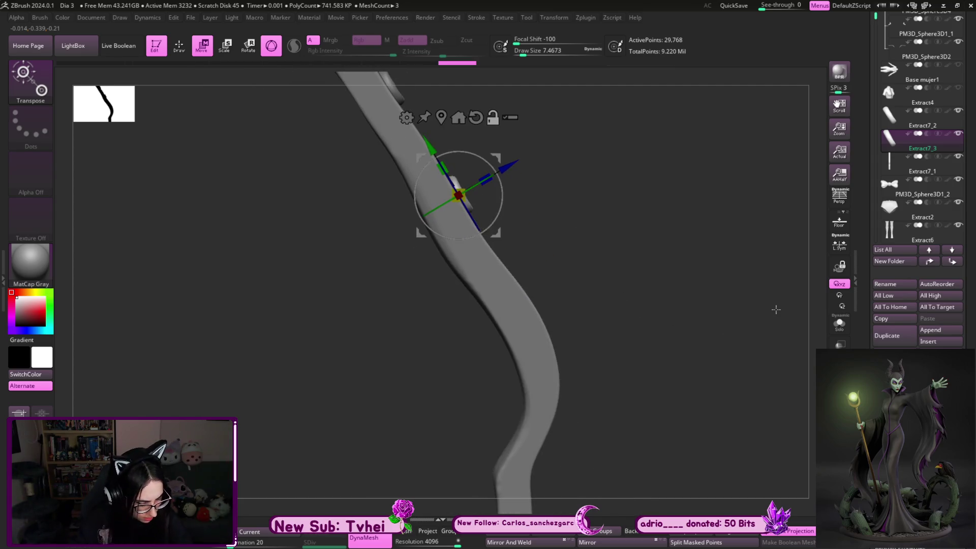
Duplicate again as Extract7_4, slide it lower and rotate it to the placket curve
left_click(890, 336)
left_click_drag(427, 145, 490, 249)
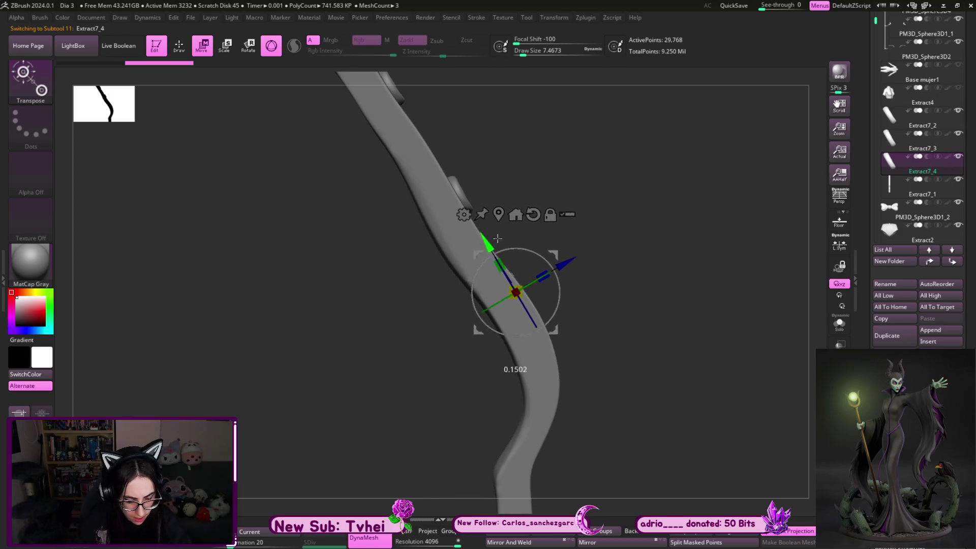
mouse_move(565, 266)
left_mouse_down()
mouse_move(578, 290)
mouse_move(589, 280)
left_mouse_up()
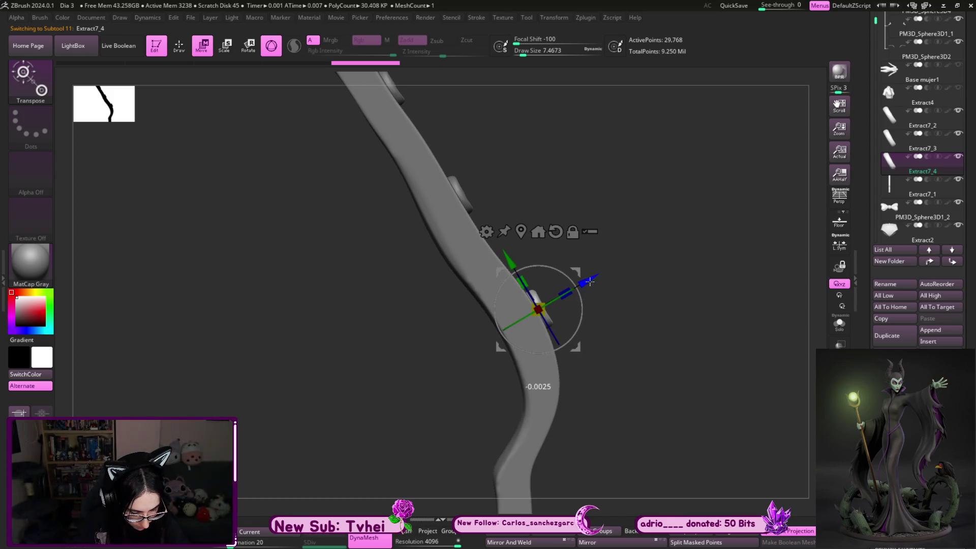
scroll(617, 273, "up", 3)
mouse_move(582, 311)
left_mouse_down()
mouse_move(689, 351)
mouse_move(694, 306)
left_mouse_up()
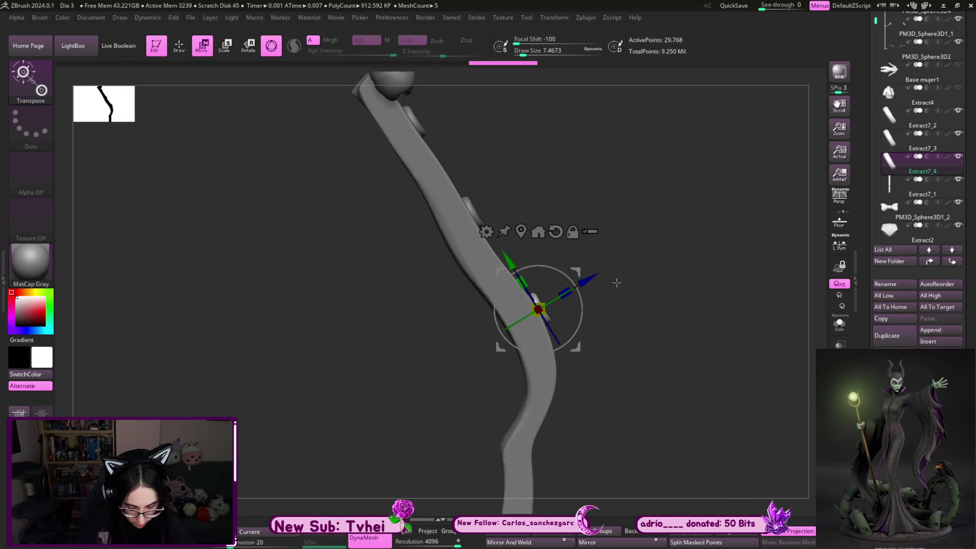
key("q")
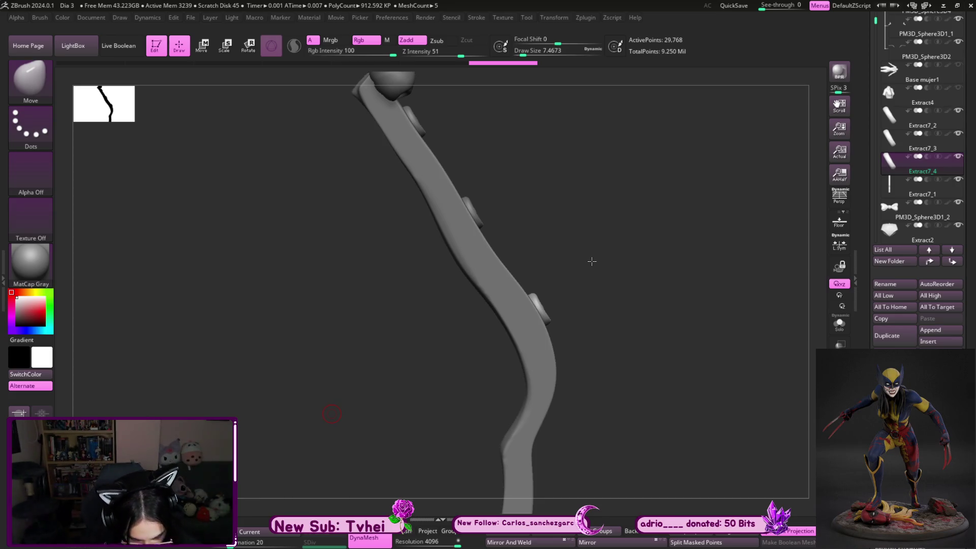
key("w")
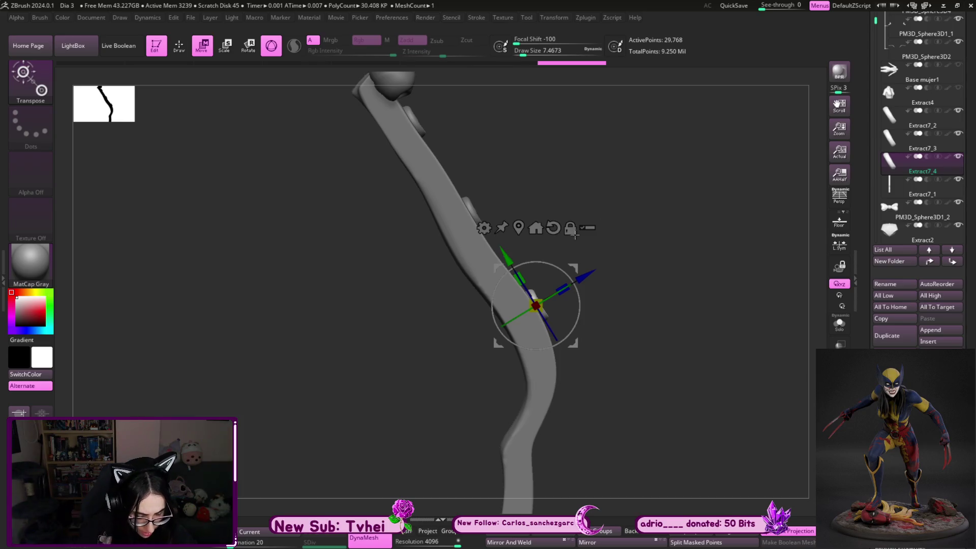
key("f")
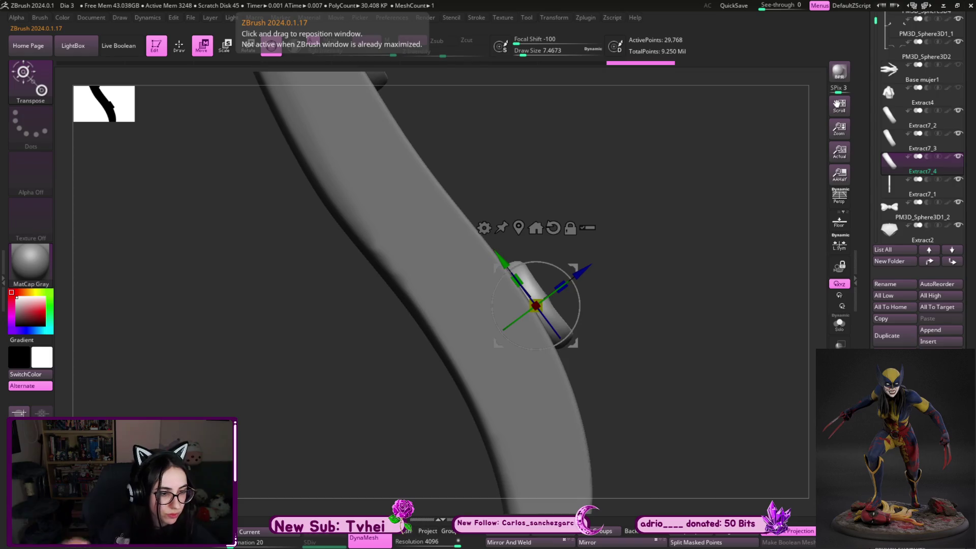
mouse_move(579, 303)
left_mouse_down()
mouse_move(582, 293)
mouse_move(664, 467)
left_mouse_up()
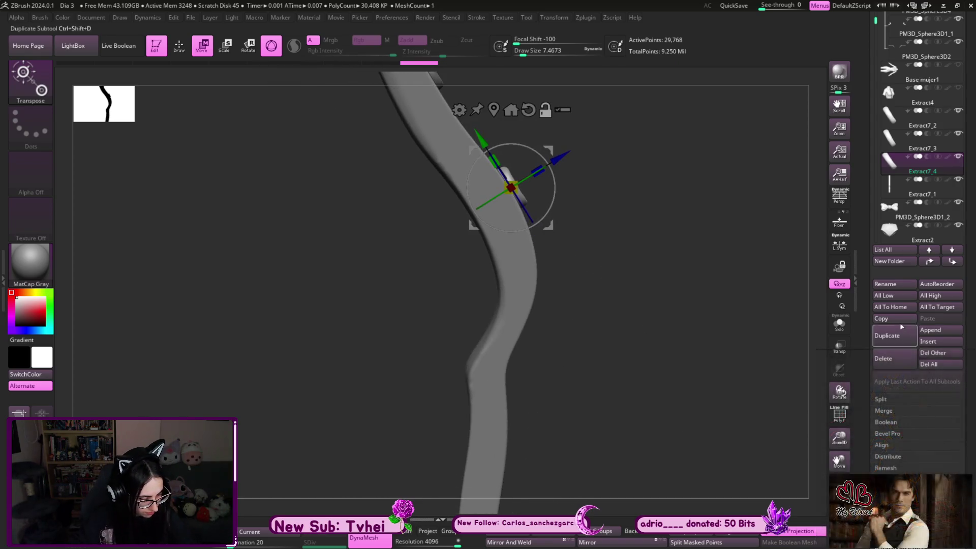
Duplicate a third copy, Extract7_5, and place it further down the placket
left_click(887, 335)
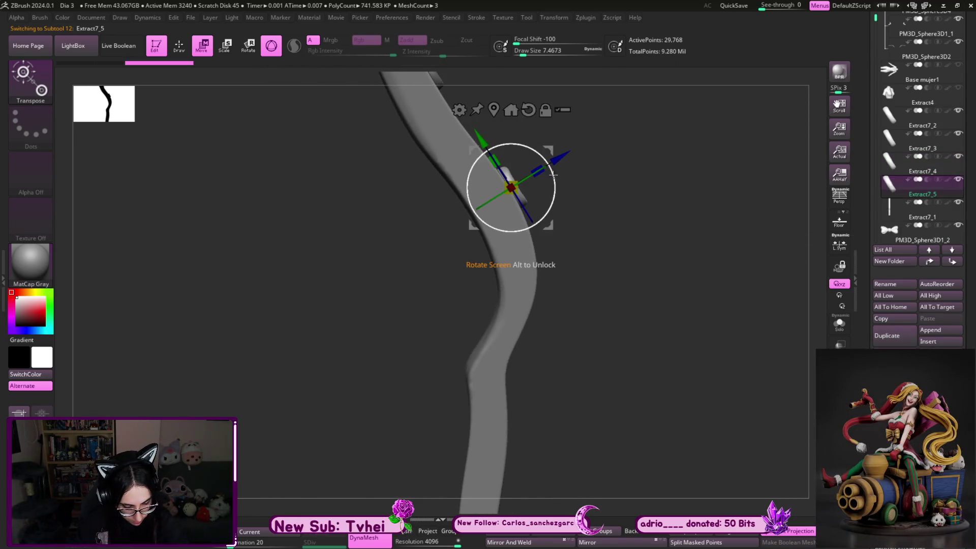
mouse_move(550, 164)
left_mouse_down("ctrl")
mouse_move(636, 277)
mouse_move(615, 362)
mouse_move(656, 340)
mouse_move(681, 307)
mouse_move(714, 303)
mouse_move(748, 420)
mouse_move(732, 401)
left_mouse_up("ctrl")
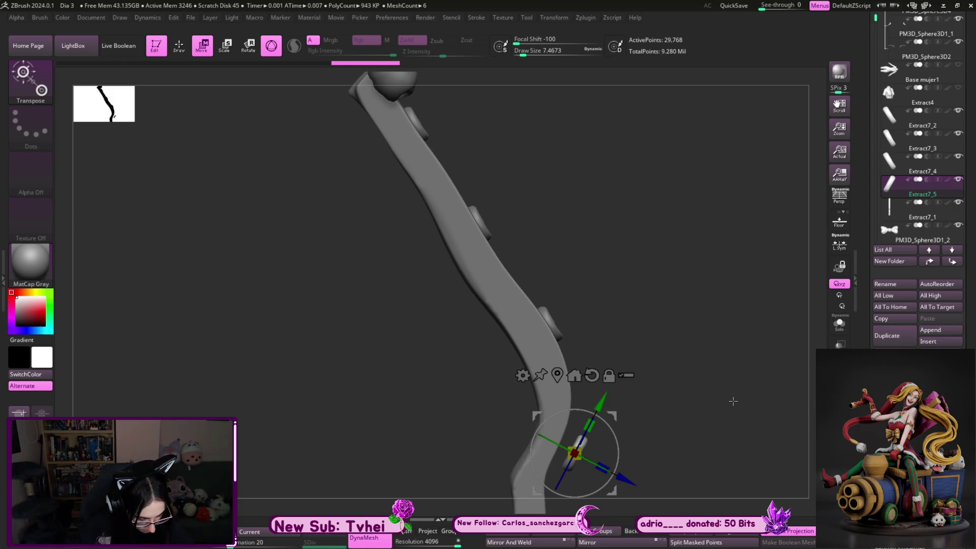
left_click_drag(733, 402, 603, 439)
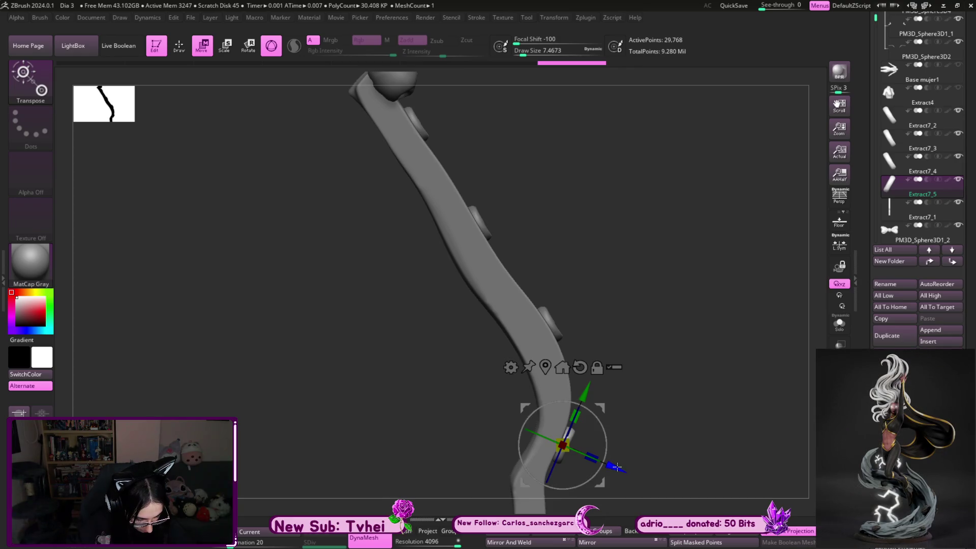
left_click_drag(662, 453, 598, 274)
Select the newest button copy, check the row from the front, and duplicate it
left_click(572, 271, "alt")
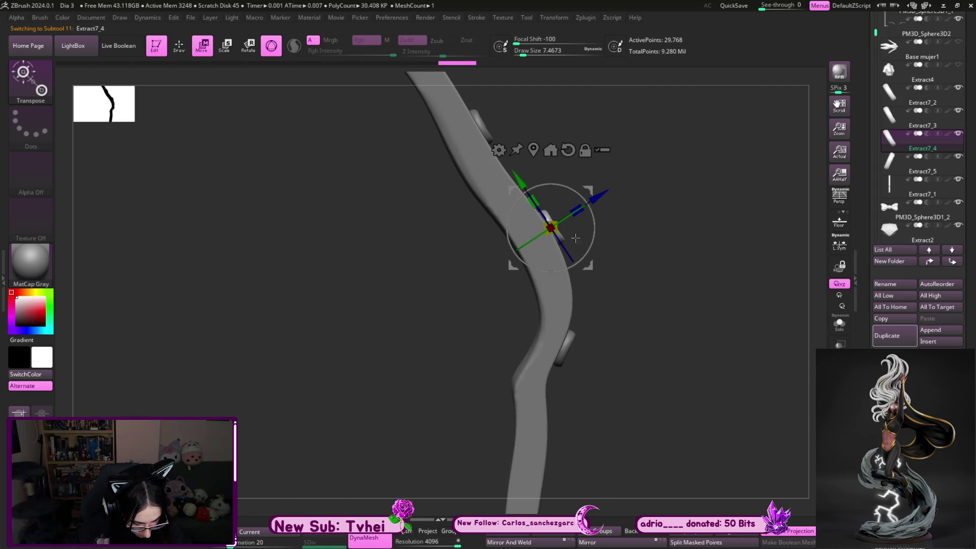
left_click(562, 343, "alt")
left_click_drag(625, 381, 644, 423, "shift")
left_click_drag(712, 398, 673, 349)
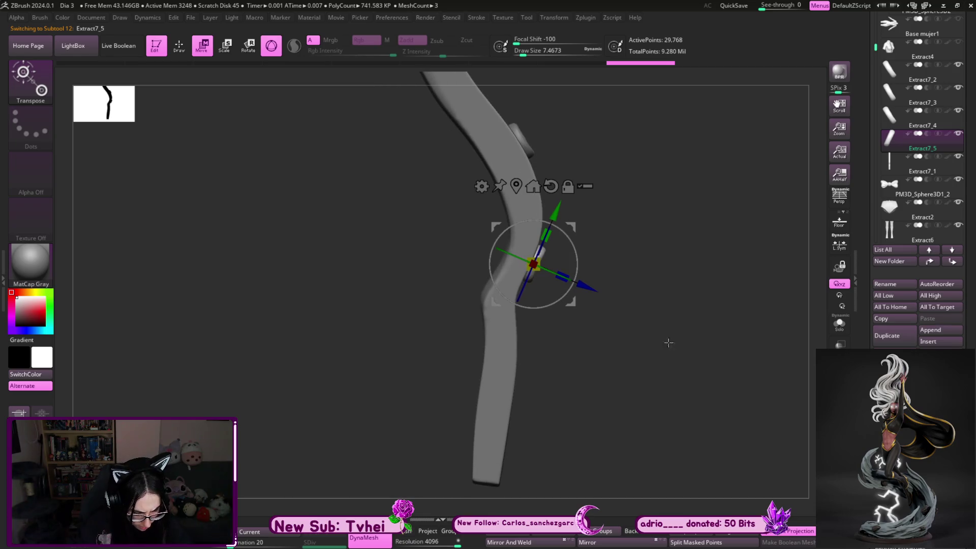
left_click(888, 336)
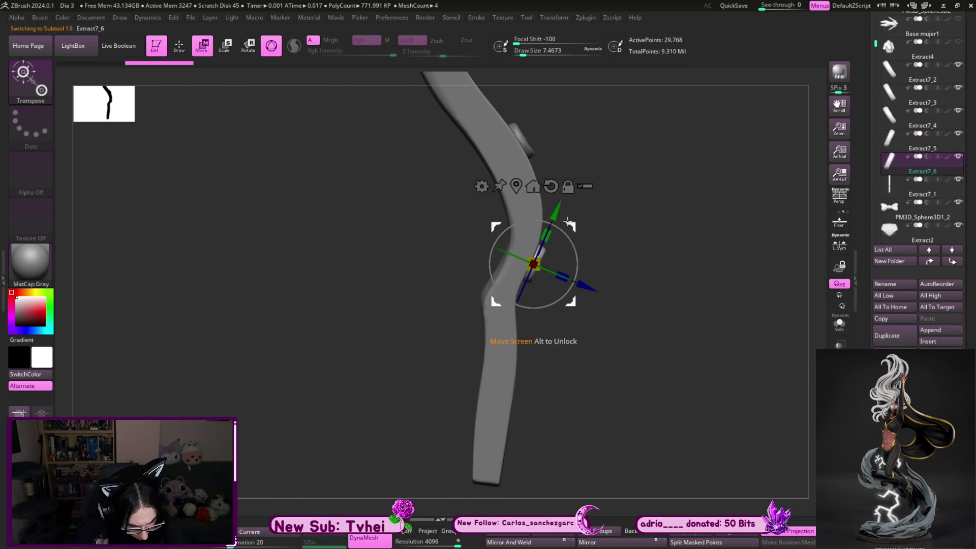
Slide the new copy down the strip along one axis as the fifth button, then return to Draw mode
left_click_drag(564, 220, 555, 341)
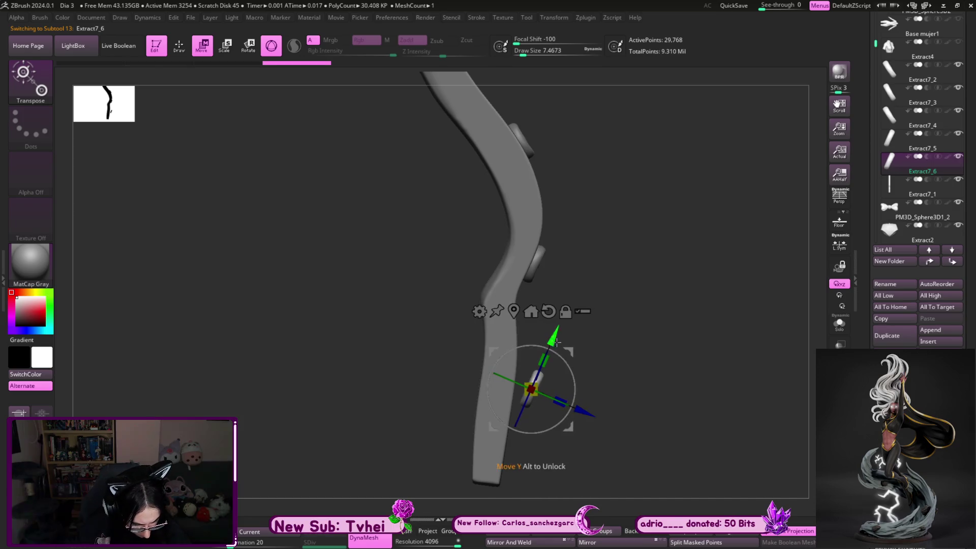
left_click_drag(567, 375, 562, 369)
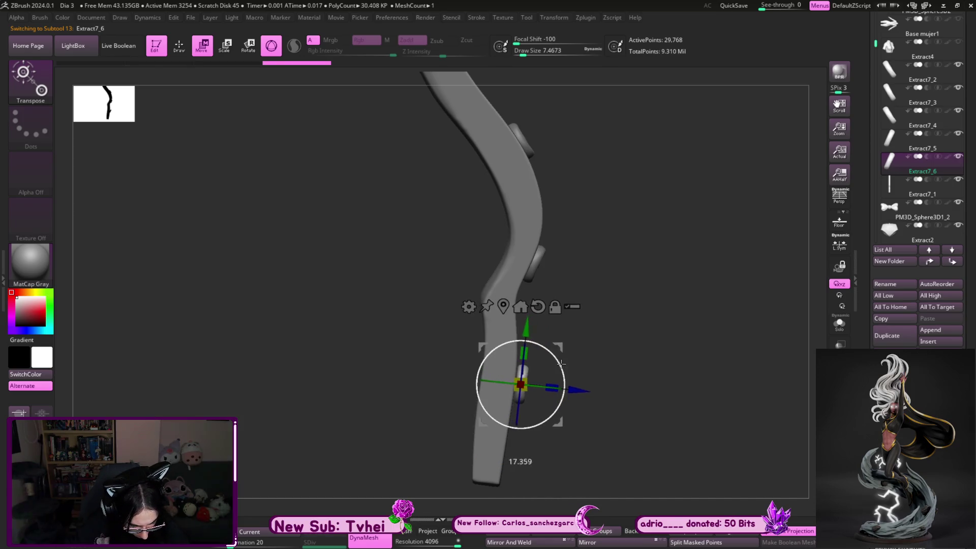
left_click(577, 390)
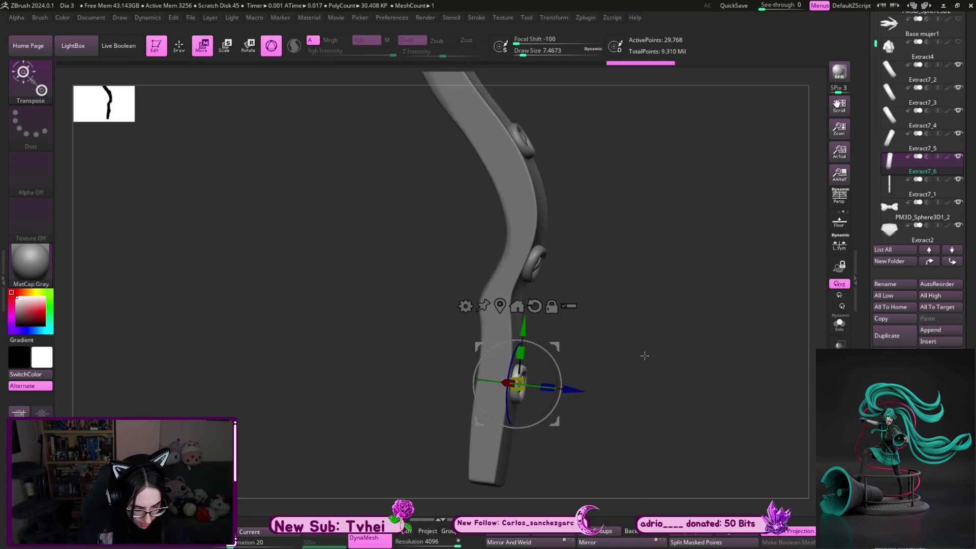
key("q")
left_click_drag(648, 344, 625, 296)
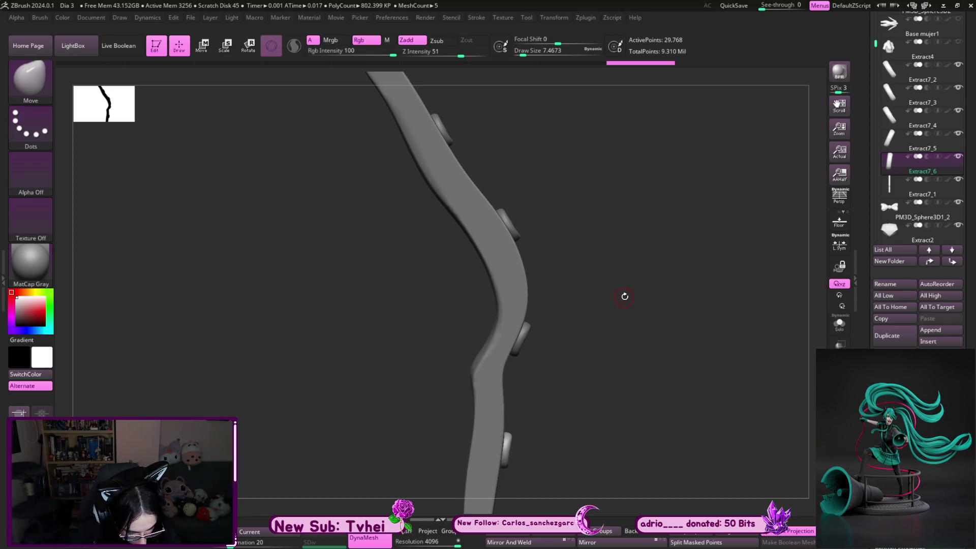
key("w")
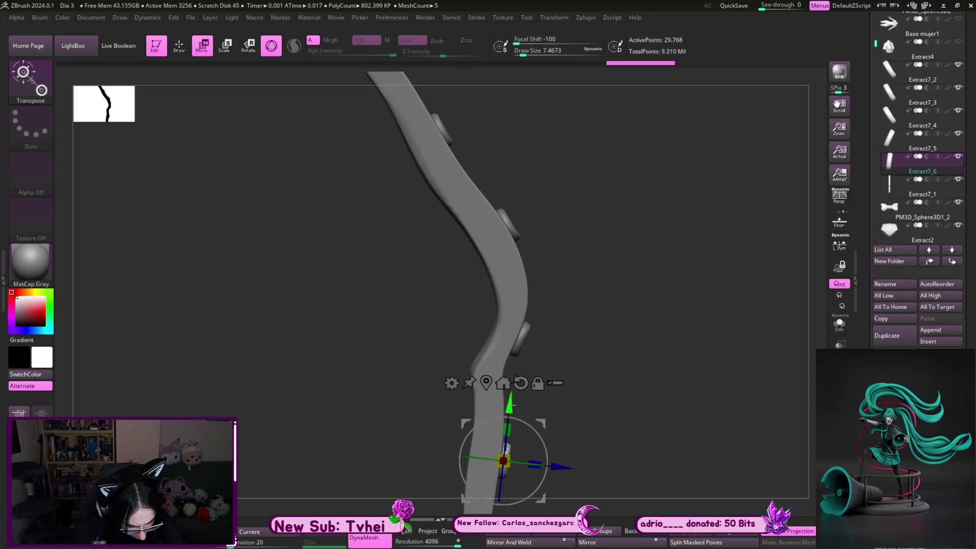
key("q")
mouse_move(549, 397)
left_mouse_down()
mouse_move(656, 401)
mouse_move(603, 353)
left_mouse_up()
left_click_drag(730, 390, 699, 404, "alt")
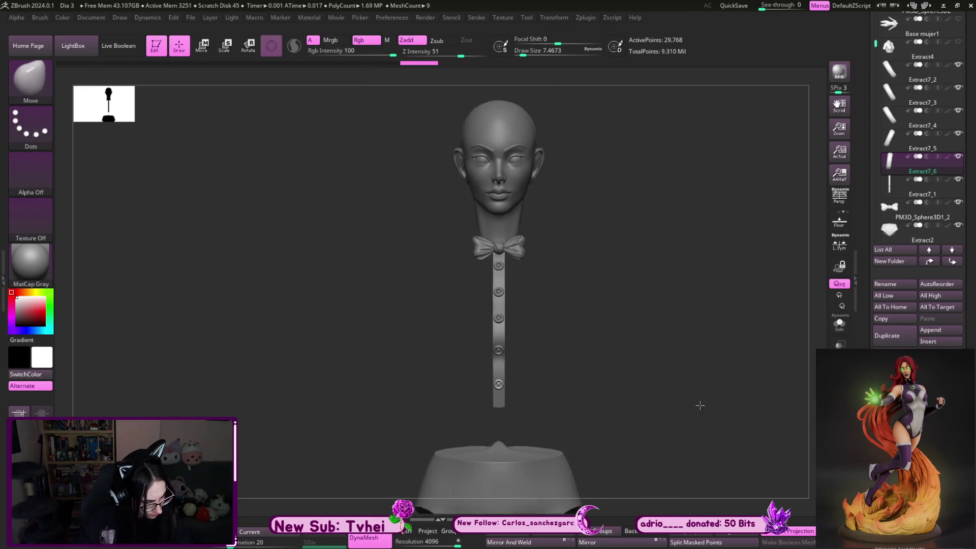
scroll(923, 114, "up", 1)
Select Extract4 and unhide all subtools to show the whole figure in its blouse
left_click(923, 80)
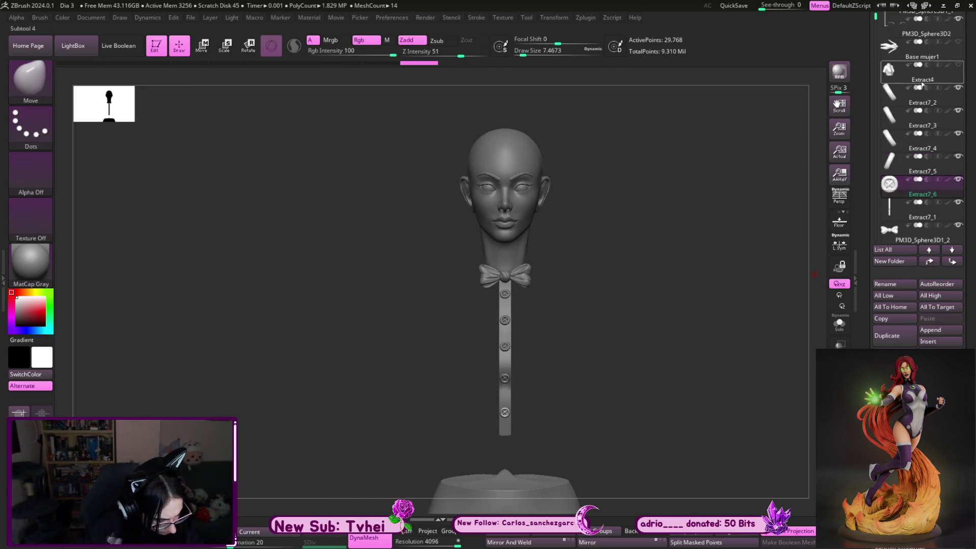
left_click(771, 228, "ctrl+shift")
left_click(772, 229, "ctrl+shift")
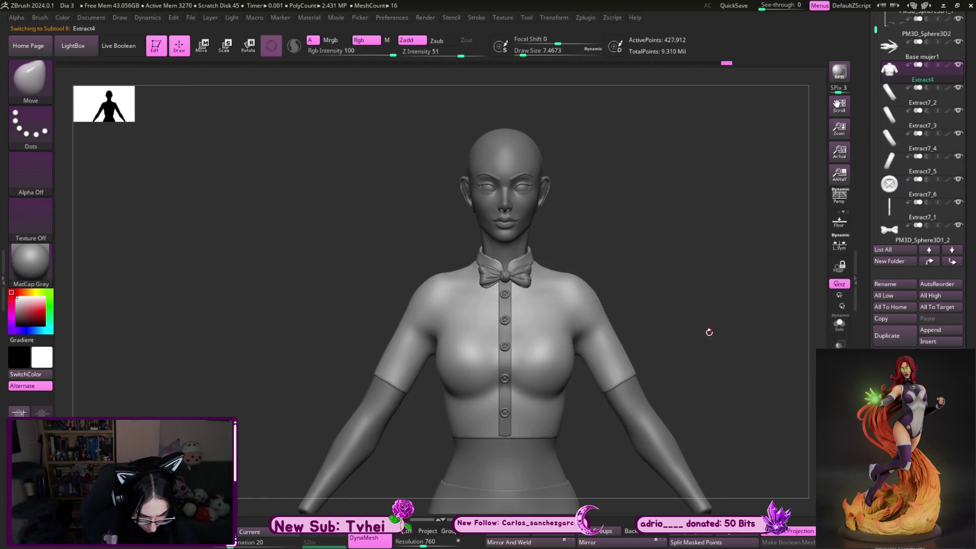
mouse_move(711, 336)
left_mouse_down("alt")
mouse_move(645, 322)
mouse_move(706, 347)
left_mouse_up("alt")
Delete the spare Extract7_6 piece, then make Base mujer1 the active subtool
left_click(505, 414, "alt")
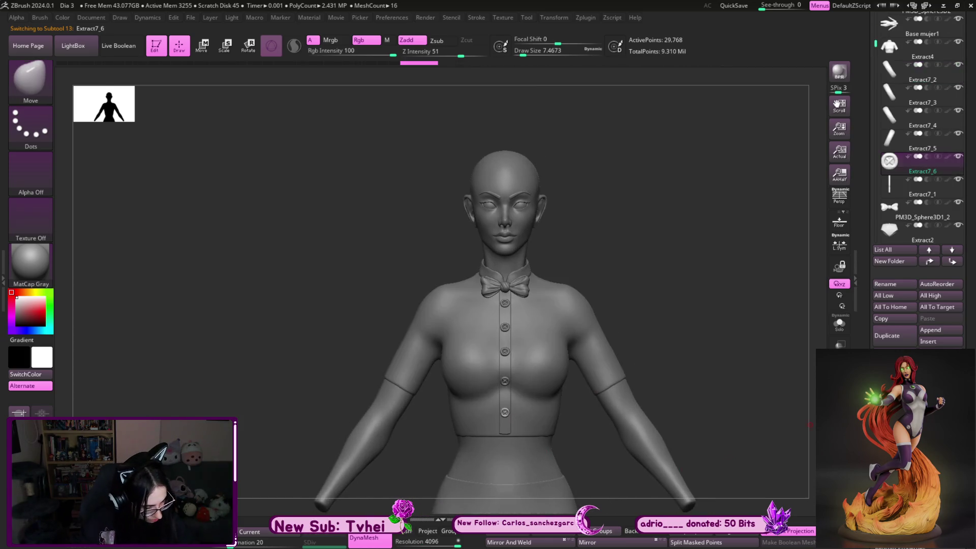
key("Delete")
left_click(806, 378)
mouse_move(693, 352)
left_mouse_down()
mouse_move(674, 344)
mouse_move(698, 352)
mouse_move(650, 369)
left_mouse_up()
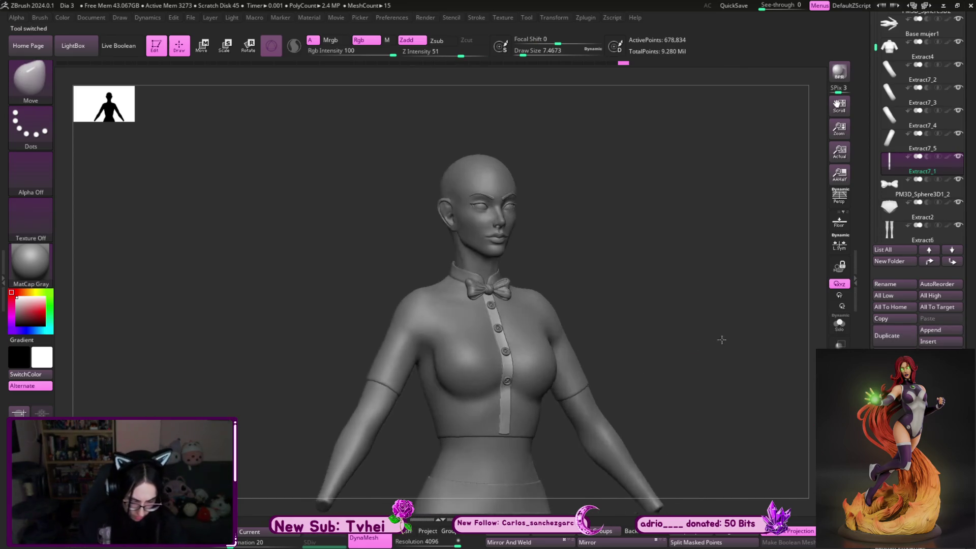
left_click(539, 460, "alt")
mouse_move(686, 363)
left_mouse_down()
mouse_move(670, 250)
mouse_move(704, 279)
mouse_move(730, 250)
left_mouse_up()
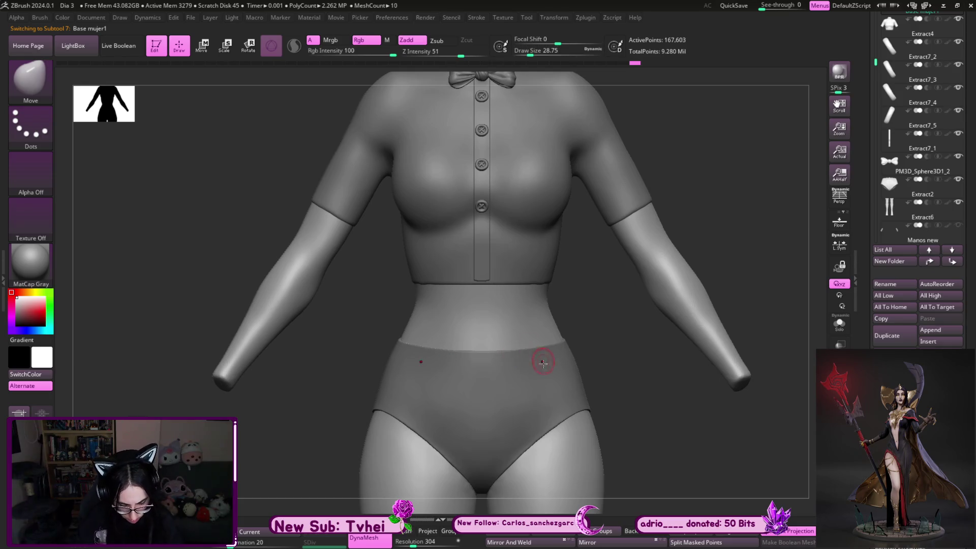
Solo the base body and start masking the waist band below the chest
key("shift+s")
key("ctrl")
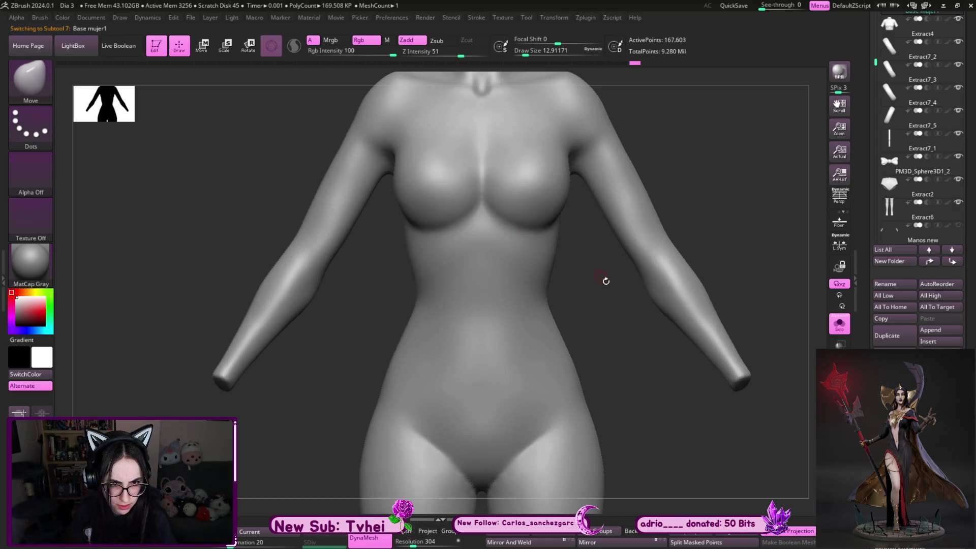
scroll(605, 280, "up", 1)
scroll(620, 289, "up", 1)
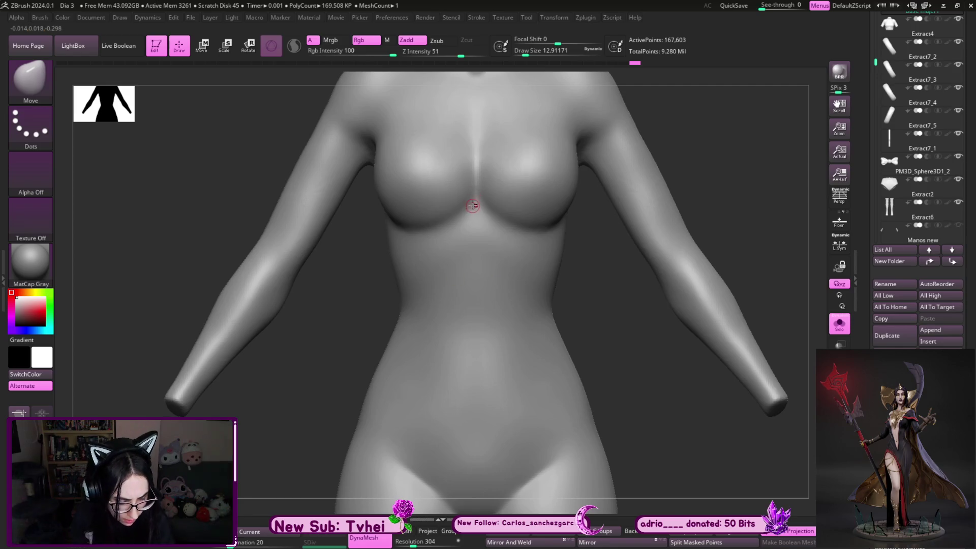
mouse_move(473, 205)
left_mouse_down("ctrl")
mouse_move(658, 364)
mouse_move(627, 393)
mouse_move(645, 342)
mouse_move(607, 300)
left_mouse_up("ctrl")
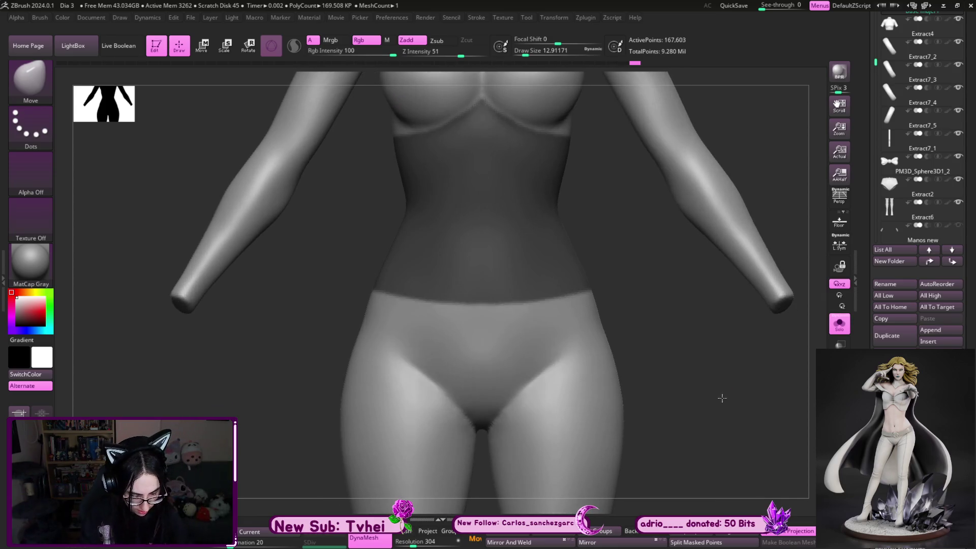
key("ctrl+shift")
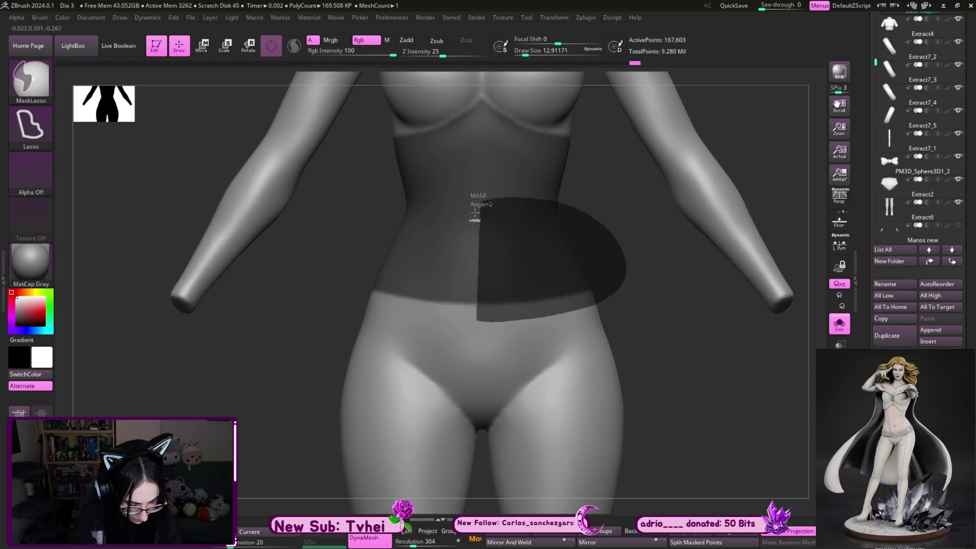
Extend the mask over the belly and trim its lower edge with straight mask lines across the hips
left_click_drag(522, 318, 547, 320)
left_click_drag(656, 327, 643, 331)
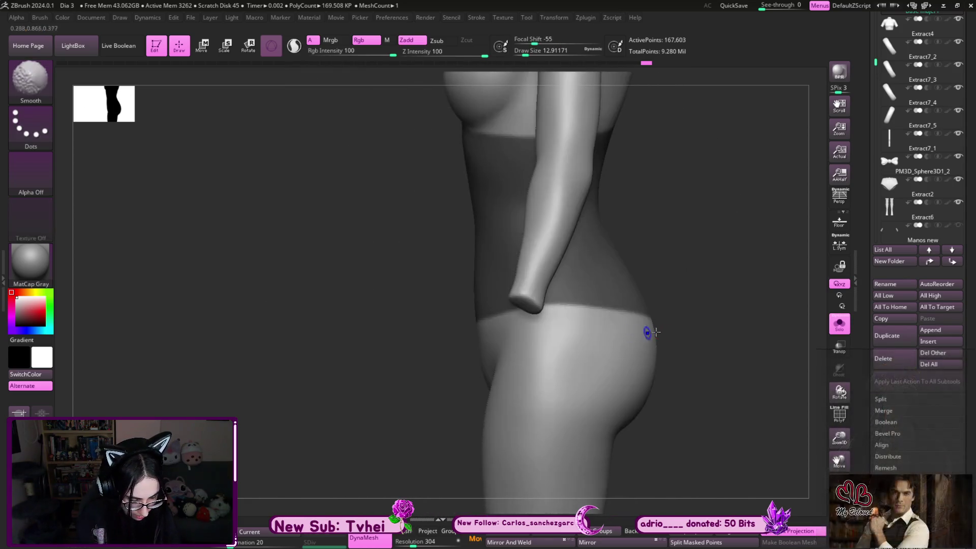
key("ctrl+shift")
mouse_move(488, 326)
left_mouse_down()
mouse_move(624, 290)
mouse_move(457, 354)
left_mouse_up()
key("ctrl+shift")
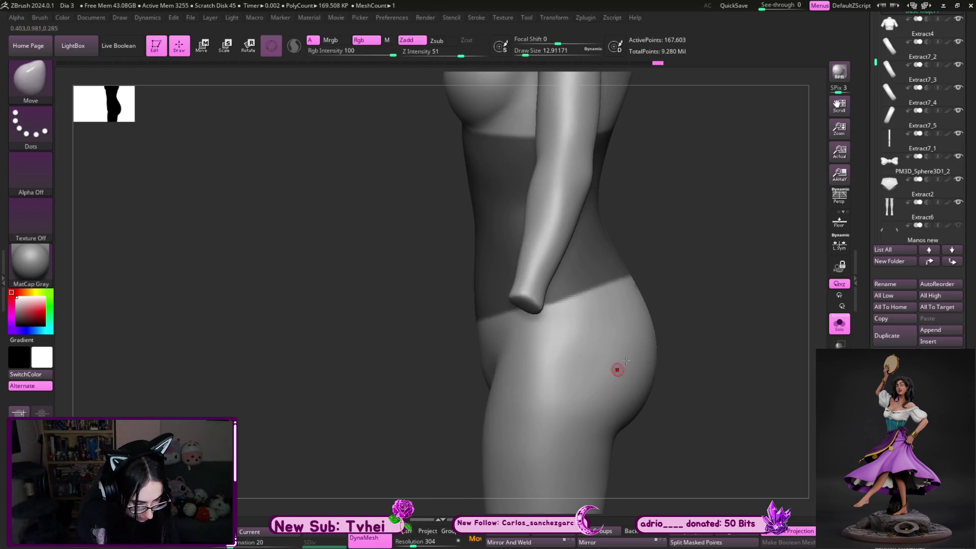
right_click_drag(534, 343, 545, 342, "shift")
key("ctrl+shift")
left_click_drag(462, 327, 690, 267)
mouse_move(659, 425)
right_mouse_down("shift")
mouse_move(610, 364)
mouse_move(642, 351)
mouse_move(586, 361)
mouse_move(435, 344)
right_mouse_up("shift")
With a smaller MaskPen, paint the mask's upper edge into a point between the breasts under the bust
key("ctrl")
mouse_move(374, 381)
right_mouse_down("ctrl")
mouse_move(569, 422)
mouse_move(766, 422)
right_mouse_up("ctrl")
key("s")
left_click_drag(533, 230, 528, 230)
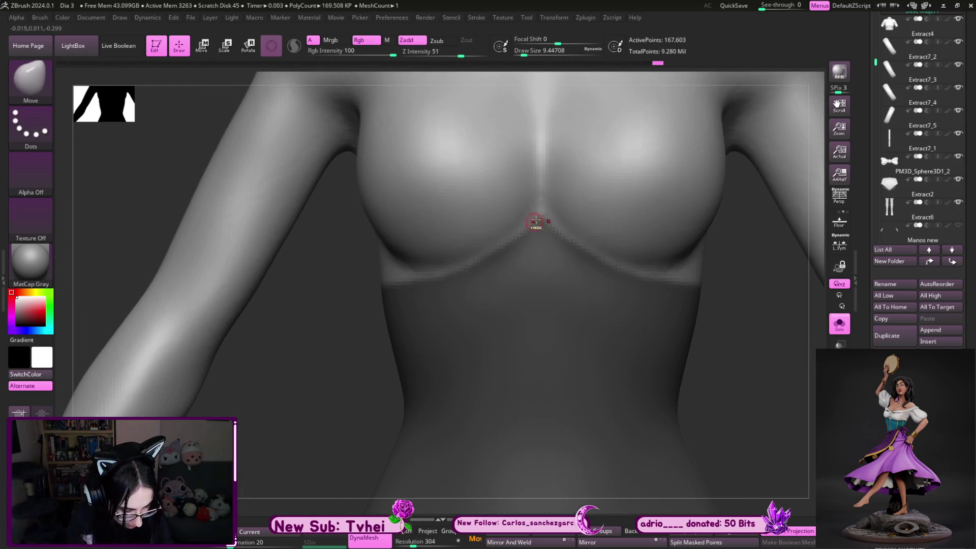
key("ctrl")
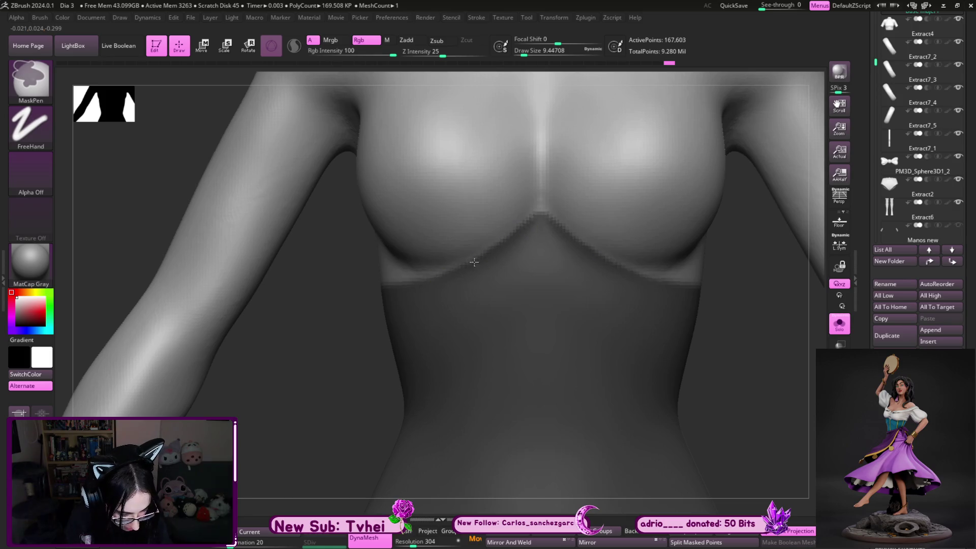
mouse_move(551, 302)
right_mouse_down()
mouse_move(769, 343)
mouse_move(722, 334)
right_mouse_up()
key("ctrl")
right_click_drag(760, 301, 729, 301)
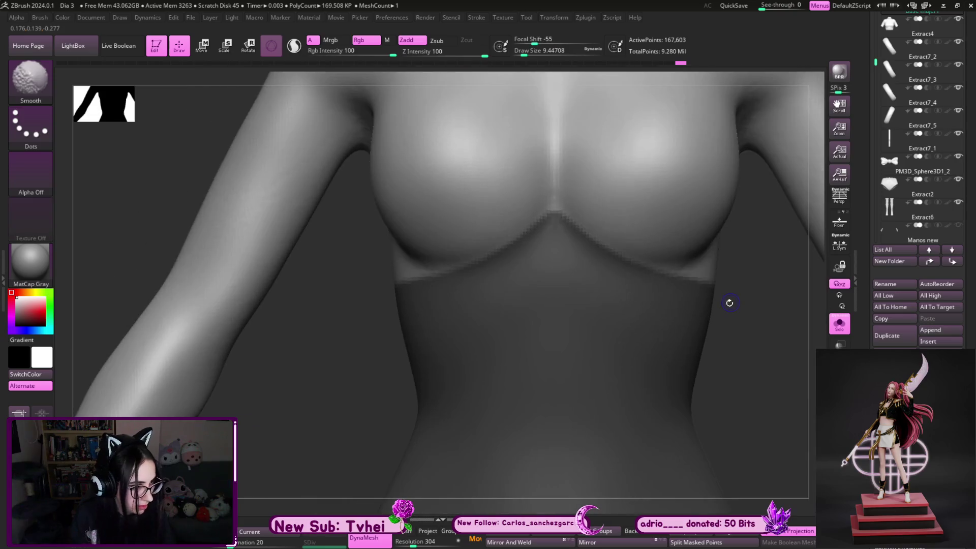
right_click_drag(757, 382, 633, 331)
key("ctrl")
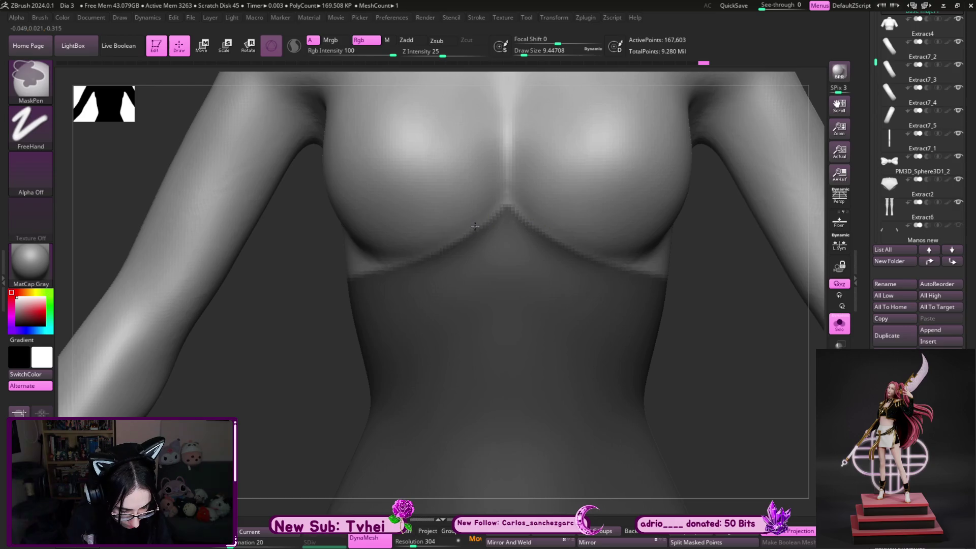
key("ctrl")
mouse_move(725, 374)
right_mouse_down()
mouse_move(765, 375)
mouse_move(672, 355)
right_mouse_up()
key("f")
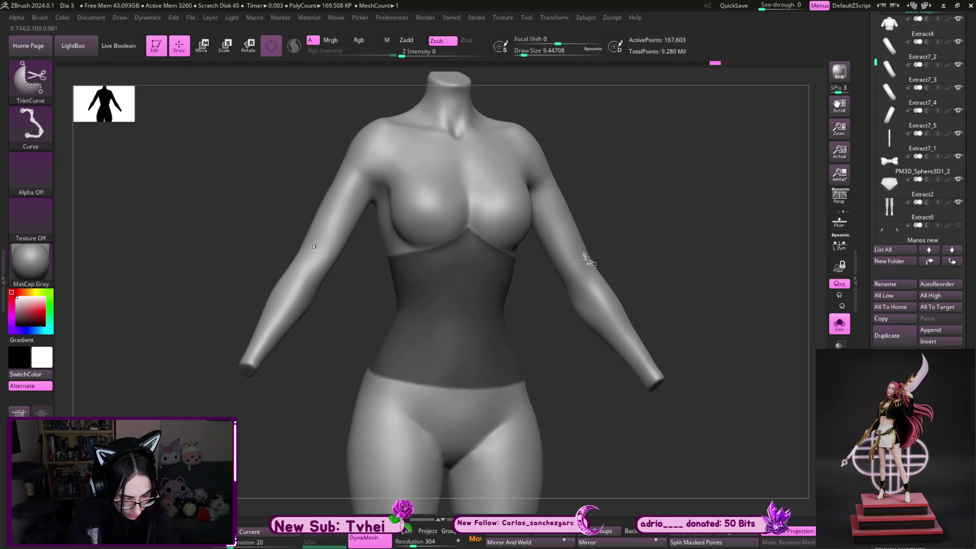
Toggle polygroup visibility until only the torso without arms is shown
left_click(628, 191, "ctrl+shift")
left_click(712, 306, "ctrl+shift")
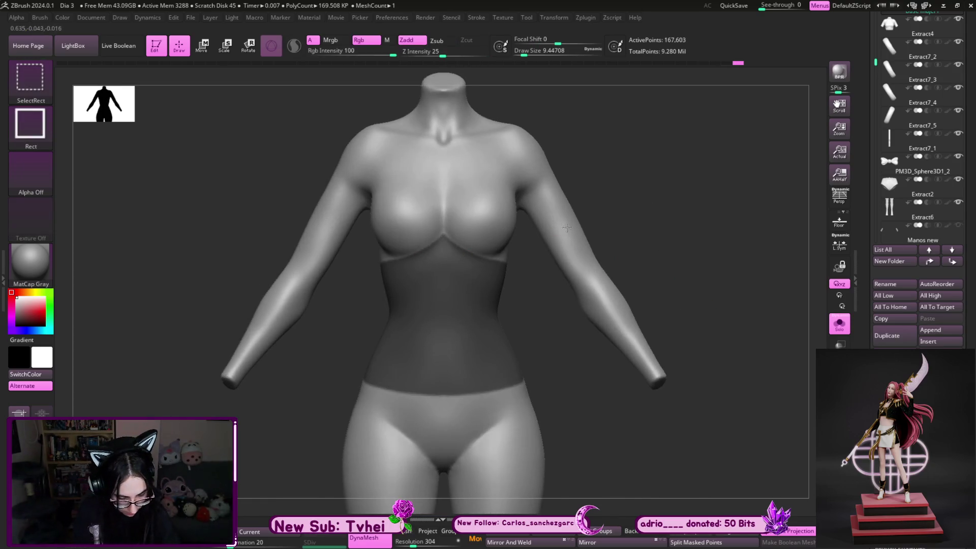
left_click(253, 356, "ctrl+shift")
left_click_drag(673, 150, 692, 230, "ctrl+shift")
left_click_drag(604, 294, 726, 399, "ctrl+alt+shift")
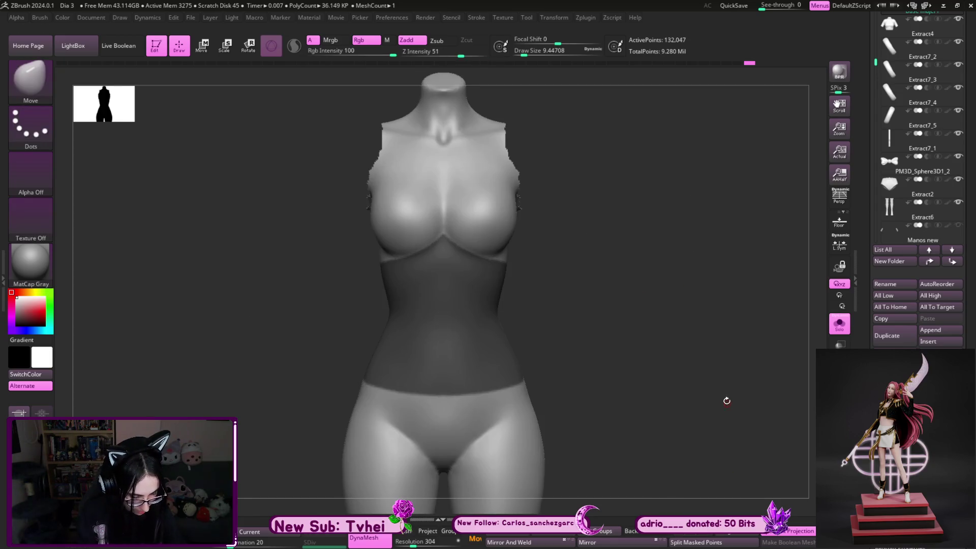
left_click(726, 412, "ctrl+shift")
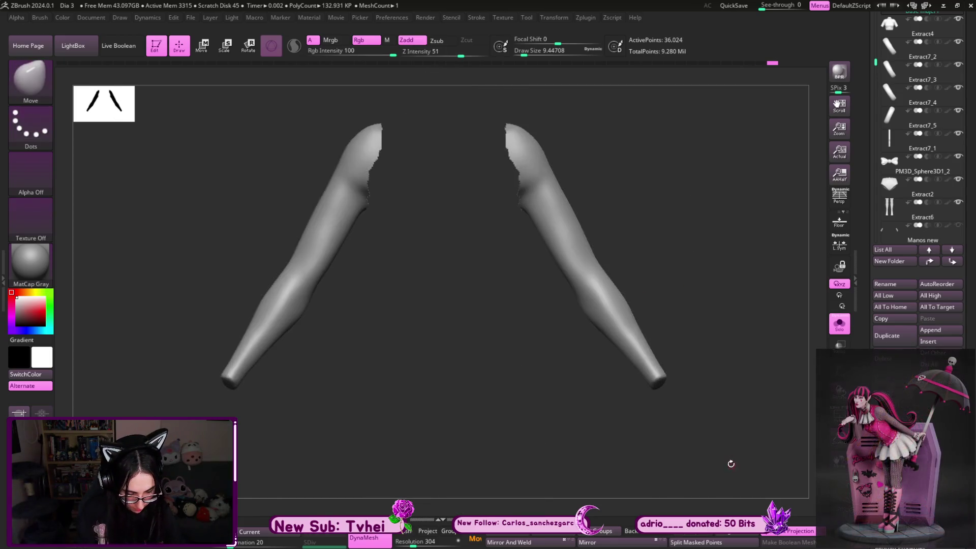
left_click(724, 339, "ctrl+shift")
left_click_drag(710, 293, 690, 327, "alt")
left_click(658, 222, "ctrl+shift")
left_click(514, 419, "ctrl+shift")
left_click_drag(513, 420, 548, 346)
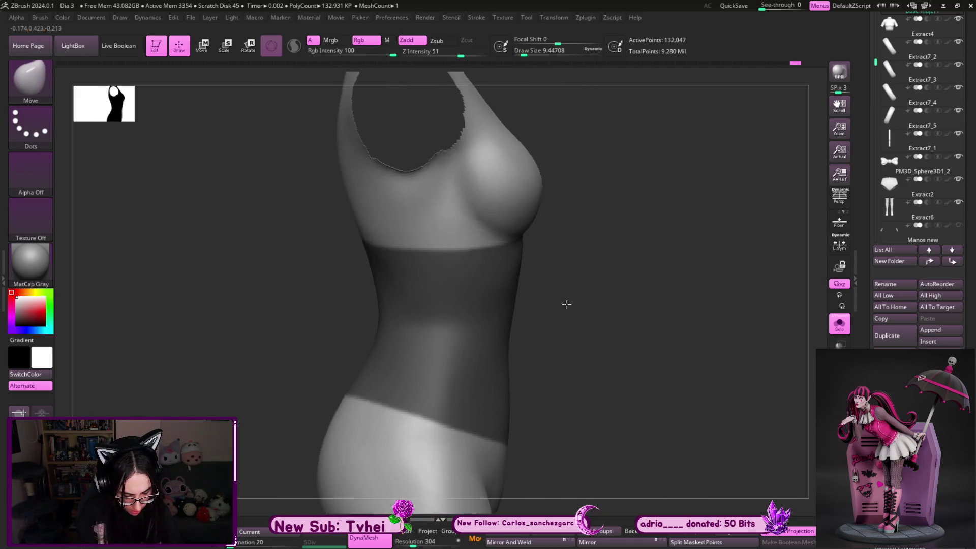
Erase the stray mask peak and extend the band along the underbust edge on the side
key("ctrl")
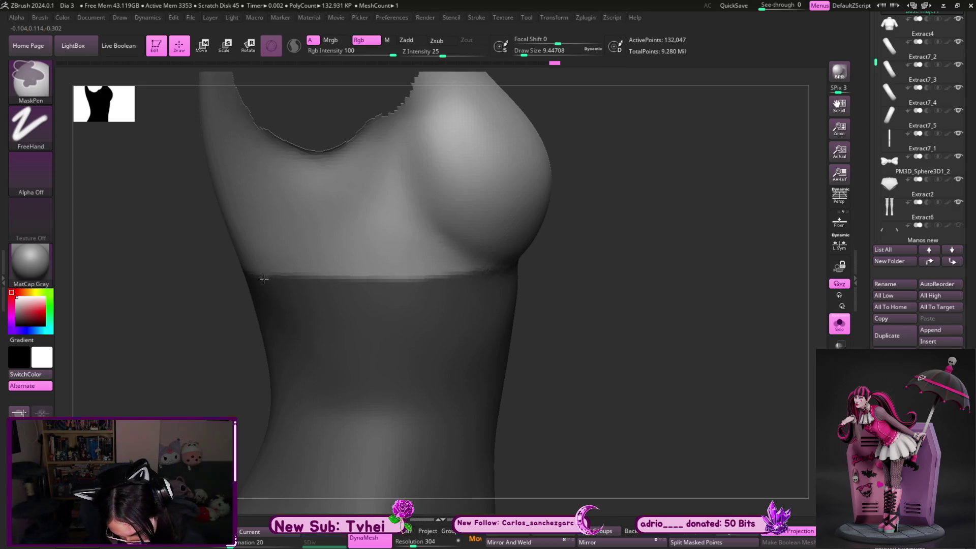
left_click_drag(206, 271, 306, 236)
left_click_drag(352, 258, 441, 237, "ctrl+alt")
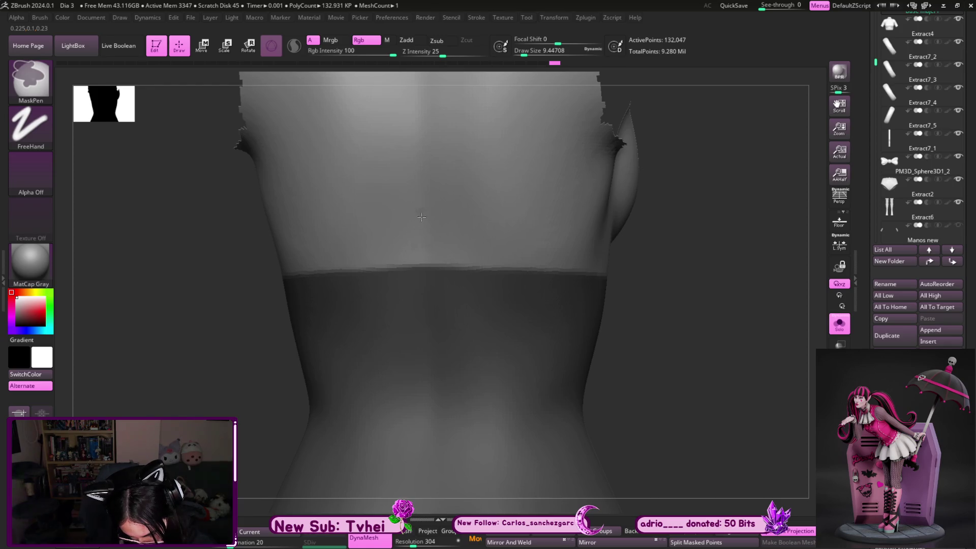
left_click_drag(649, 229, 669, 290)
left_click_drag(436, 267, 477, 267, "ctrl+alt")
mouse_move(591, 269)
left_mouse_down()
mouse_move(697, 290)
mouse_move(602, 316)
left_mouse_up()
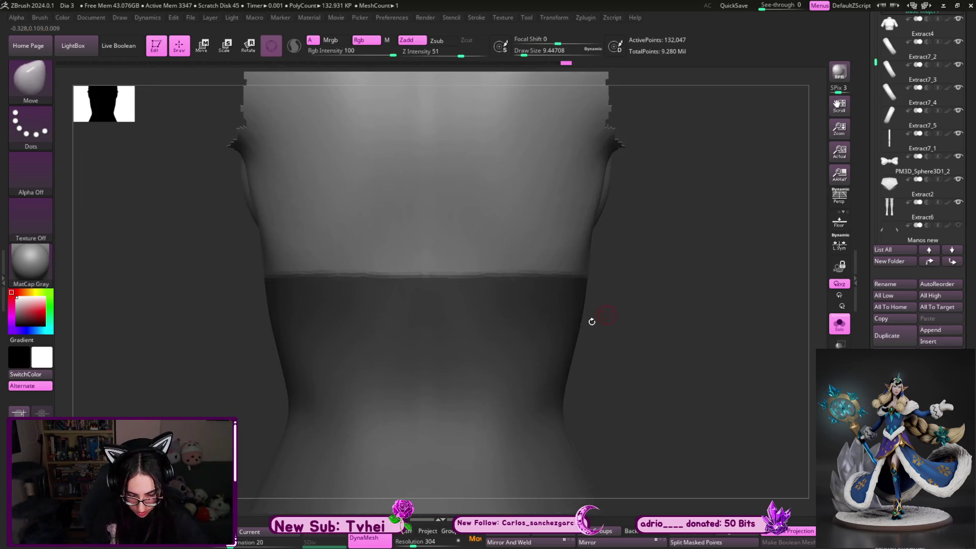
key("ctrl")
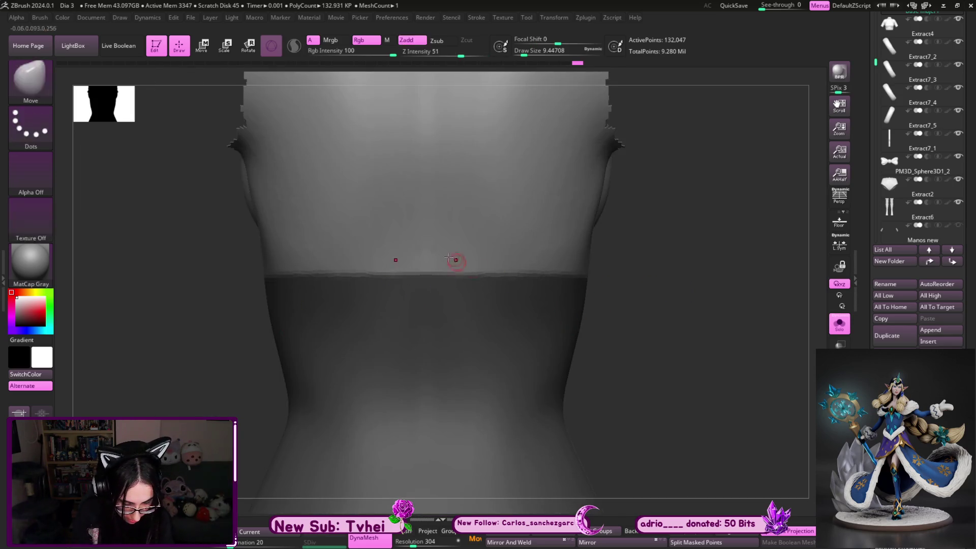
mouse_move(566, 255)
right_mouse_down()
mouse_move(634, 290)
mouse_move(538, 295)
right_mouse_up()
key("ctrl")
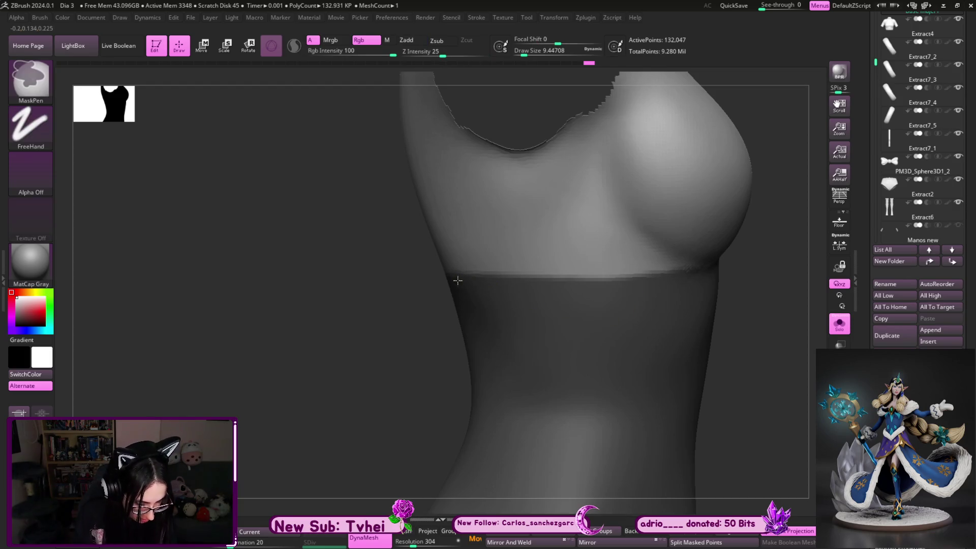
left_click_drag(463, 283, 686, 276, "ctrl")
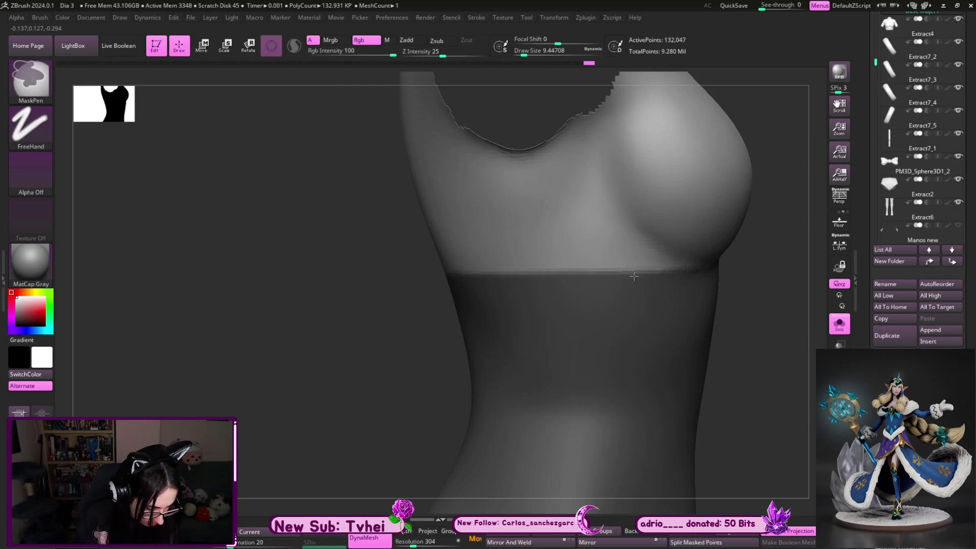
mouse_move(586, 280)
right_mouse_down()
mouse_move(758, 323)
mouse_move(567, 366)
mouse_move(598, 356)
right_mouse_up()
Paint the mask band around the sides and back, its lower edge curving above the buttocks
key("ctrl")
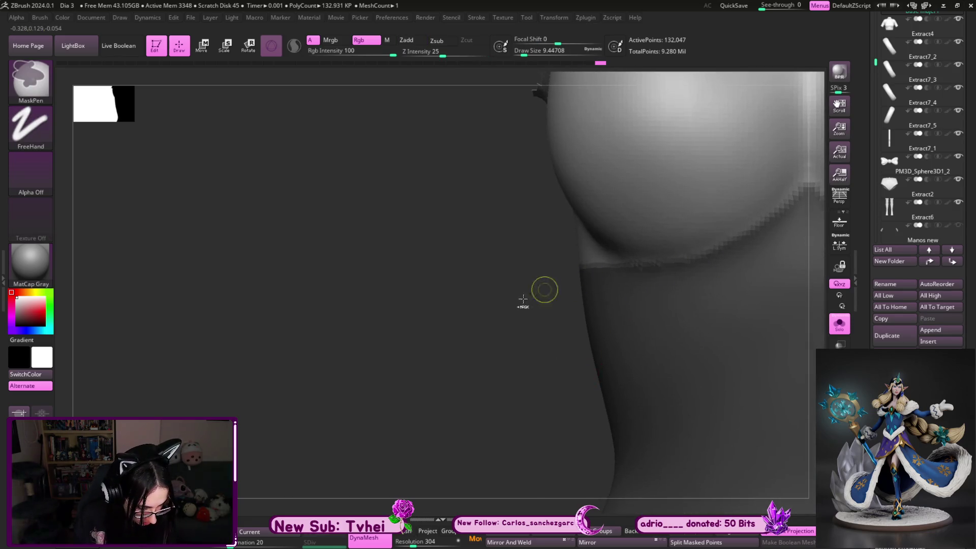
right_click_drag(694, 245, 627, 266, "alt")
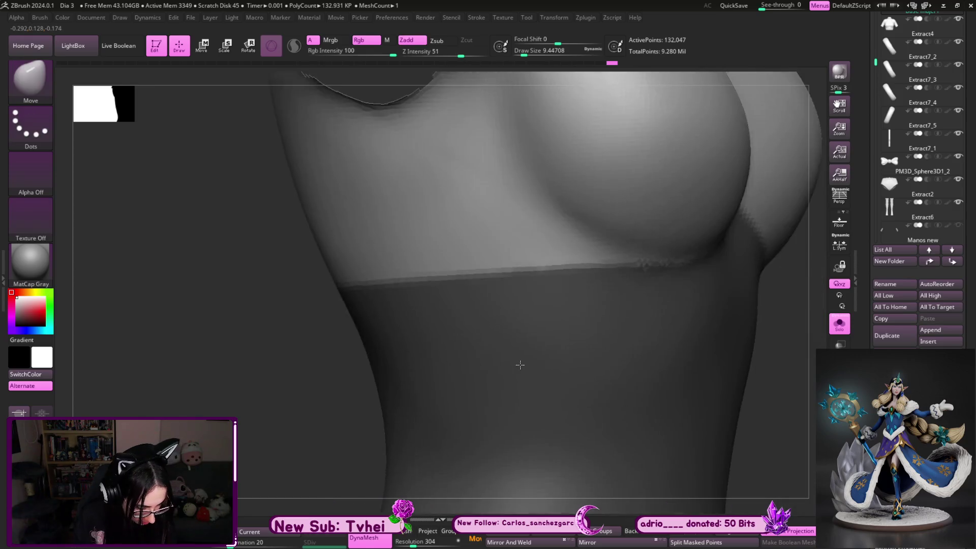
right_click_drag(732, 313, 714, 326, "alt")
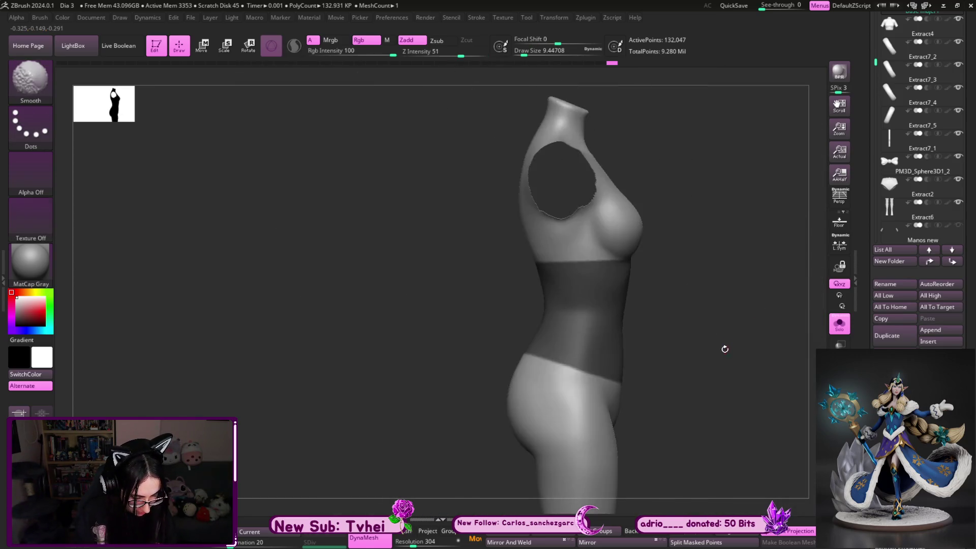
left_click_drag(703, 344, 539, 255)
right_click_drag(539, 254, 517, 305, "alt")
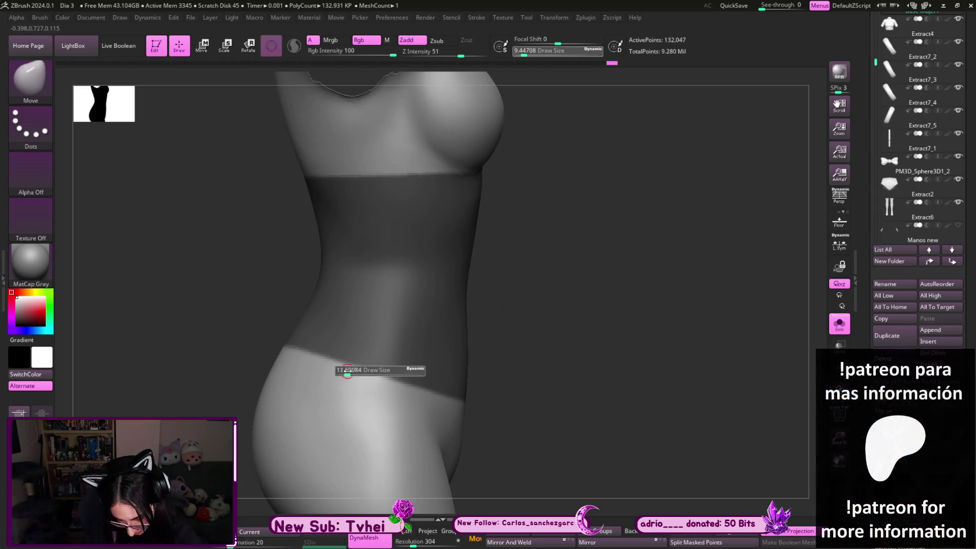
key("ctrl")
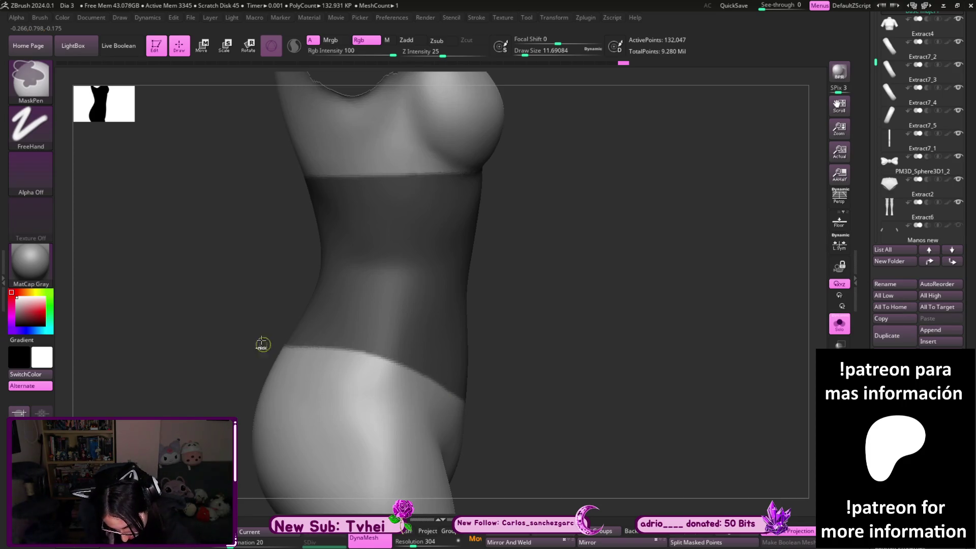
left_click_drag(263, 345, 368, 373)
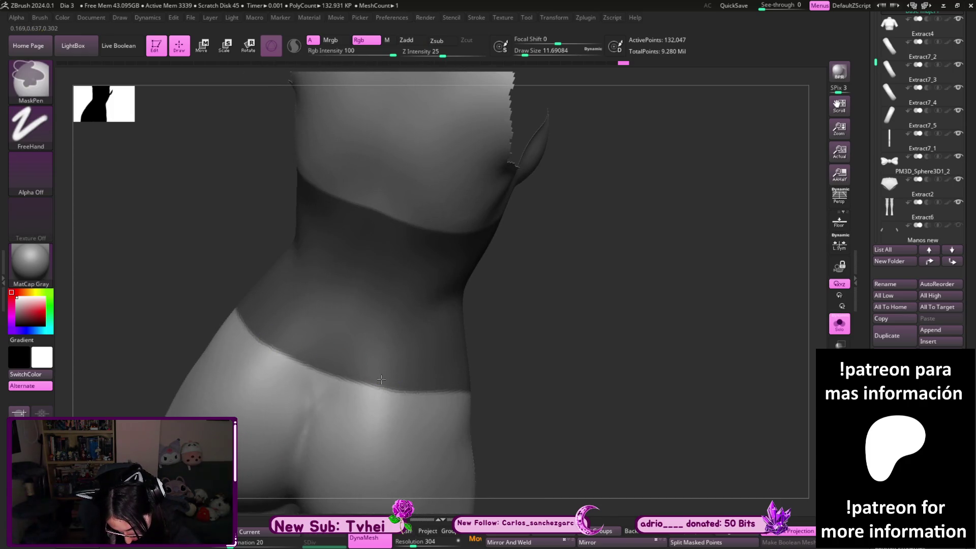
left_click_drag(567, 353, 358, 384)
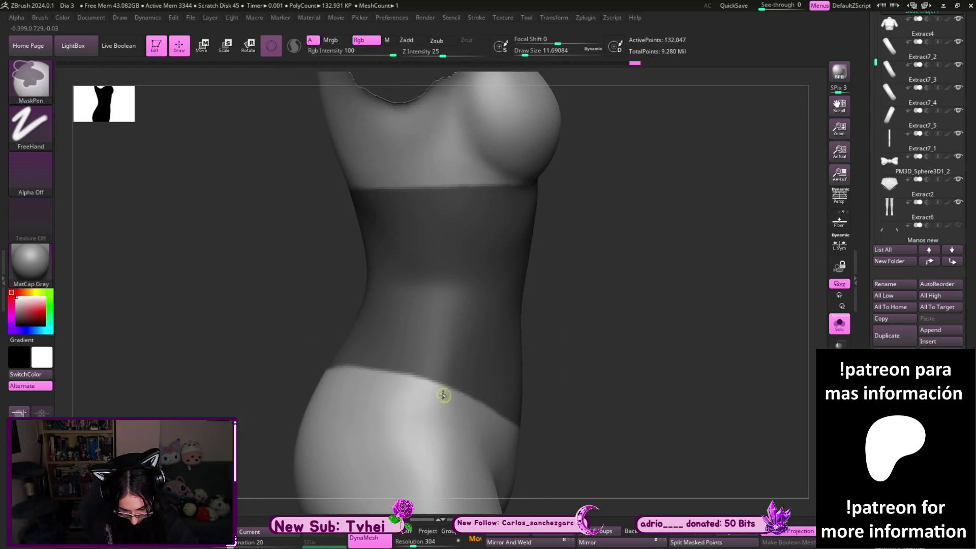
left_click_drag(331, 367, 366, 374)
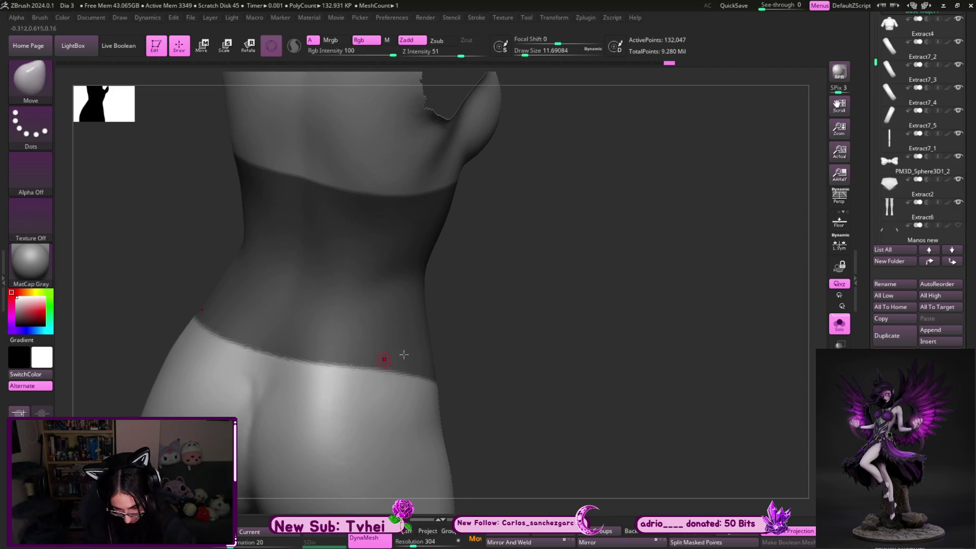
left_click_drag(274, 363, 491, 309)
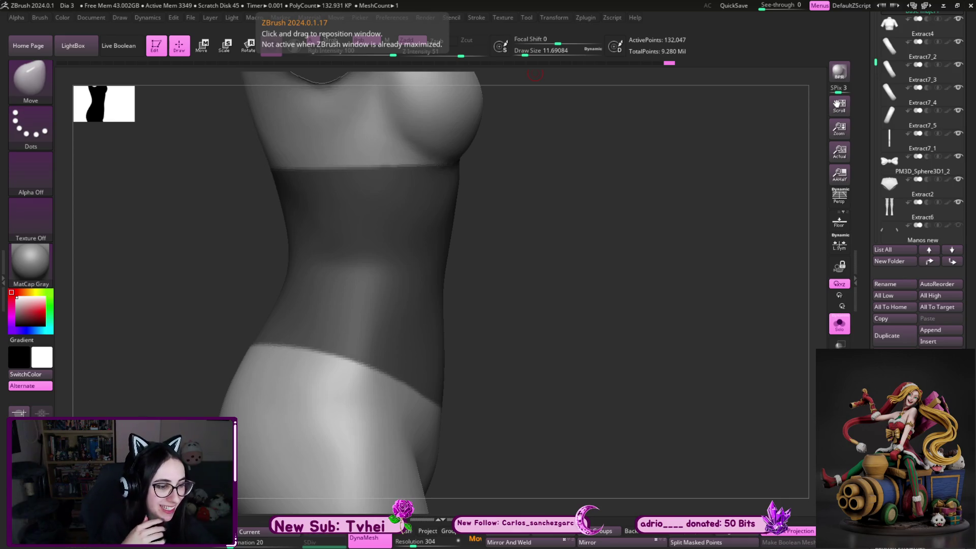
Save the project with Ctrl+S and refine the mask edge under the bust from the front
left_click_drag(603, 320, 617, 312)
key("ctrl")
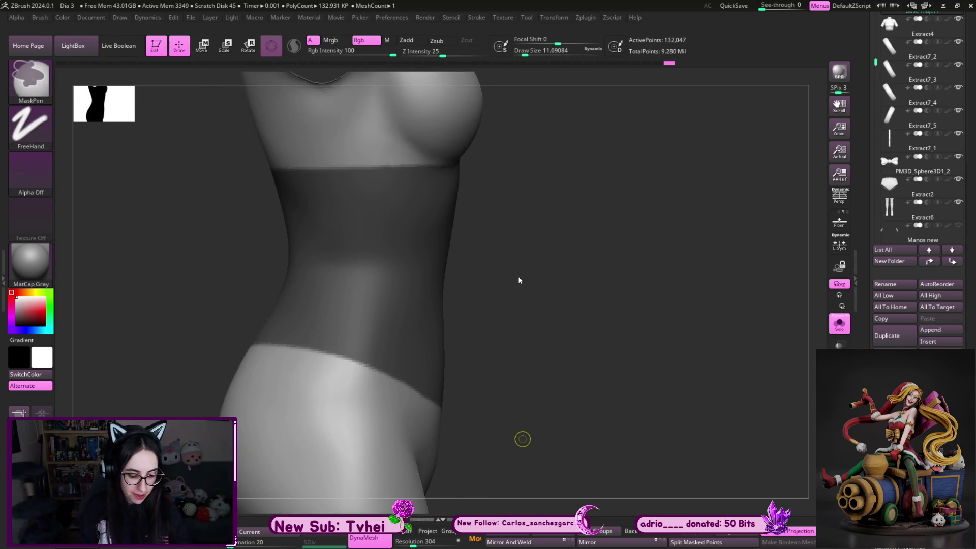
key("ctrl+s")
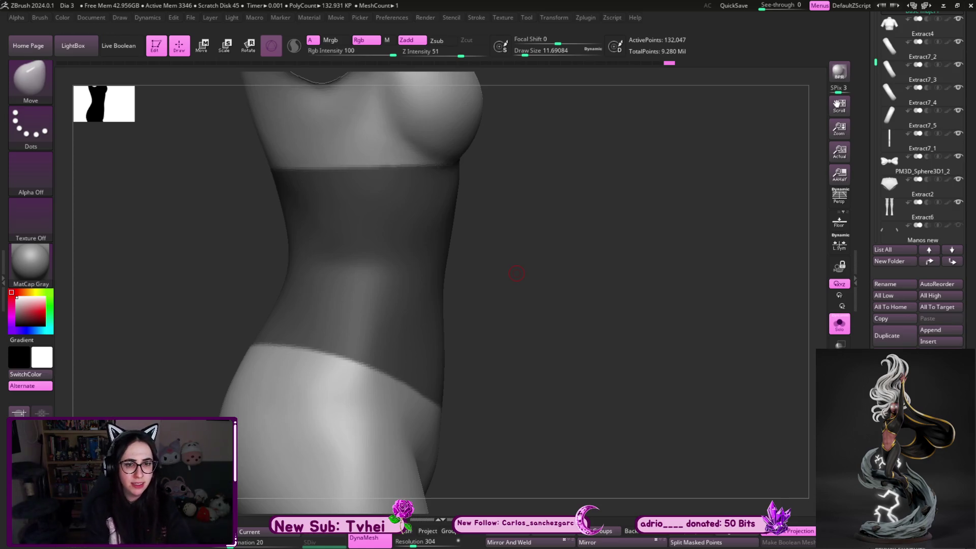
mouse_move(516, 273)
left_mouse_down()
mouse_move(580, 333)
mouse_move(349, 381)
left_mouse_up()
key("ctrl")
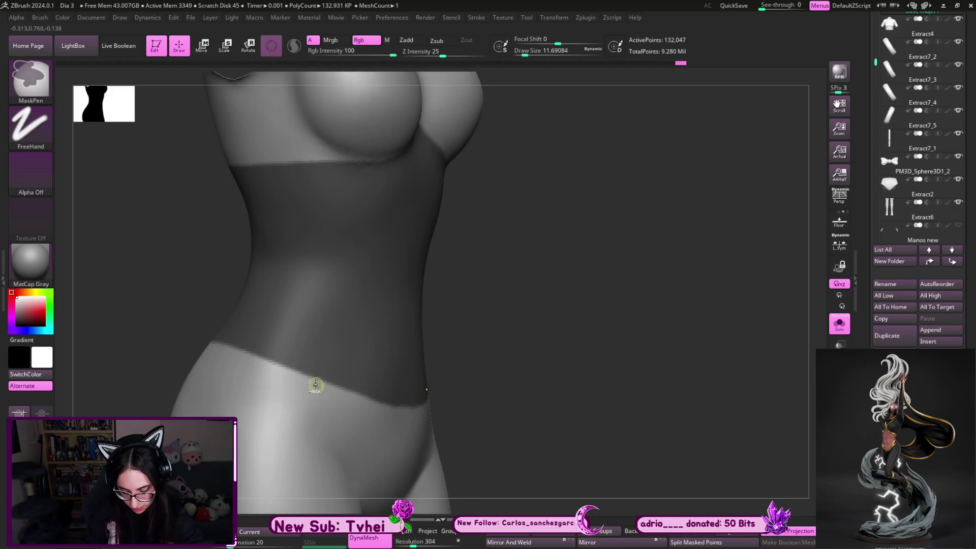
mouse_move(430, 420)
left_mouse_down()
mouse_move(627, 359)
mouse_move(634, 408)
left_mouse_up()
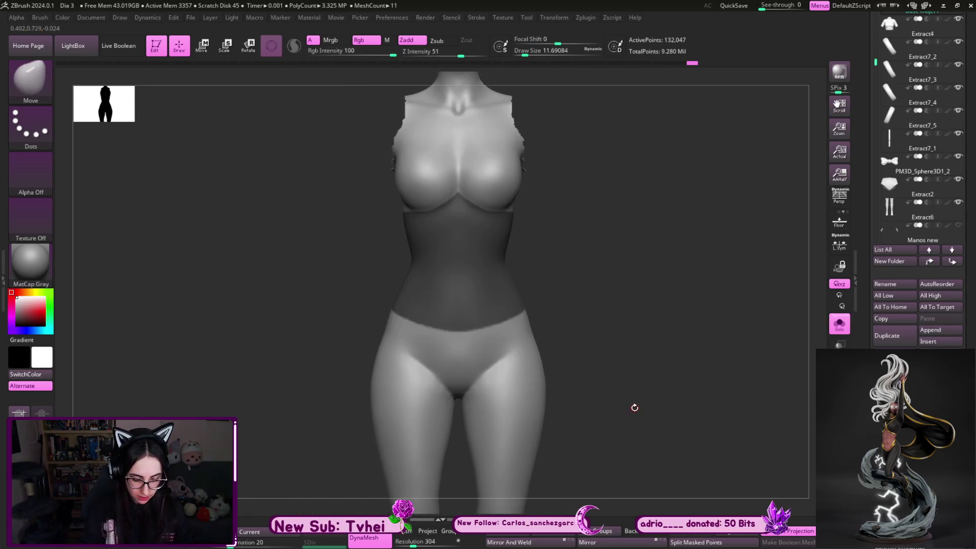
mouse_move(625, 312)
left_mouse_down("alt")
mouse_move(770, 205)
mouse_move(432, 348)
left_mouse_up("alt")
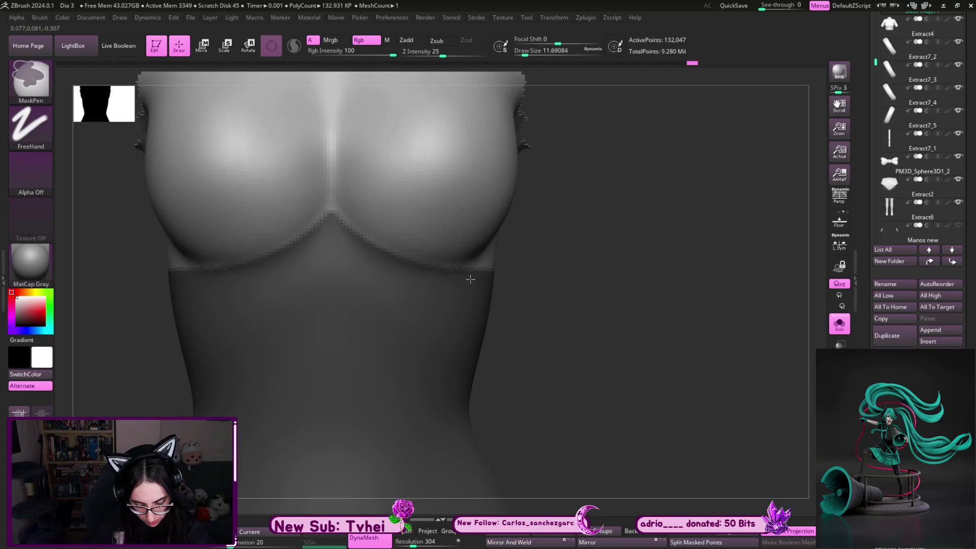
Show the body alone with its mask and preview an Extract shell from the masked band
key("ctrl")
mouse_move(658, 413)
left_mouse_down("alt")
mouse_move(673, 388)
mouse_move(732, 386)
left_mouse_up("alt")
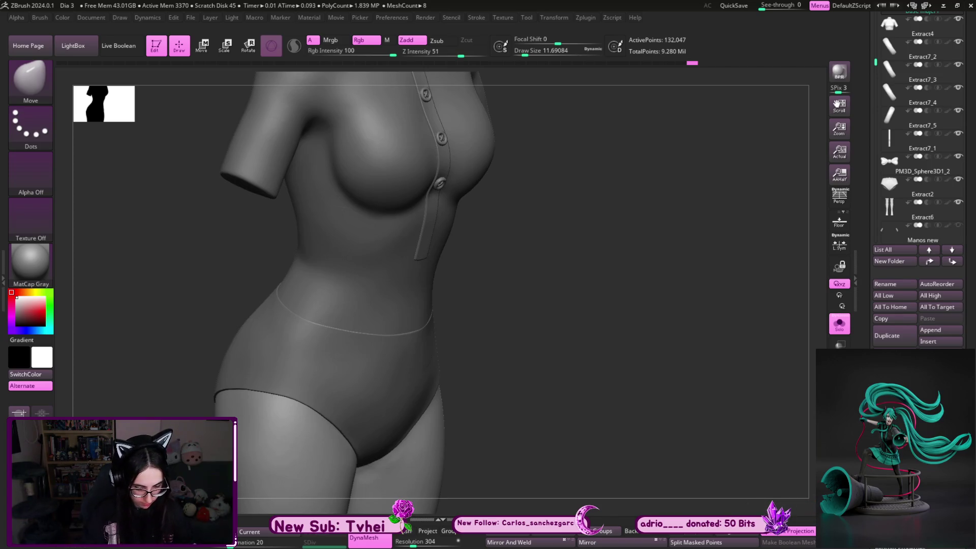
key("ctrl+z")
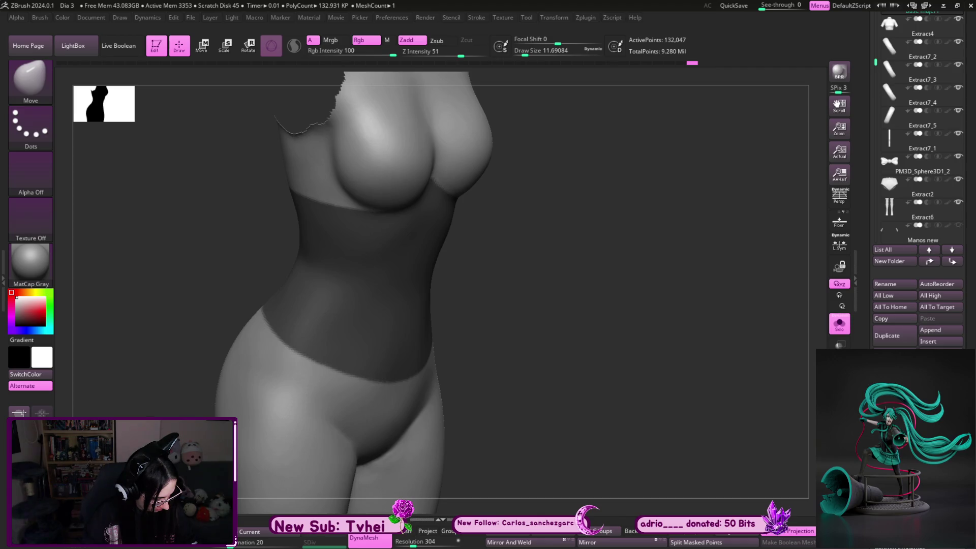
left_click(839, 242)
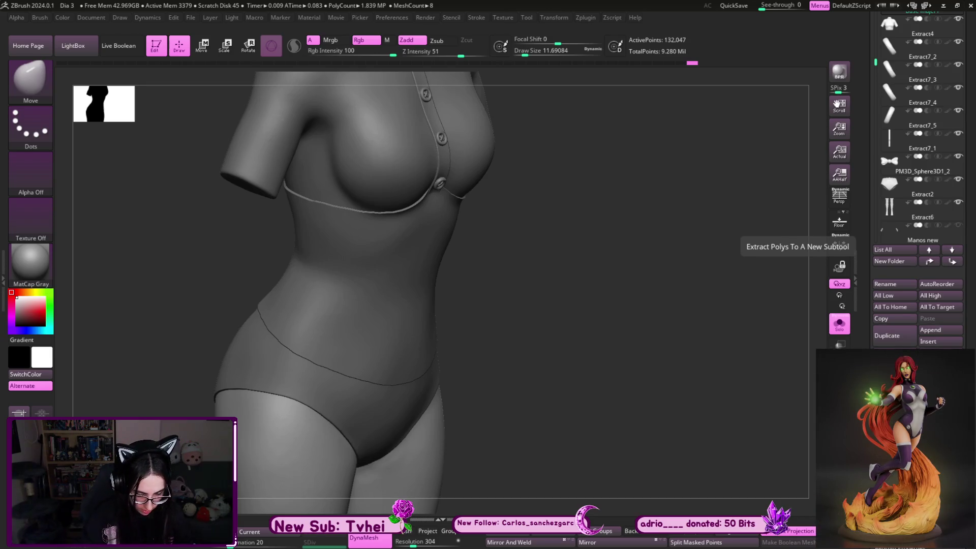
Accept the extraction as the Extract8 corset shell and view it from above
left_click(839, 244)
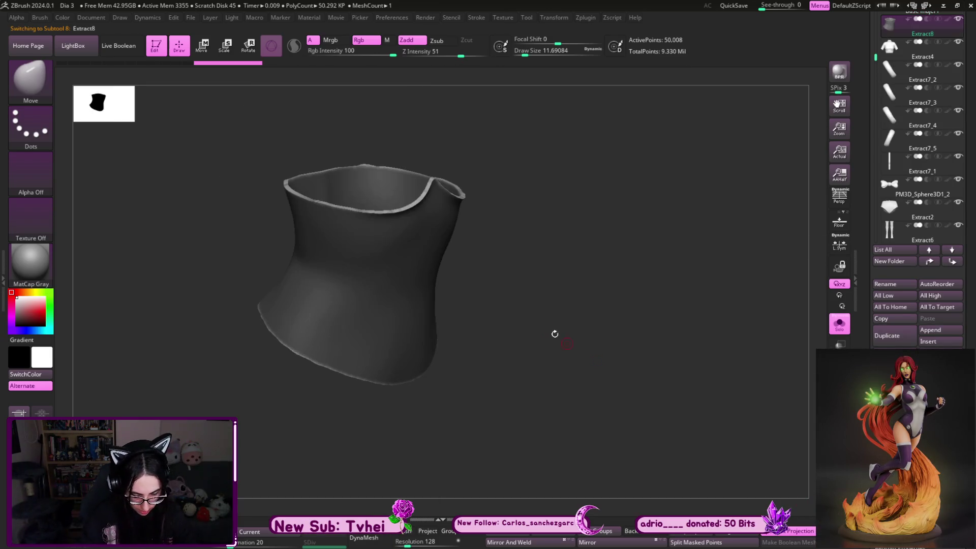
mouse_move(584, 323)
left_mouse_down("shift")
mouse_move(573, 385)
mouse_move(602, 257)
mouse_move(584, 240)
mouse_move(533, 290)
left_mouse_up("shift")
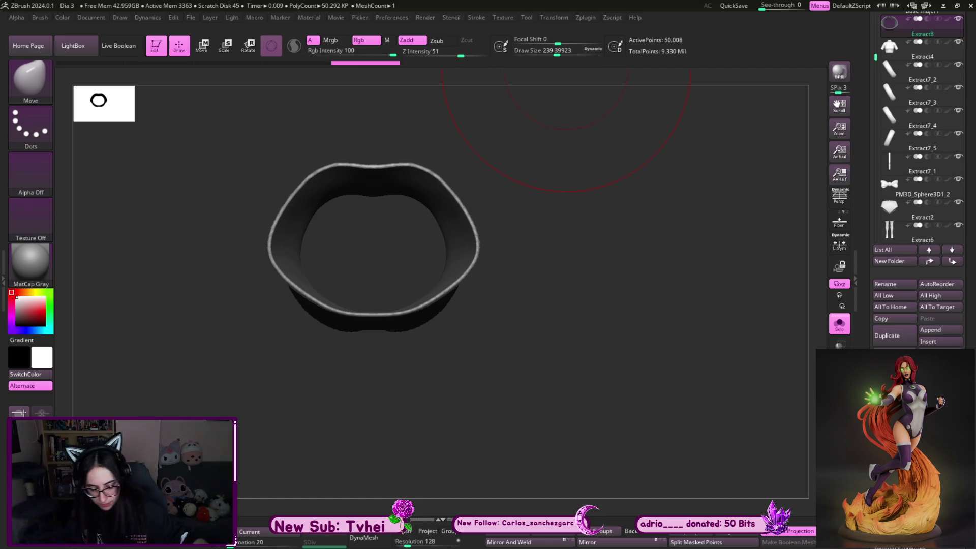
left_click_drag(615, 290, 614, 264)
Switch to the Move Topological brush at about size 140 and turn the shell to a working angle
key("b")
key("m")
key("t")
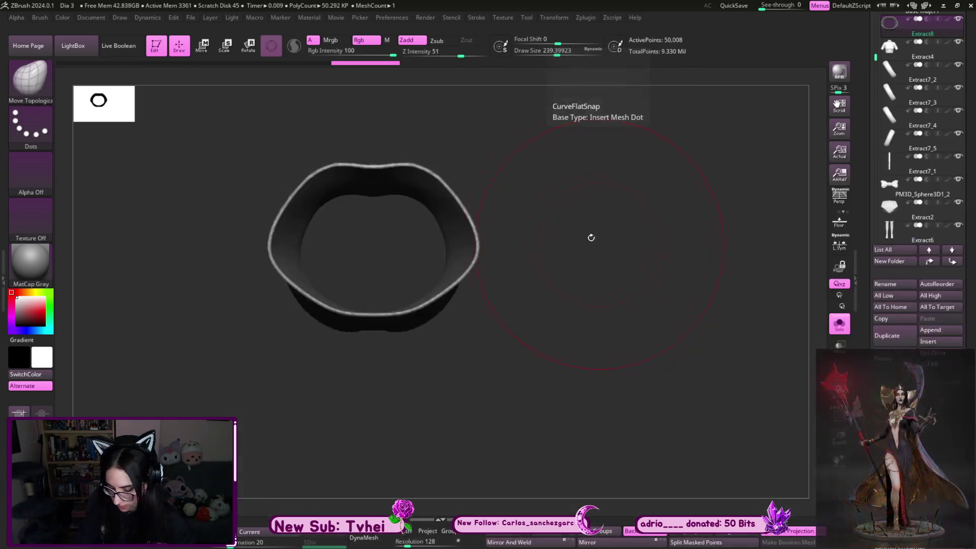
mouse_move(541, 300)
left_mouse_down()
mouse_move(556, 255)
mouse_move(579, 279)
mouse_move(547, 231)
mouse_move(566, 221)
mouse_move(617, 240)
mouse_move(689, 225)
mouse_move(656, 214)
left_mouse_up()
key("s")
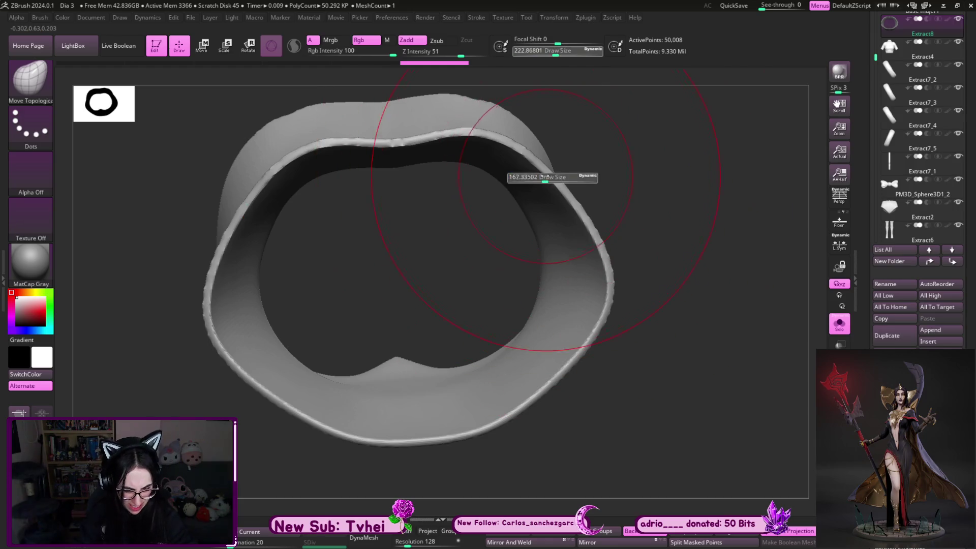
Pull the shell's rims into a notched top and pointed bottom and fold the side openings inward into flaps
left_click_drag(427, 175, 448, 368)
key("ctrl+z")
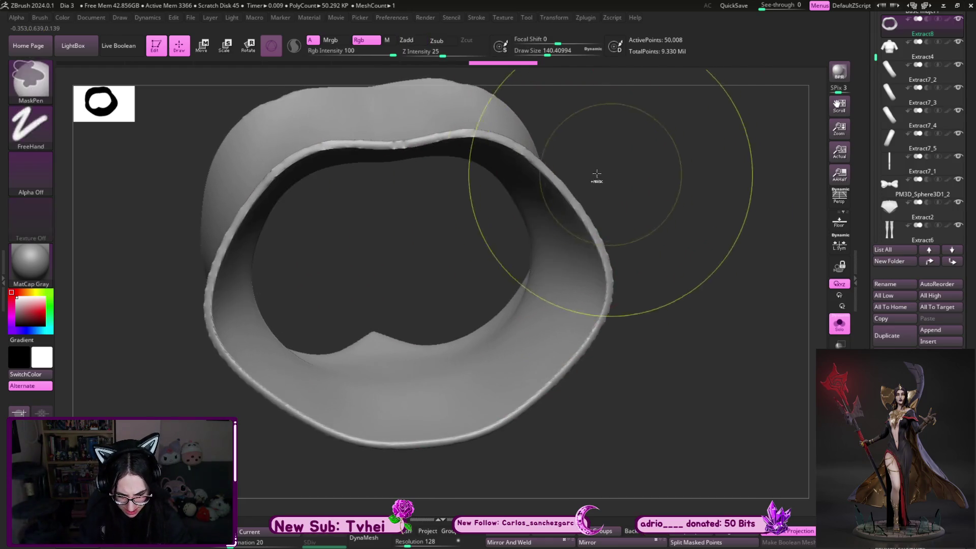
mouse_move(397, 145)
left_mouse_down()
mouse_move(403, 307)
mouse_move(617, 446)
mouse_move(667, 385)
mouse_move(649, 371)
left_mouse_up()
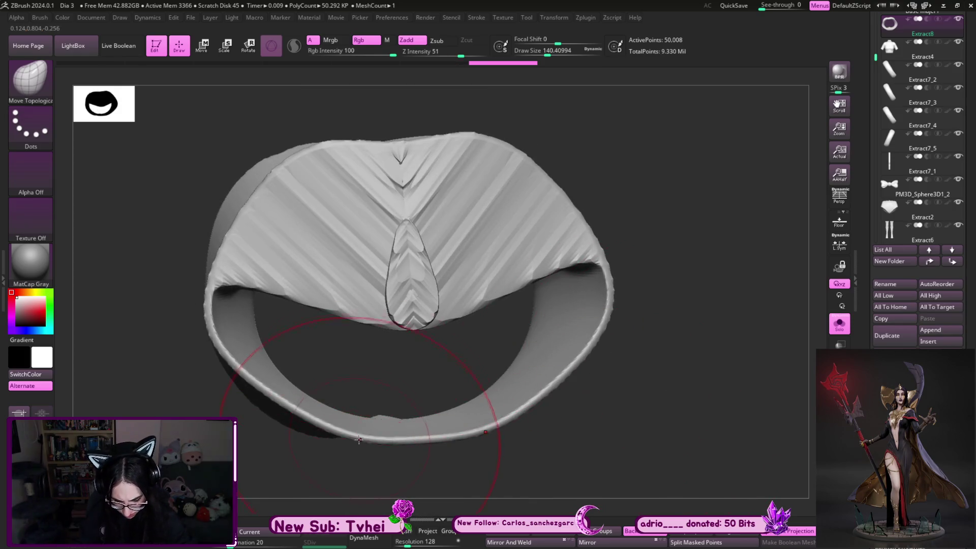
left_click_drag(411, 427, 350, 264)
left_click_drag(687, 427, 290, 366)
left_click_drag(229, 320, 321, 298)
left_click_drag(572, 305, 511, 288)
Inspect the shell from several angles, undo to restore the filled V fold, and frame the whole piece
mouse_move(683, 231)
left_mouse_down()
mouse_move(670, 356)
mouse_move(647, 204)
left_mouse_up()
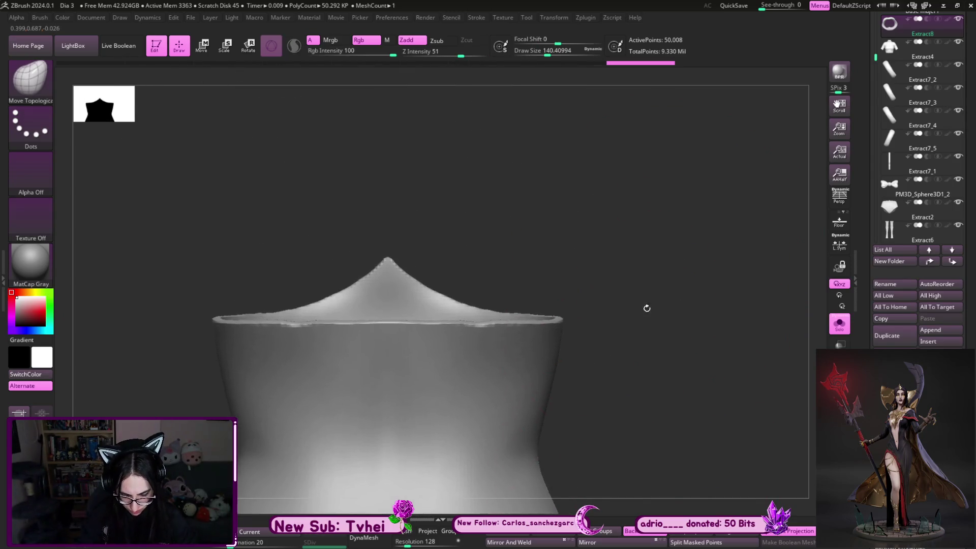
key("f")
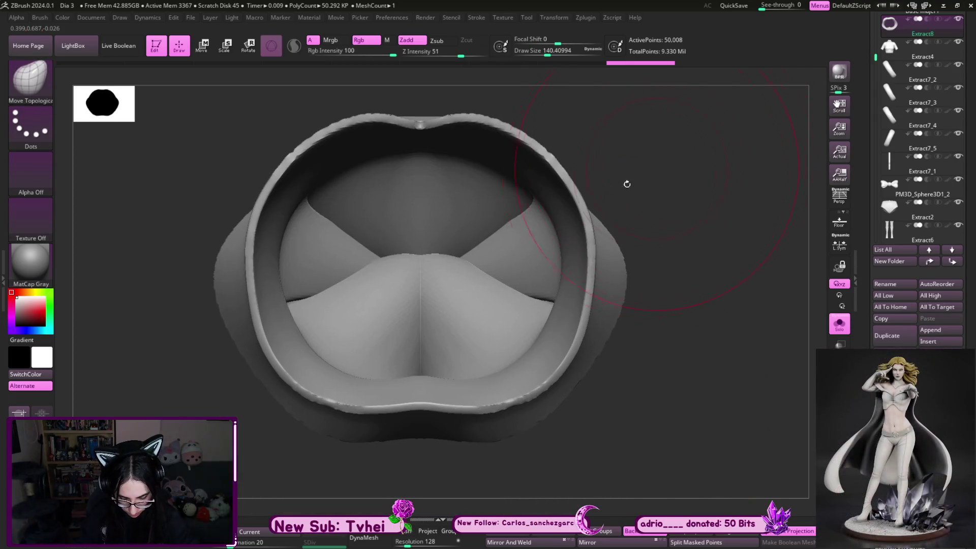
mouse_move(328, 269)
left_mouse_down()
mouse_move(612, 403)
mouse_move(385, 170)
left_mouse_up()
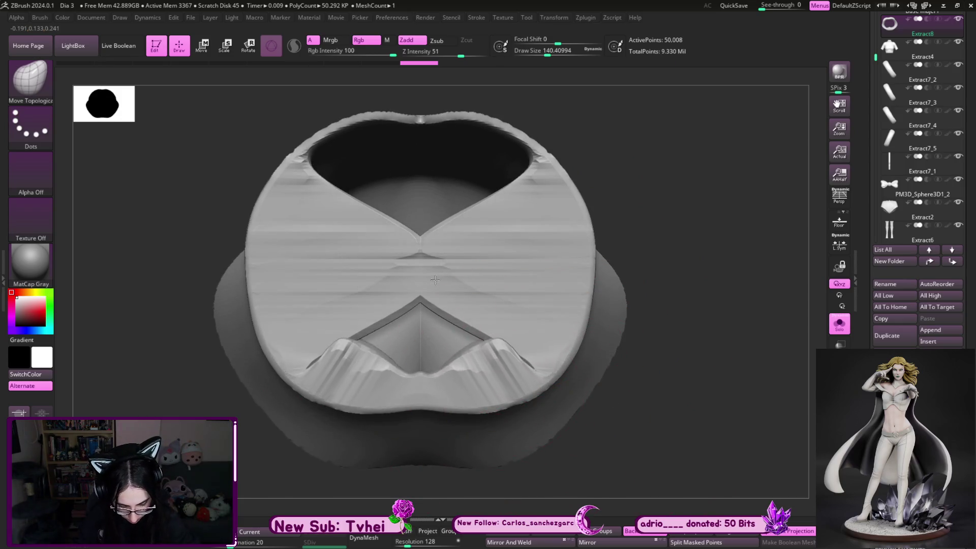
left_click_drag(602, 267, 634, 285)
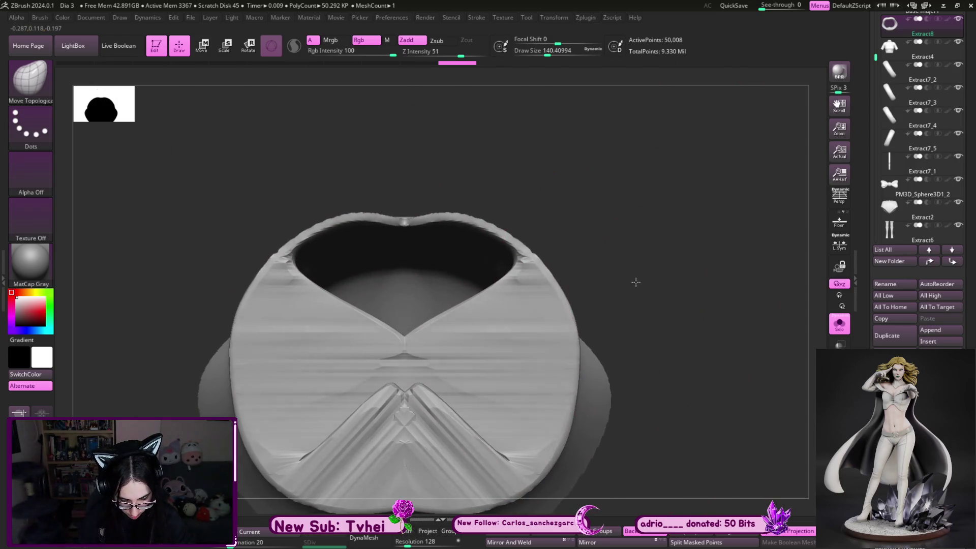
key("ctrl+z")
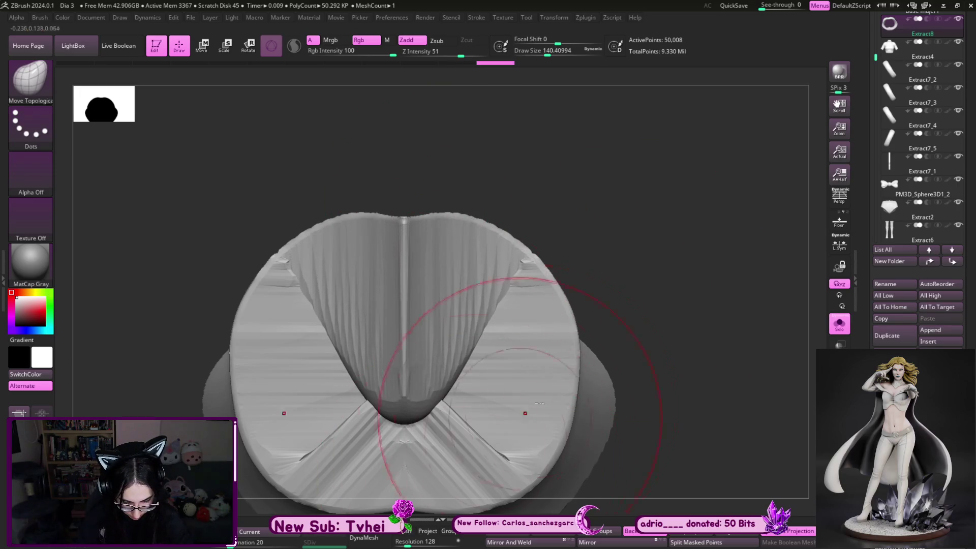
key("f")
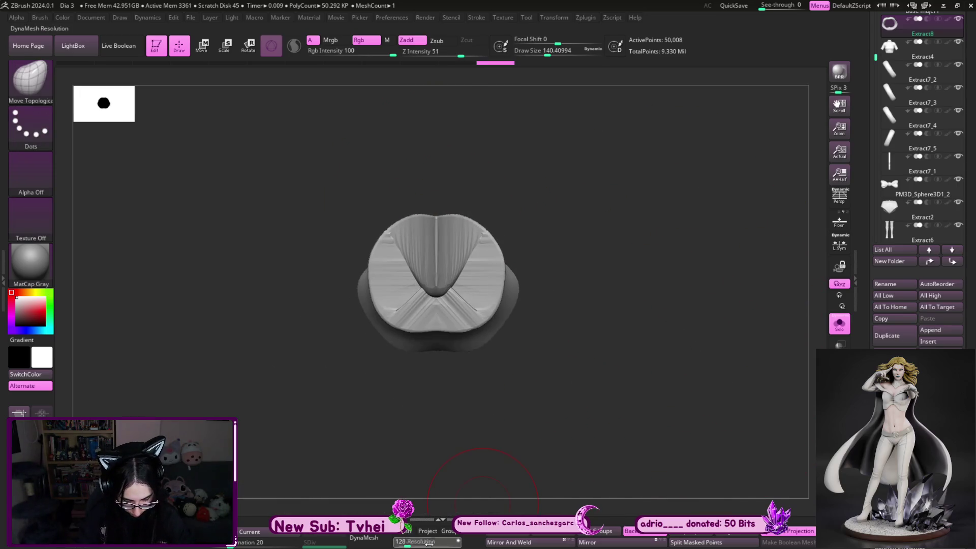
Remesh the bodice piece at higher resolution and ready a resized Move Topological brush on a tilted view
key("ctrl+z")
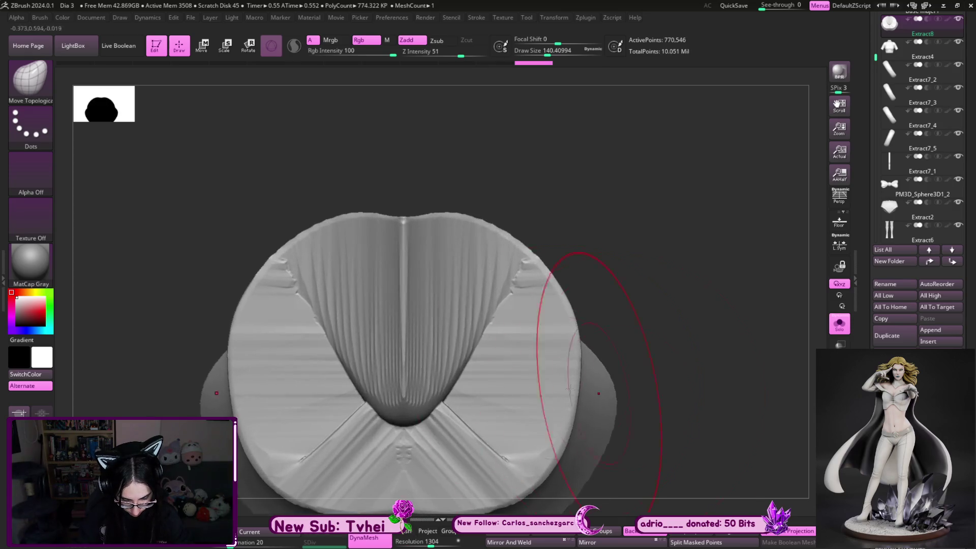
mouse_move(639, 261)
left_mouse_down()
mouse_move(634, 282)
mouse_move(427, 267)
left_mouse_up()
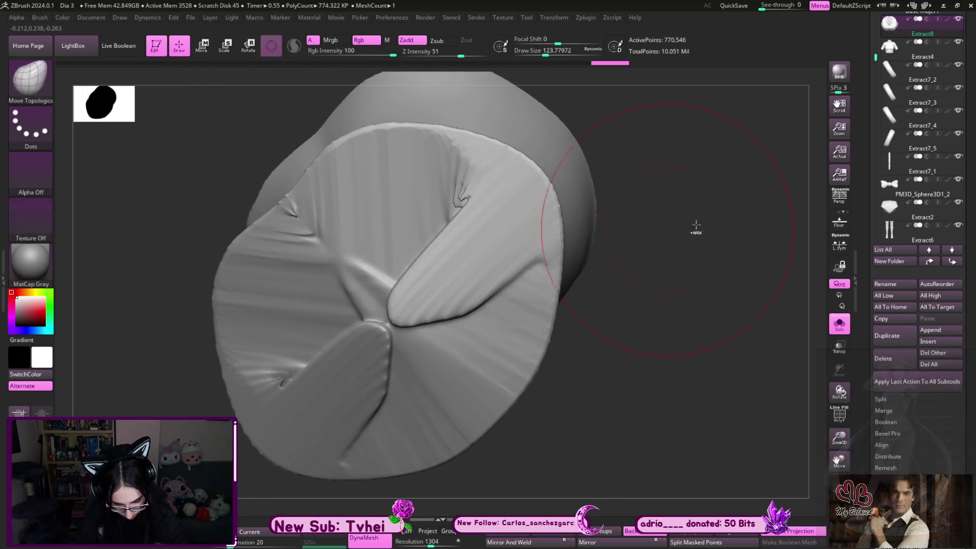
key("b")
key("m")
key("t")
key("s")
Shift-smooth the creases around the central fold, finishing the upper-left fold with a smaller brush
key("shift")
left_click_drag(390, 314, 438, 327, "shift")
left_click_drag(450, 242, 455, 233, "shift")
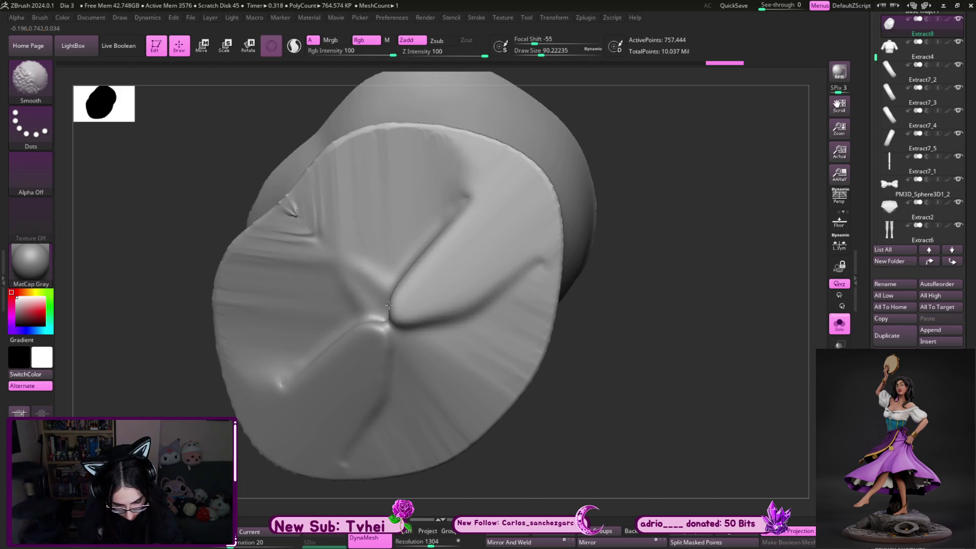
key("s")
mouse_move(337, 263)
left_mouse_down()
mouse_move(320, 263)
mouse_move(317, 238)
left_mouse_up()
Switch to the hPolish brush and enlarge it for flattening the surface from a new angle
key("b")
key("h")
key("p")
mouse_move(627, 274)
left_mouse_down()
mouse_move(653, 238)
mouse_move(728, 246)
mouse_move(688, 237)
left_mouse_up()
key("s")
Polish the disc's left edge and upper-left rim smooth with a large hPolish brush
left_click_drag(316, 281, 332, 285)
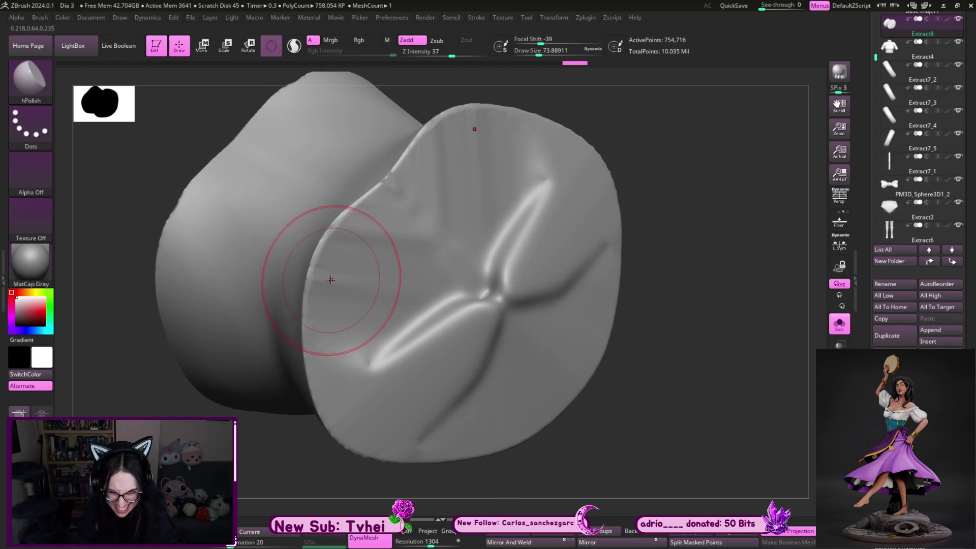
mouse_move(327, 273)
left_mouse_down()
mouse_move(354, 282)
mouse_move(340, 233)
mouse_move(366, 190)
left_mouse_up()
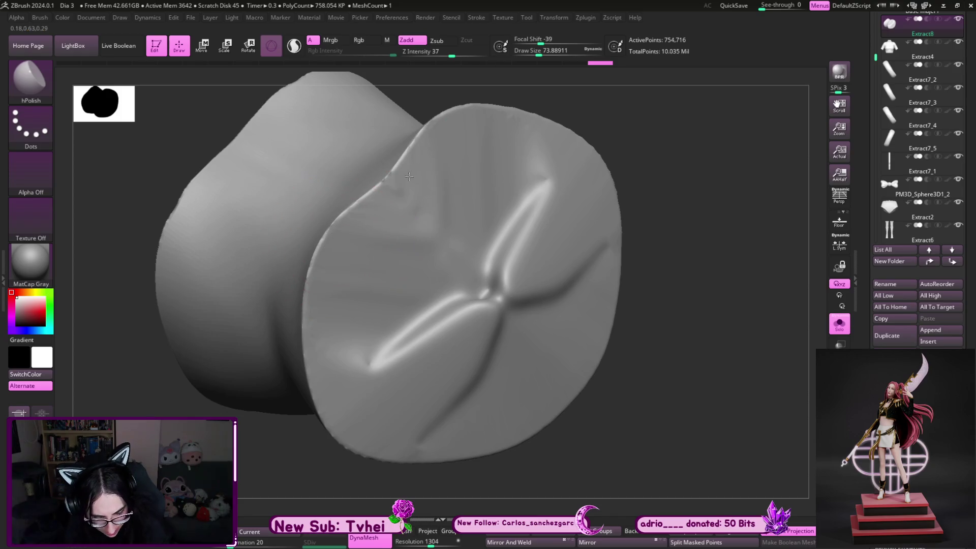
mouse_move(322, 252)
left_mouse_down()
mouse_move(331, 247)
mouse_move(371, 338)
left_mouse_up()
mouse_move(371, 338)
right_mouse_down()
mouse_move(671, 277)
mouse_move(571, 278)
right_mouse_up()
left_click_drag(316, 327, 344, 425)
Turn the disc to face the view and polish its lower-left face and upper-left rim
mouse_move(608, 339)
right_mouse_down()
mouse_move(593, 251)
mouse_move(283, 305)
right_mouse_up()
mouse_move(283, 316)
left_mouse_down()
mouse_move(351, 361)
mouse_move(481, 380)
left_mouse_up()
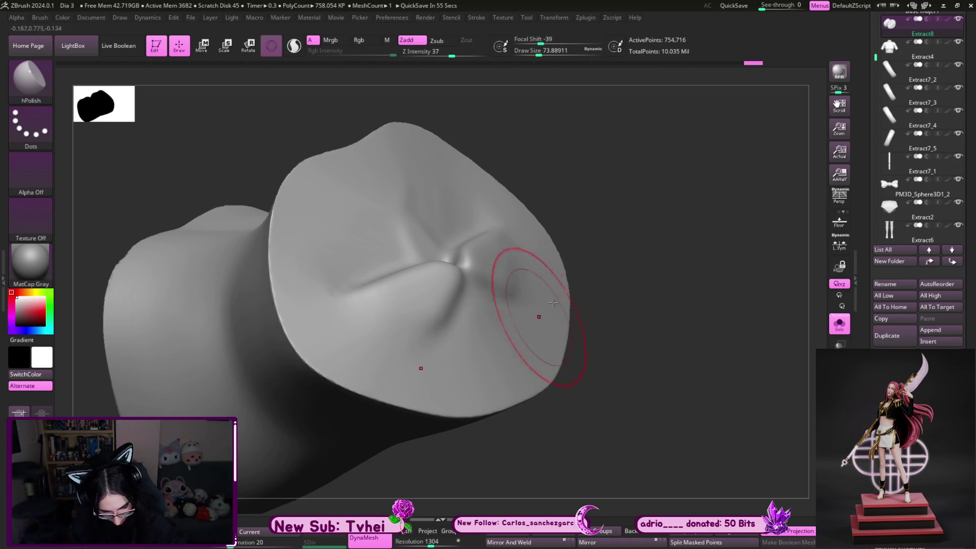
right_click_drag(625, 254, 327, 186, "shift")
mouse_move(304, 310)
right_mouse_down()
mouse_move(493, 342)
mouse_move(575, 267)
mouse_move(651, 307)
mouse_move(623, 346)
right_mouse_up()
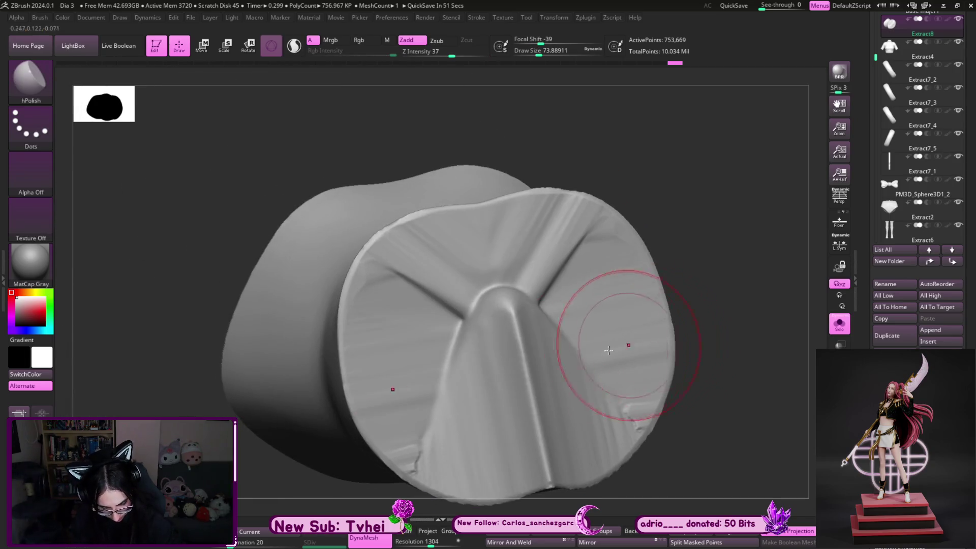
left_click_drag(328, 412, 381, 412)
left_click_drag(368, 254, 427, 214)
Polish and smooth around the base of the pointed fold, then return to the full torso on the figure
mouse_move(659, 258)
right_mouse_down()
mouse_move(628, 222)
mouse_move(315, 391)
right_mouse_up()
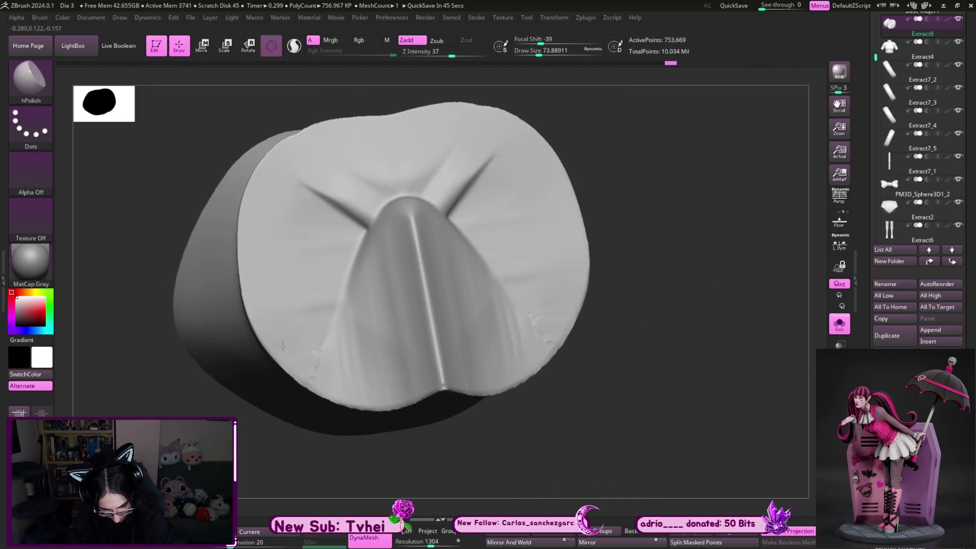
right_click_drag(457, 359, 577, 359)
left_click_drag(415, 338, 428, 357)
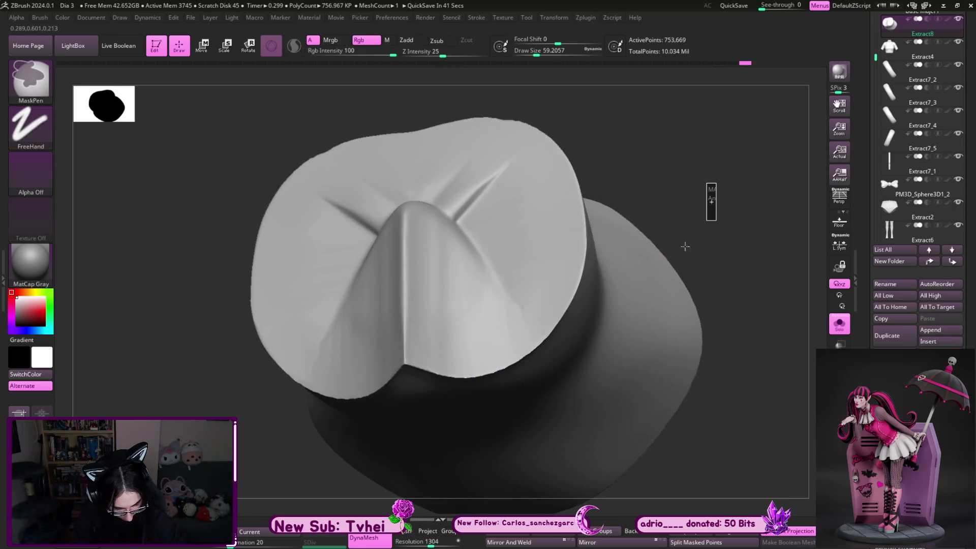
left_click_drag(587, 272, 437, 333, "shift")
right_click_drag(437, 333, 683, 241)
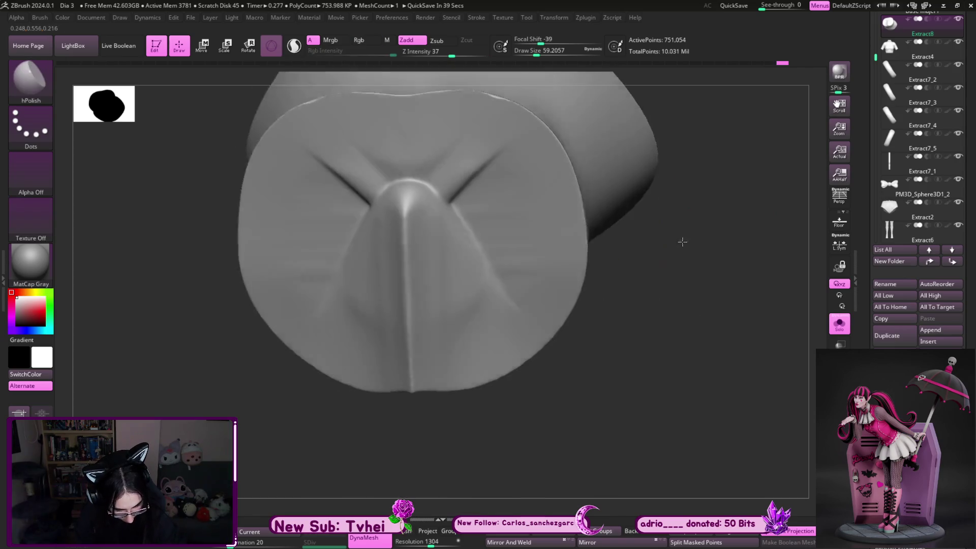
key("ctrl+z")
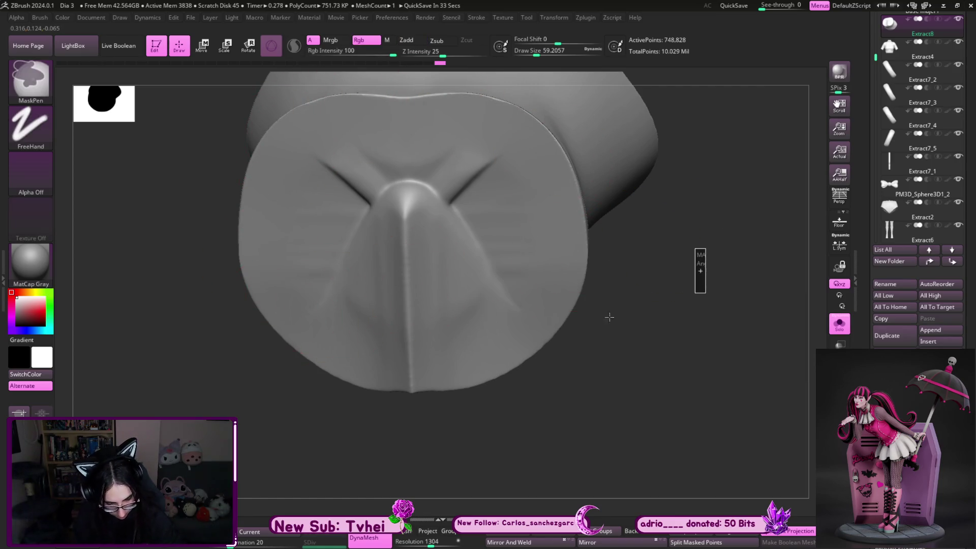
left_click_drag(577, 207, 497, 130, "shift")
mouse_move(665, 294)
right_mouse_down()
mouse_move(631, 286)
mouse_move(497, 344)
right_mouse_up()
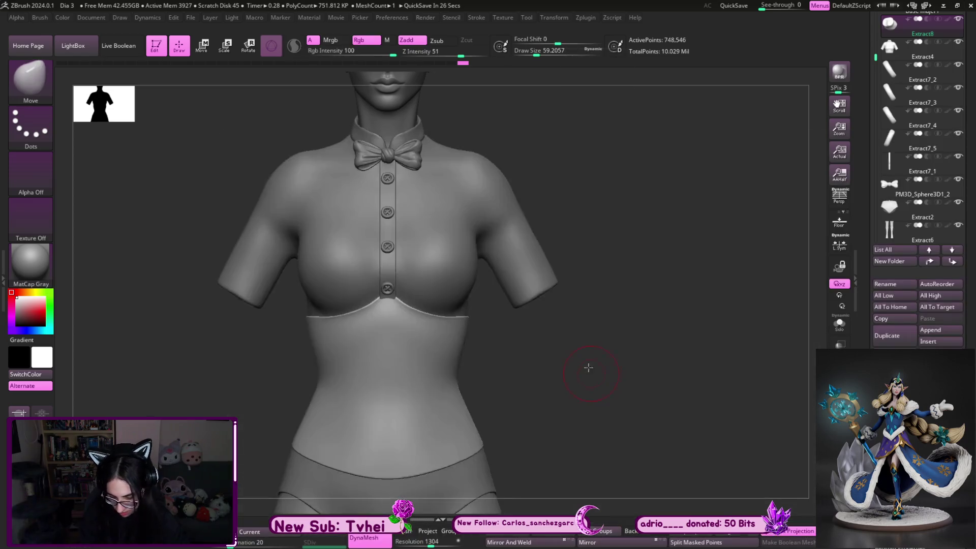
right_click_drag(587, 364, 539, 270)
Frame the blouse front closely and size the Move brush to fit the chest
key("s")
left_click_drag(386, 287, 391, 288)
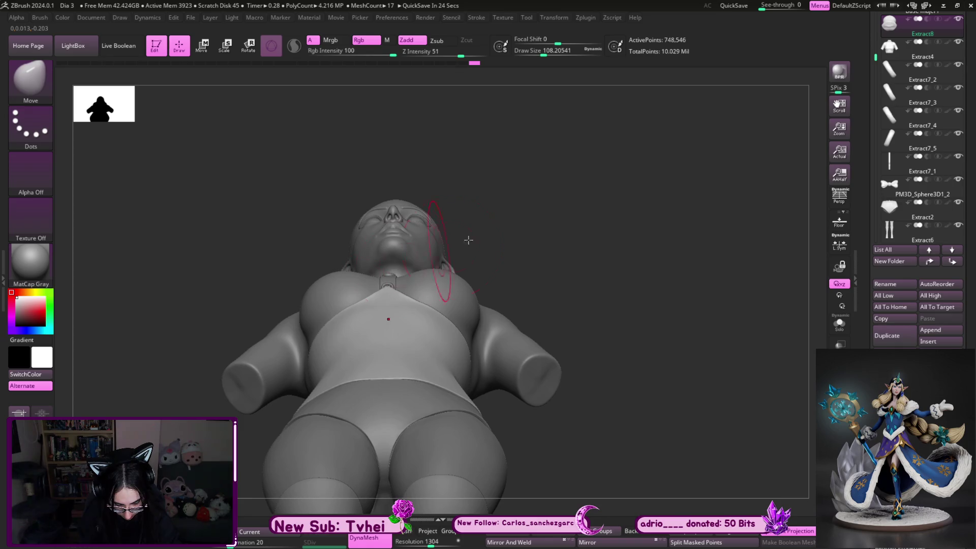
right_click_drag(451, 247, 567, 295)
mouse_move(618, 327)
right_mouse_down()
mouse_move(634, 391)
mouse_move(682, 377)
mouse_move(633, 374)
mouse_move(623, 384)
mouse_move(675, 359)
right_mouse_up()
key("s")
left_click(415, 229)
key("s")
left_click(416, 290)
key("s")
left_click(438, 305)
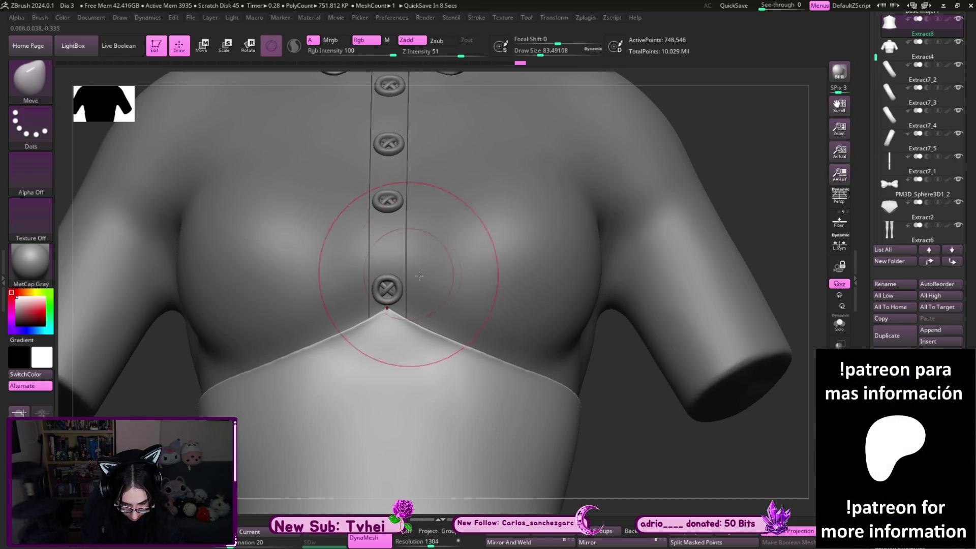
scroll(625, 451, "down", 3)
From a three-quarter view, pull the blouse hem into a point beside the lowest button
mouse_move(619, 435)
right_mouse_down()
mouse_move(640, 435)
mouse_move(386, 313)
right_mouse_up()
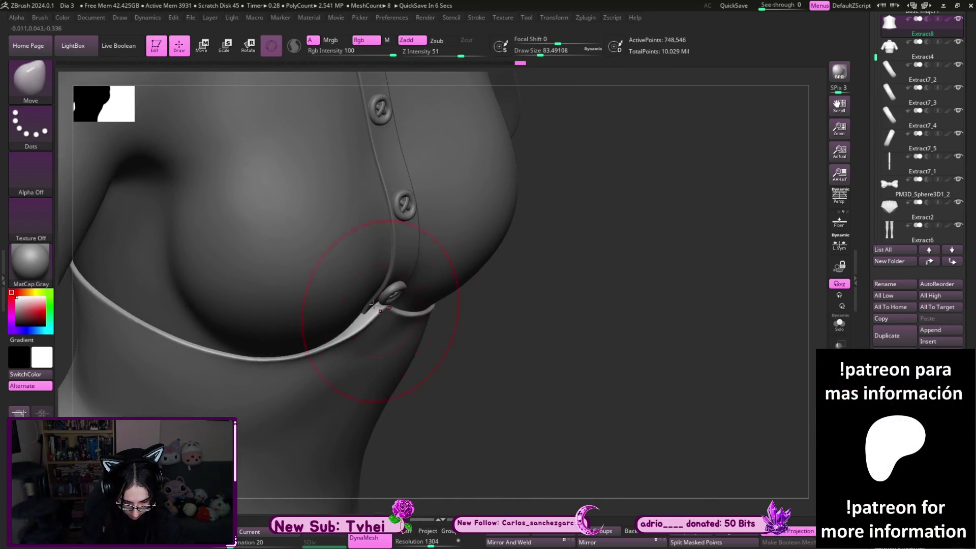
key("bracketright")
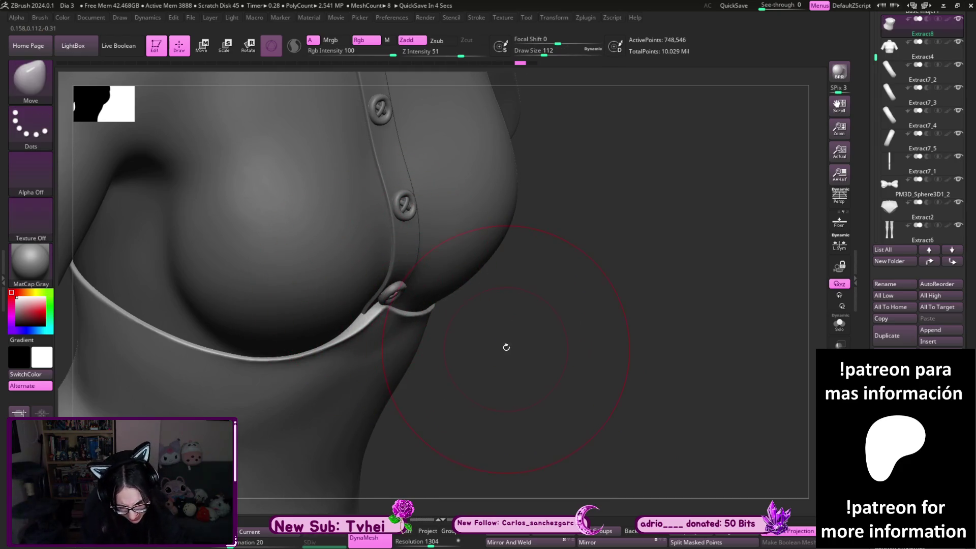
right_click_drag(506, 343, 379, 311)
key("s")
left_click_drag(392, 312, 380, 312)
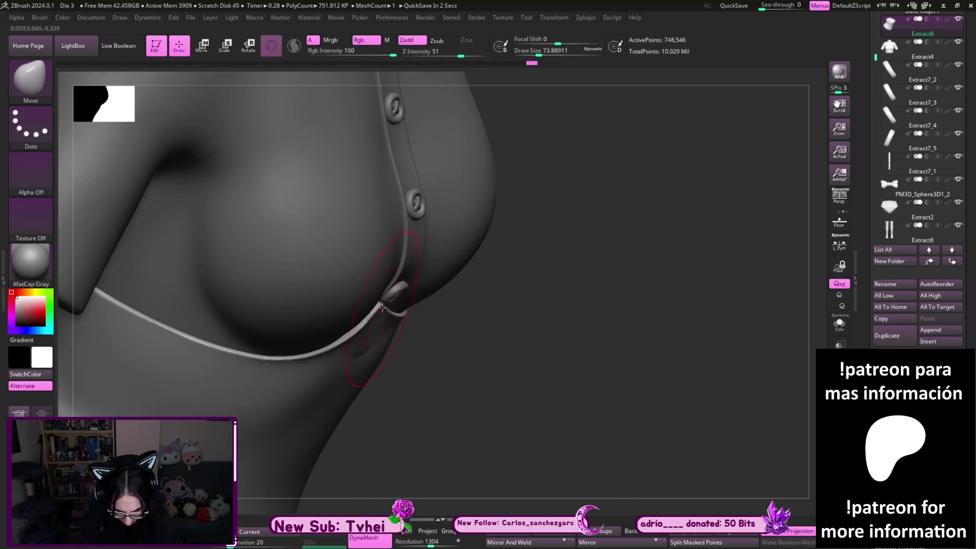
key("s")
left_click(374, 353)
Return to a front view of the whole torso and select the button placket for editing
right_click_drag(479, 287, 387, 235, "shift")
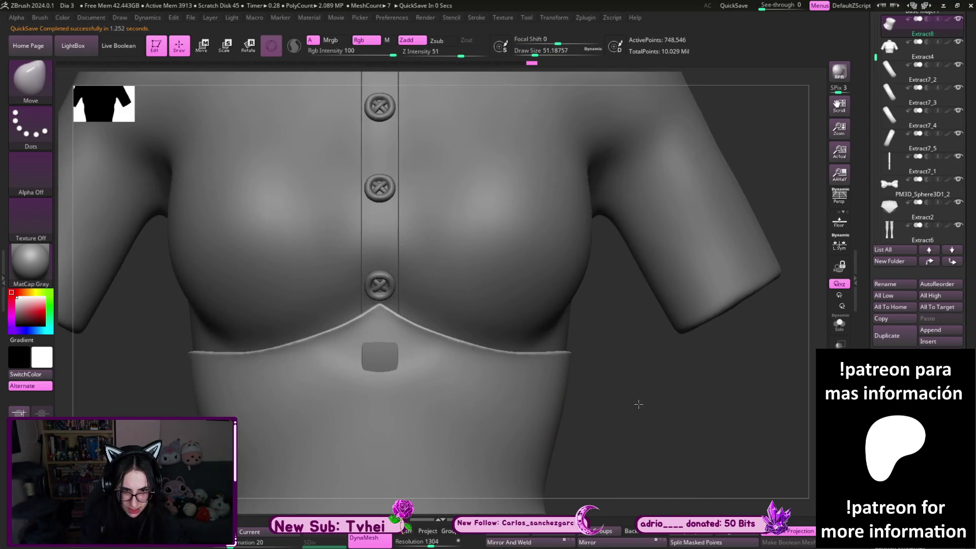
right_click_drag(619, 405, 649, 373, "alt")
left_click(429, 229, "alt")
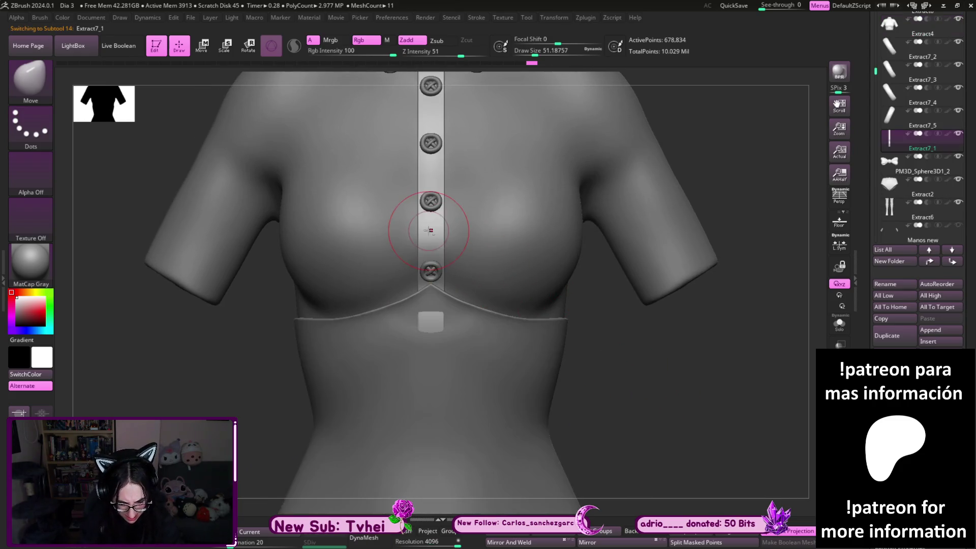
Trim the placket with a horizontal TrimCurve slice below the bust and zoom on the chest
key("ctrl+shift")
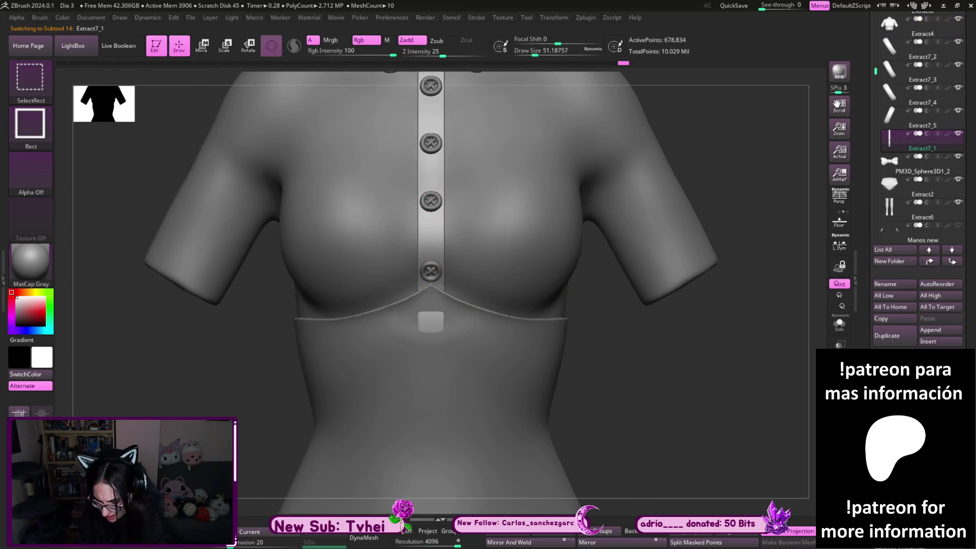
left_click_drag(564, 303, 67, 311, "ctrl+shift")
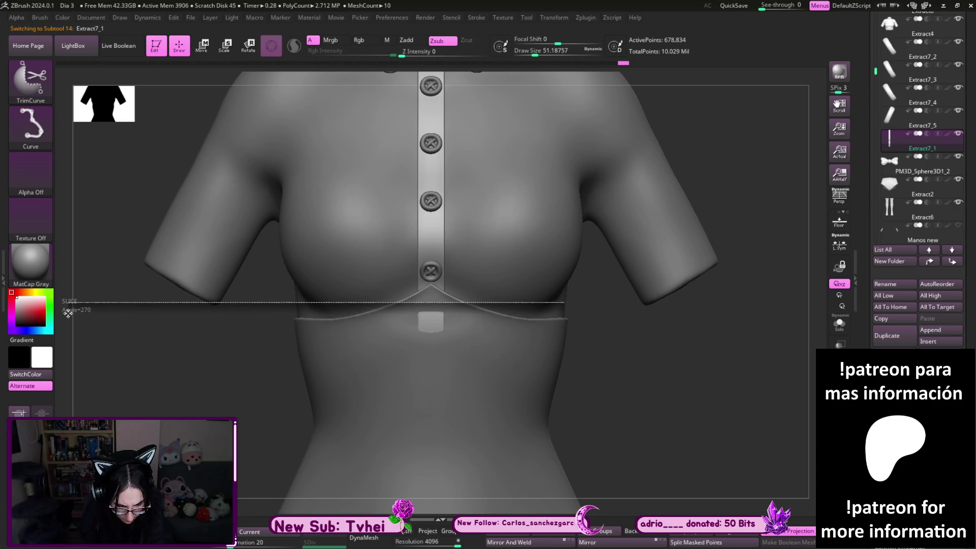
left_click(632, 370, "alt")
right_click_drag(632, 371, 733, 394, "alt")
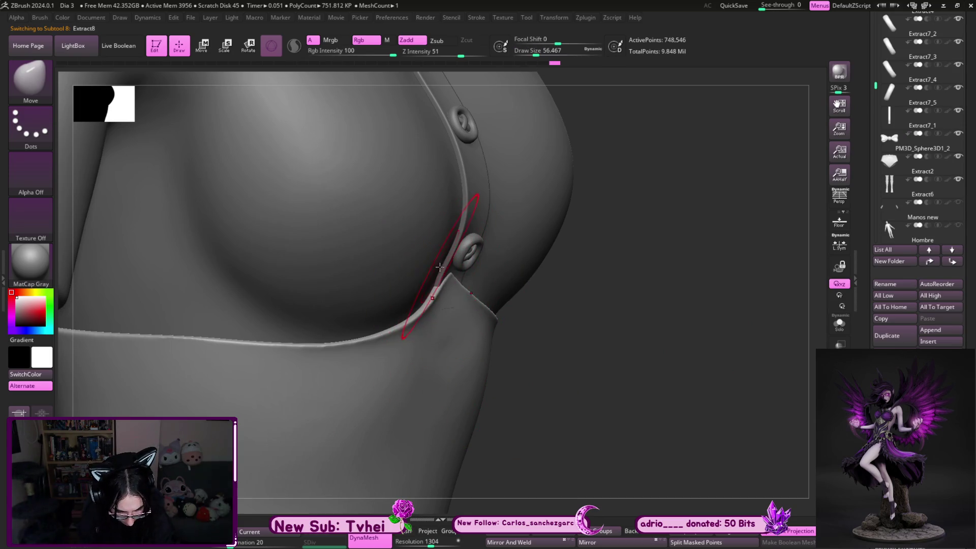
Turn to the placket end from the front and set a small brush for tidying the hem
right_click_drag(573, 331, 534, 366)
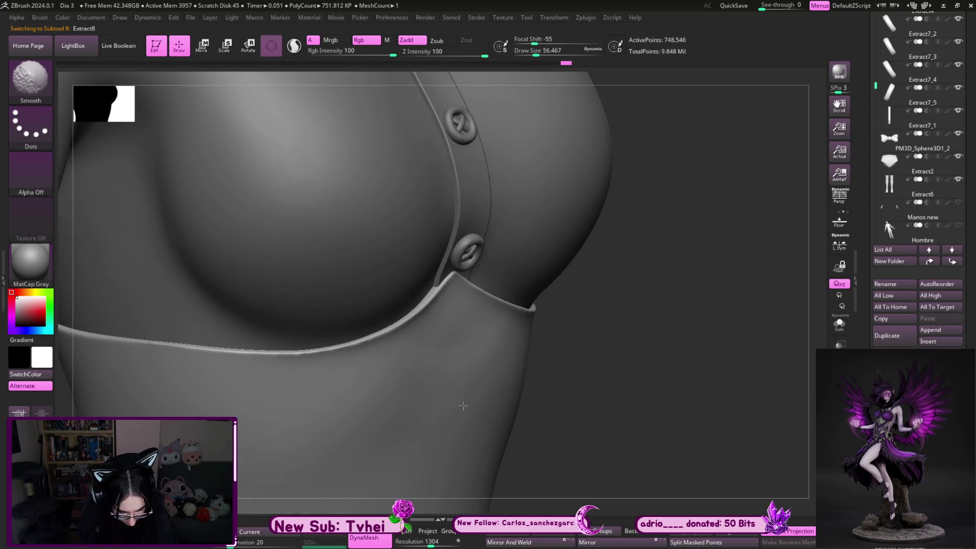
right_click_drag(593, 394, 547, 341)
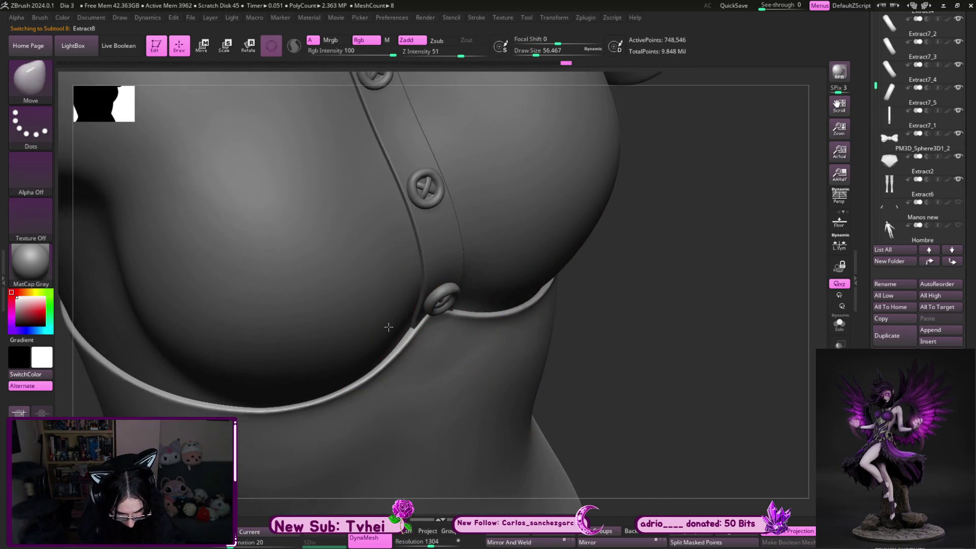
mouse_move(669, 414)
right_mouse_down("shift")
mouse_move(717, 381)
mouse_move(679, 355)
mouse_move(602, 400)
mouse_move(435, 381)
right_mouse_up("shift")
key("[")
key("[")
key("s")
left_click(416, 384)
Check the placket and blouse body subtools from a front view of the torso
left_click(415, 322, "alt")
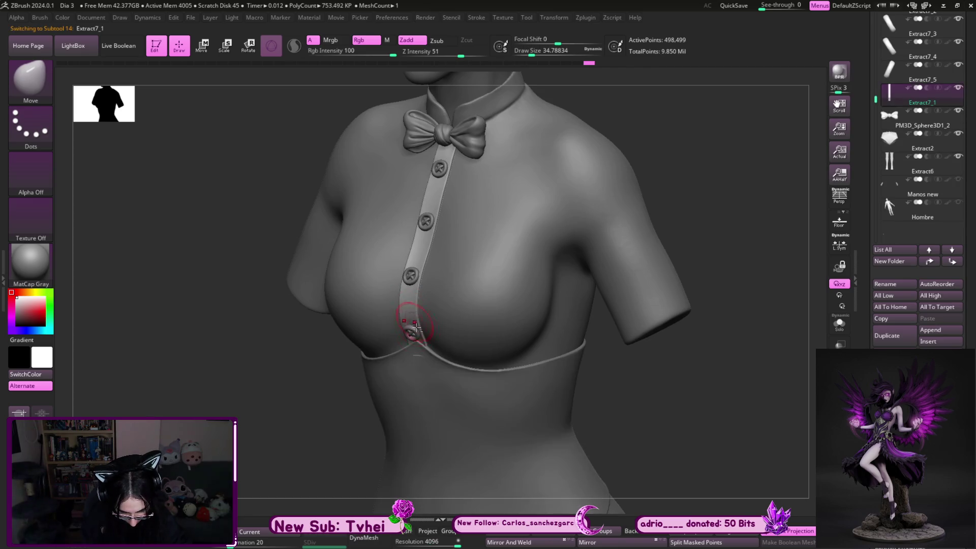
mouse_move(422, 362)
right_mouse_down("shift")
mouse_move(669, 404)
mouse_move(470, 399)
right_mouse_up("shift")
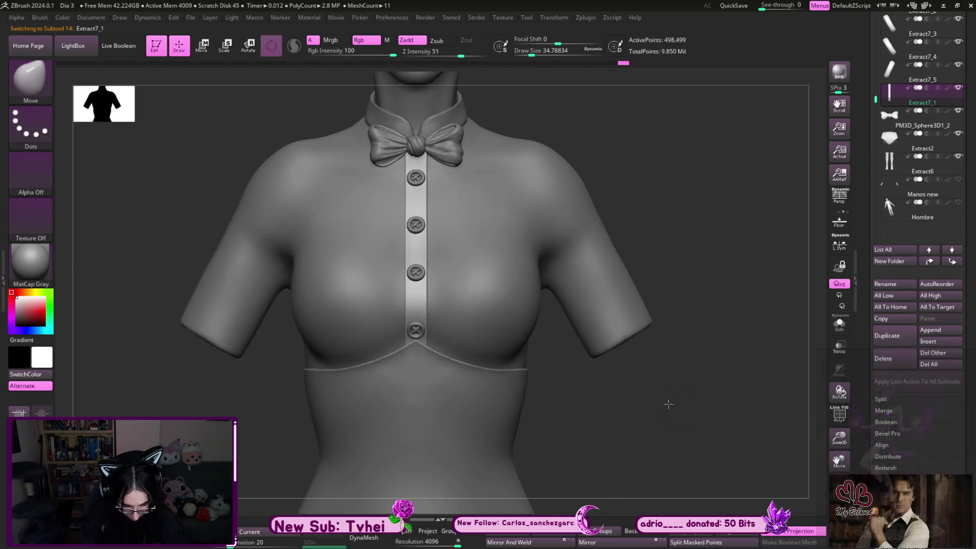
left_click(467, 391, "alt")
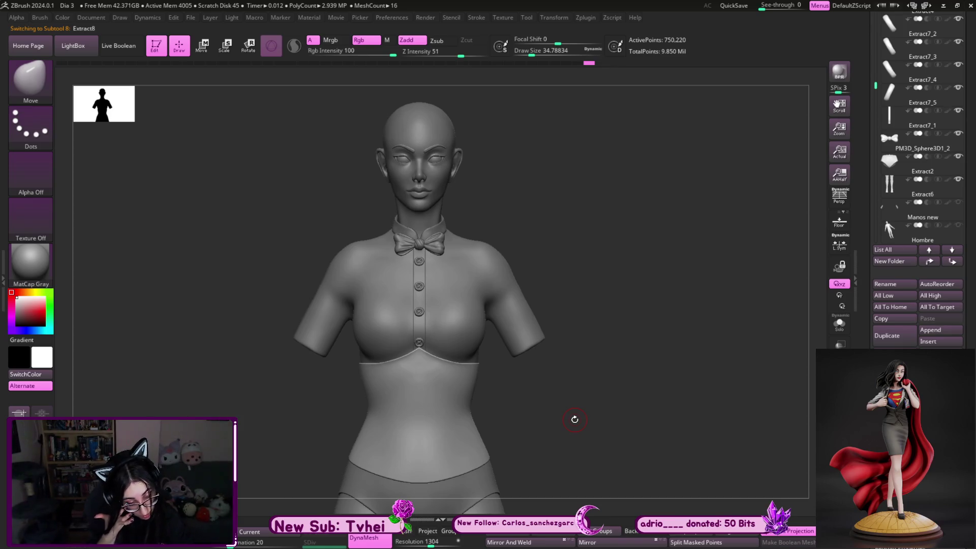
View the torso in side profile and make the under-bust band, Extract8, the active piece
mouse_move(574, 419)
right_mouse_down()
mouse_move(626, 325)
mouse_move(628, 356)
mouse_move(519, 316)
mouse_move(533, 307)
right_mouse_up()
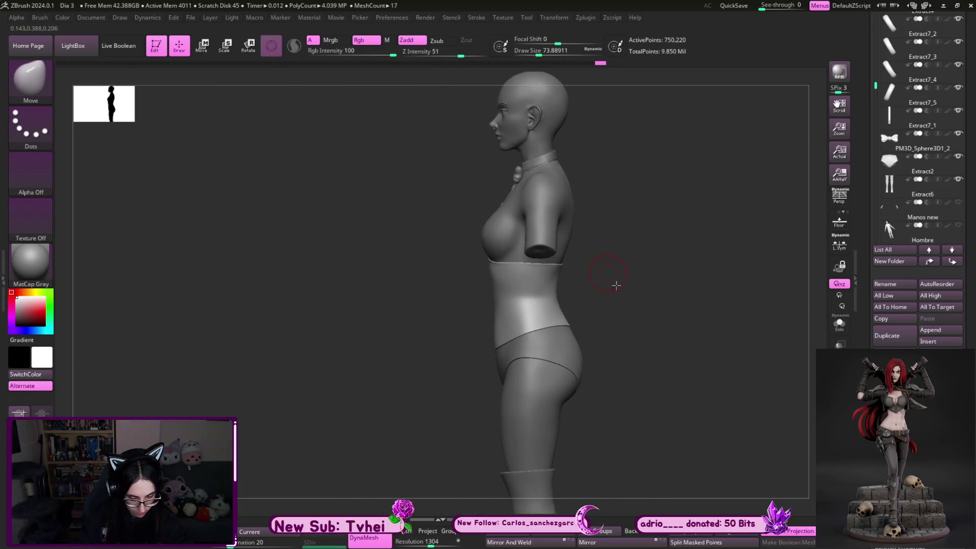
right_click_drag(613, 280, 523, 262, "ctrl")
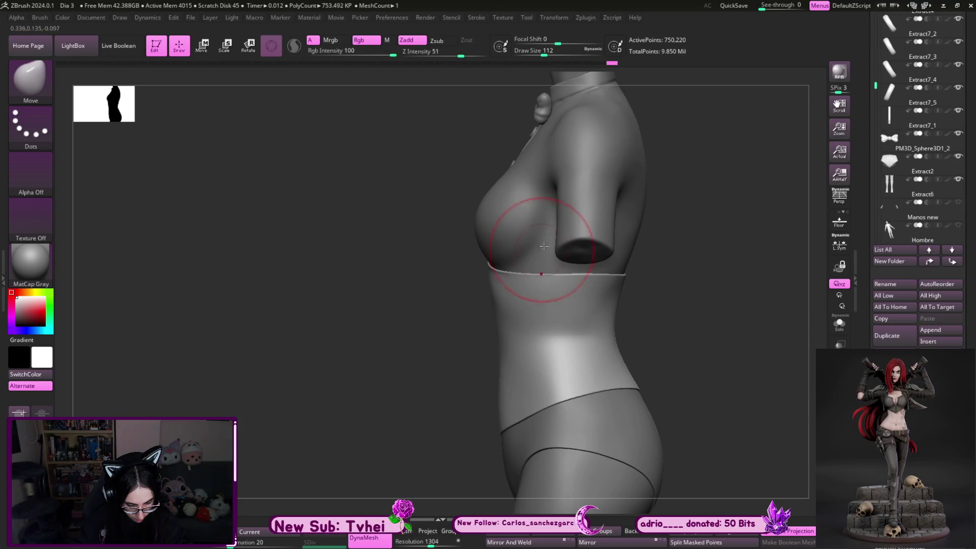
left_click(578, 204, "alt")
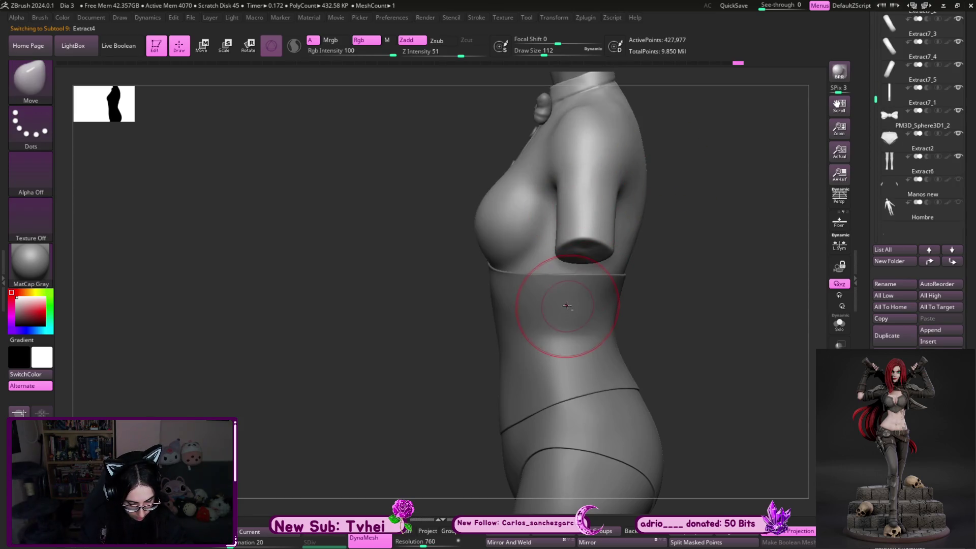
left_click(551, 313, "alt")
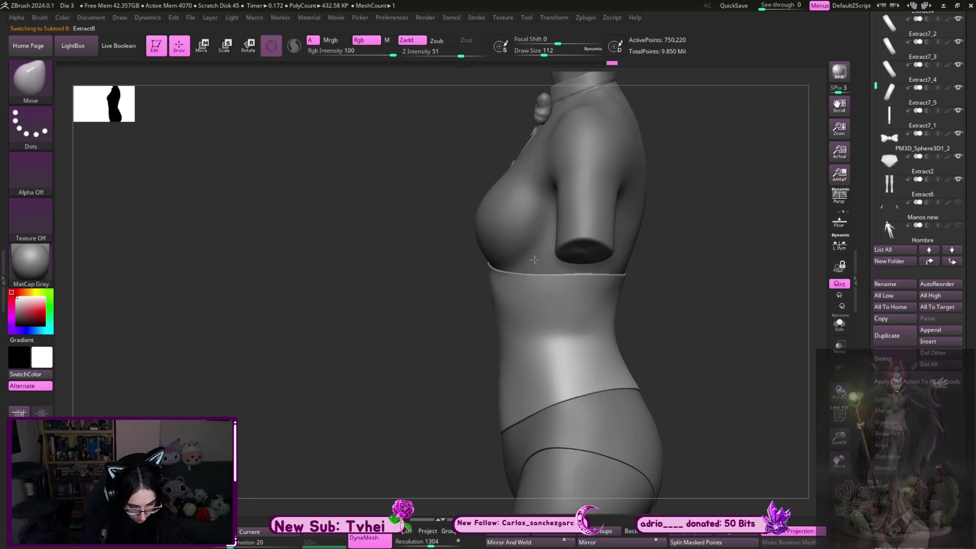
Enlarge the brush and switch to the MoveInfiniteDepth brush (B-M-I)
key("s")
left_click_drag(606, 313, 615, 316)
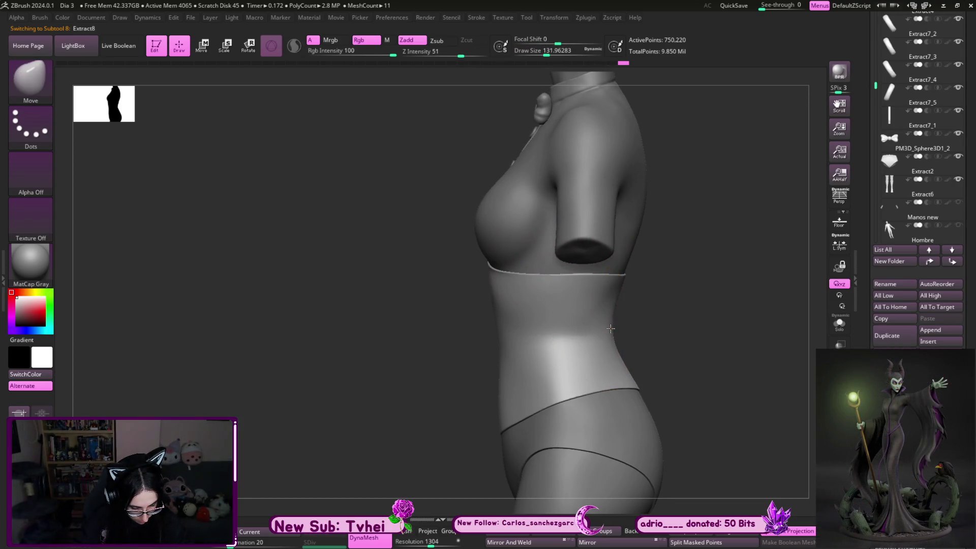
key("b")
key("m")
key("i")
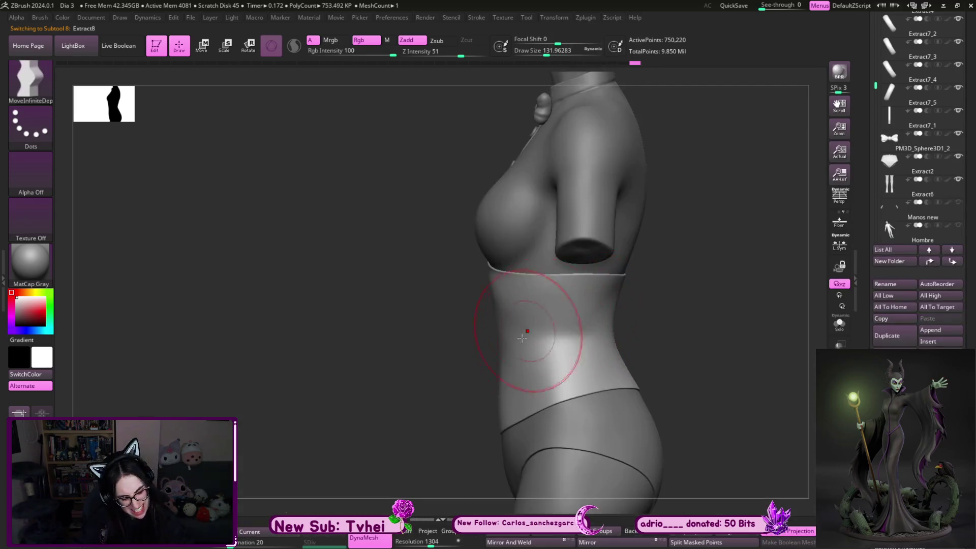
Adjust the brush size down and up and check the lower garment piece
key("s")
mouse_move(506, 334)
left_mouse_down()
mouse_move(489, 333)
mouse_move(497, 320)
left_mouse_up()
key("s")
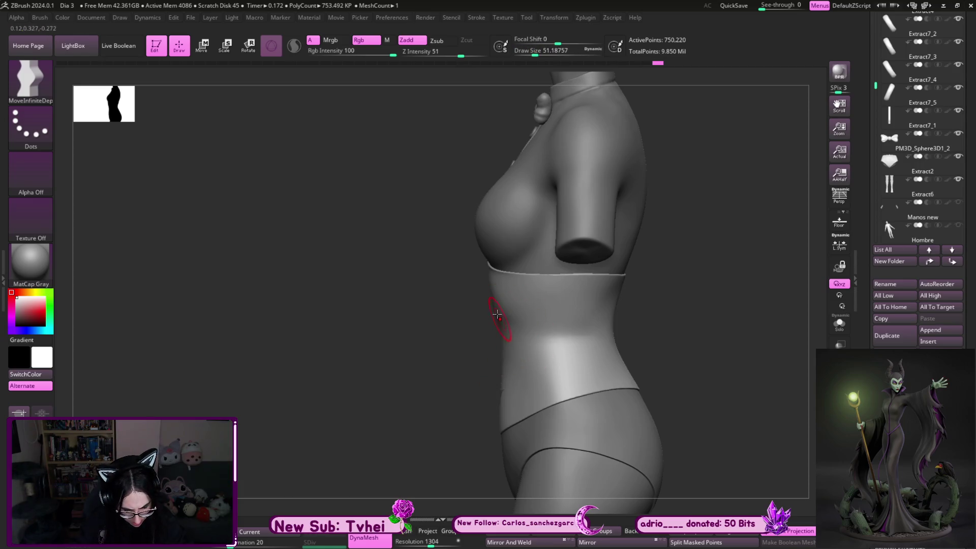
key("s")
mouse_move(501, 414)
left_mouse_down()
mouse_move(504, 424)
mouse_move(503, 405)
left_mouse_up()
left_click(515, 455, "alt")
key("s")
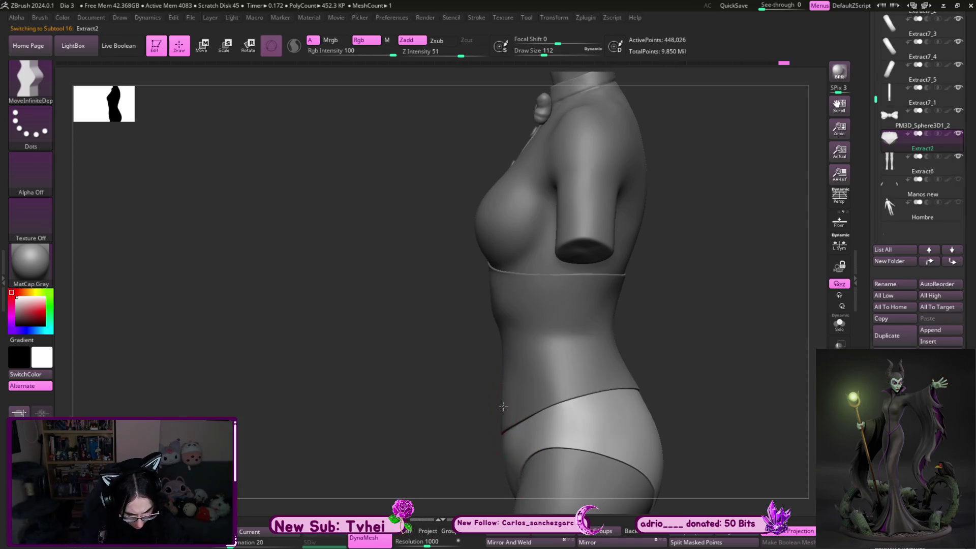
Make the blouse active, snap the figure to a straight front view and centre the bodice closely
left_click_drag(704, 347, 692, 365)
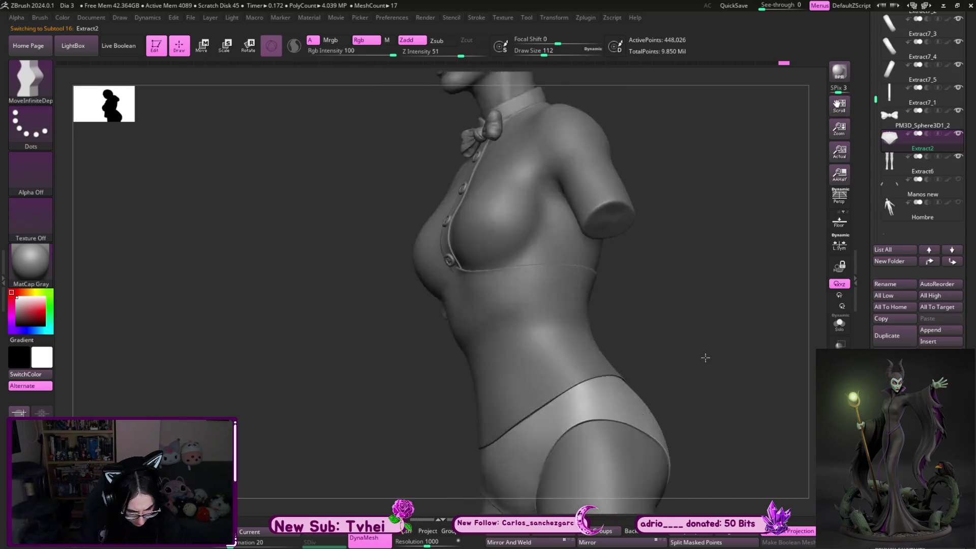
left_click(585, 221, "alt")
left_click_drag(724, 349, 667, 355, "shift")
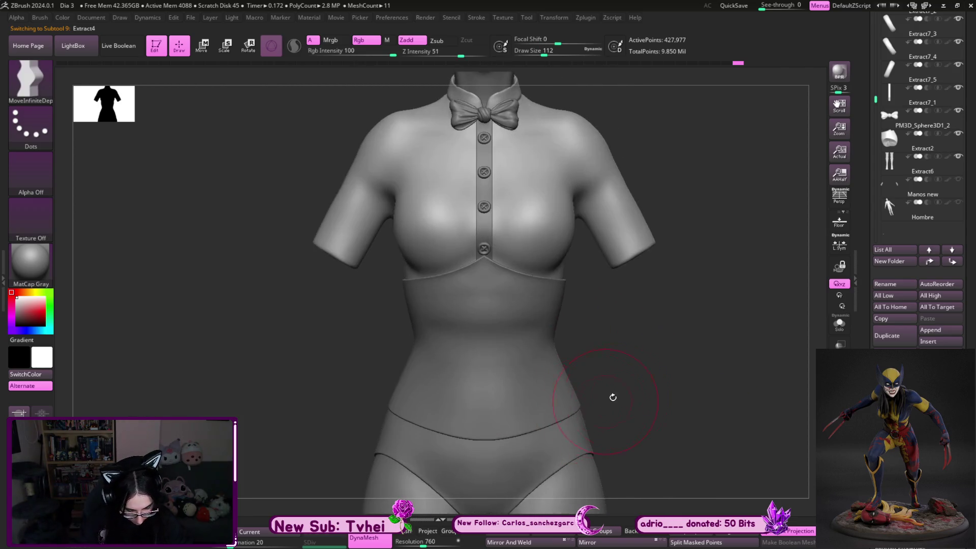
left_click_drag(694, 363, 625, 379, "alt")
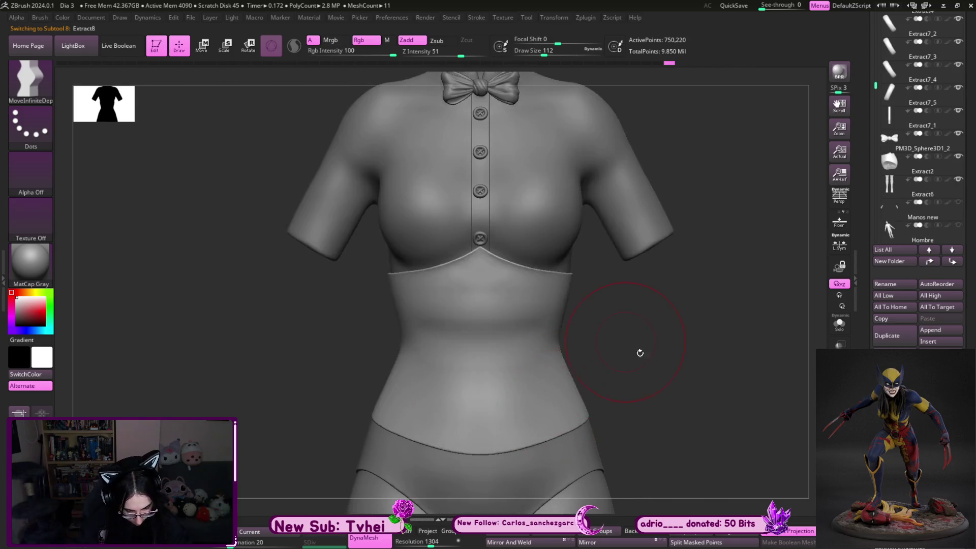
left_click_drag(634, 344, 686, 389, "alt")
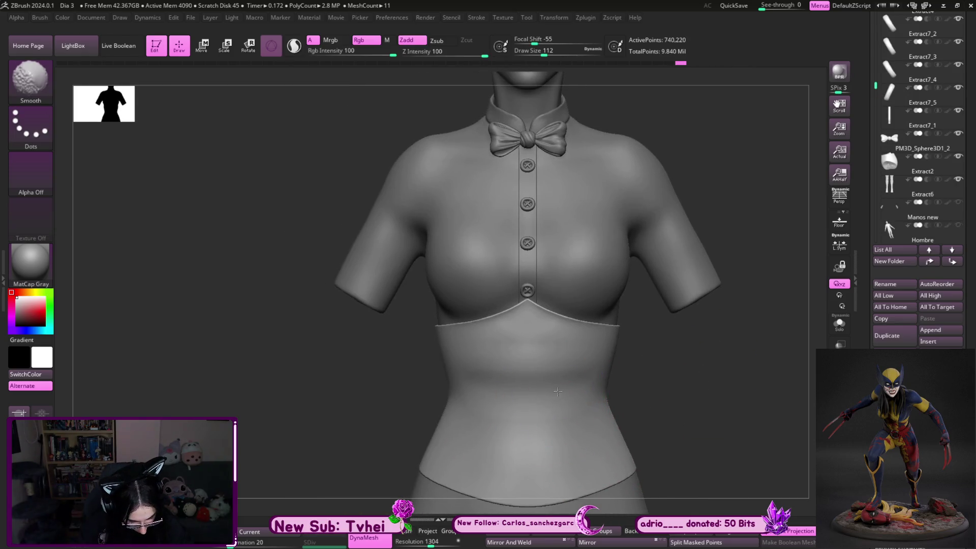
Build up the bodice waist with the ClayBuildup brush and smooth out the stroke marks
key("b")
key("c")
key("b")
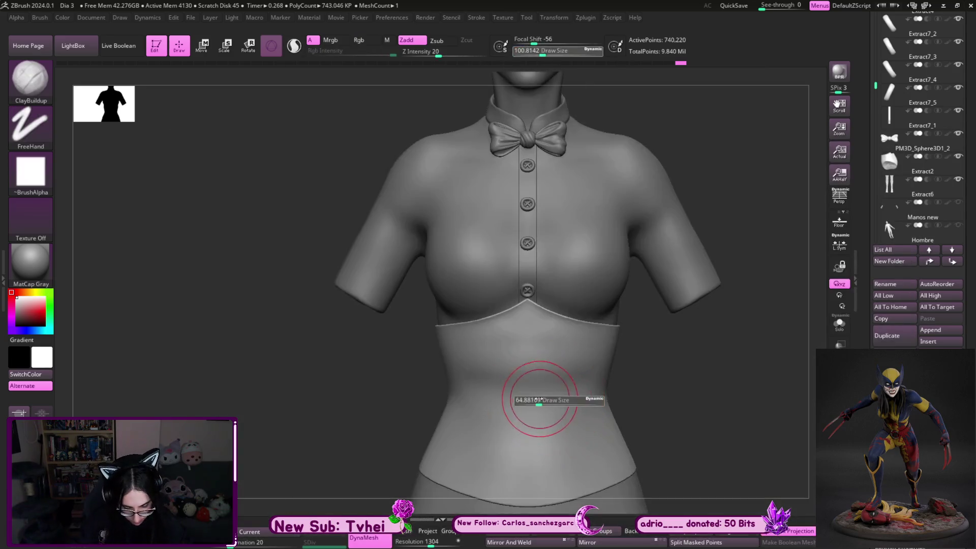
left_click_drag(516, 331, 532, 364, "shift")
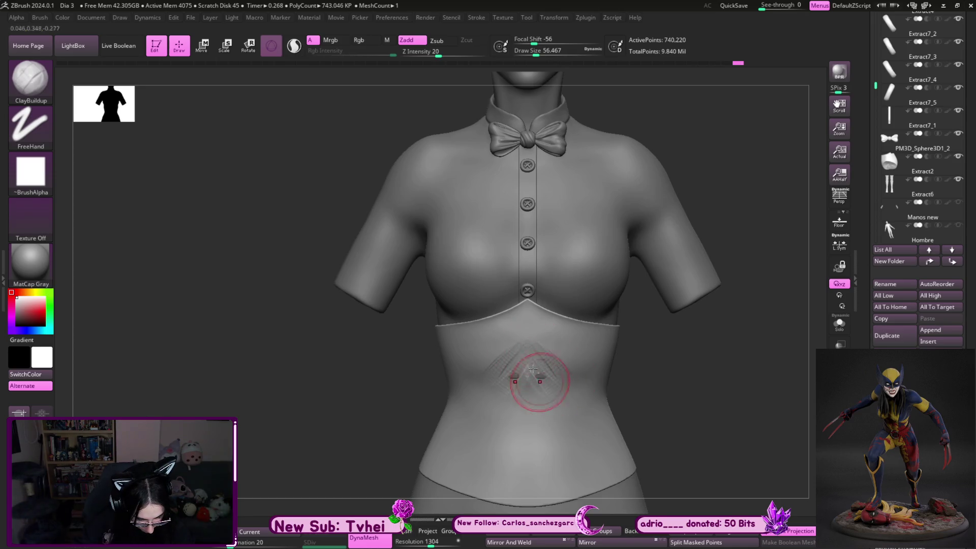
left_click_drag(524, 370, 495, 365, "shift")
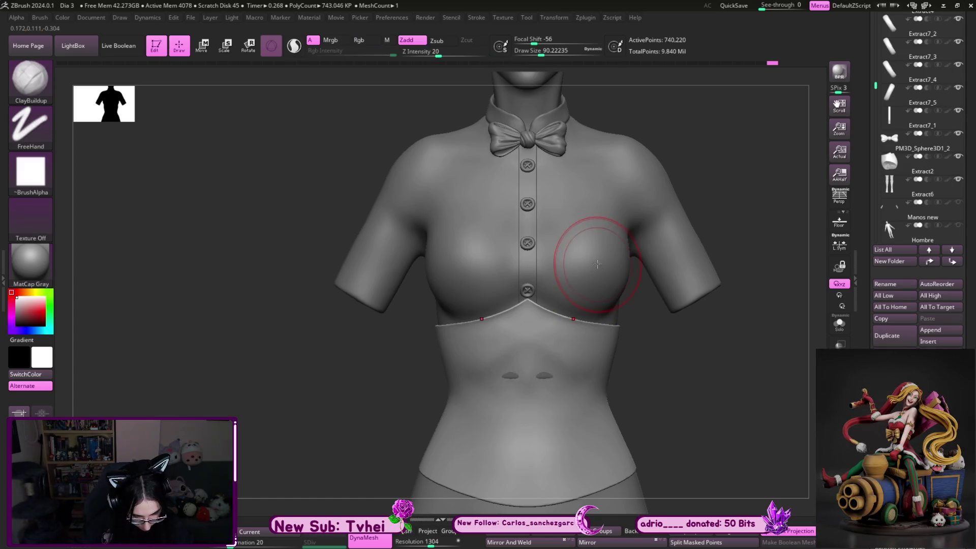
Fill out the blouse, Extract4, over the bust, then smooth the band from a side view with a smaller brush
left_click(556, 352, "alt")
left_click_drag(581, 292, 568, 346)
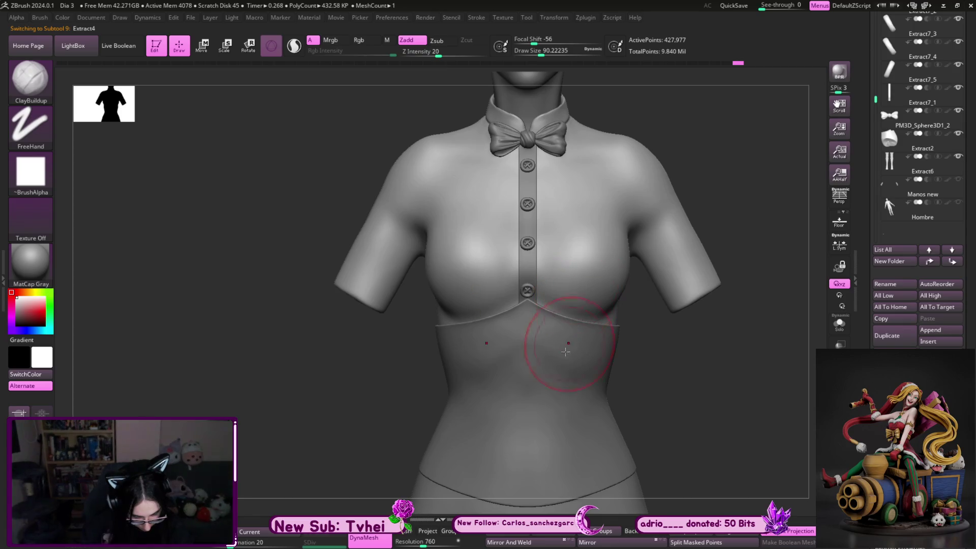
left_click(564, 351, "alt")
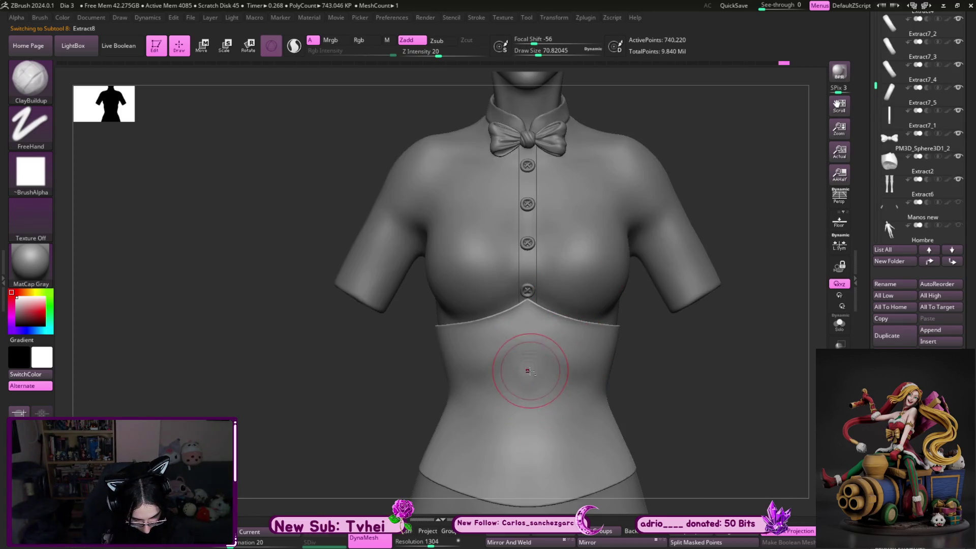
key("shift")
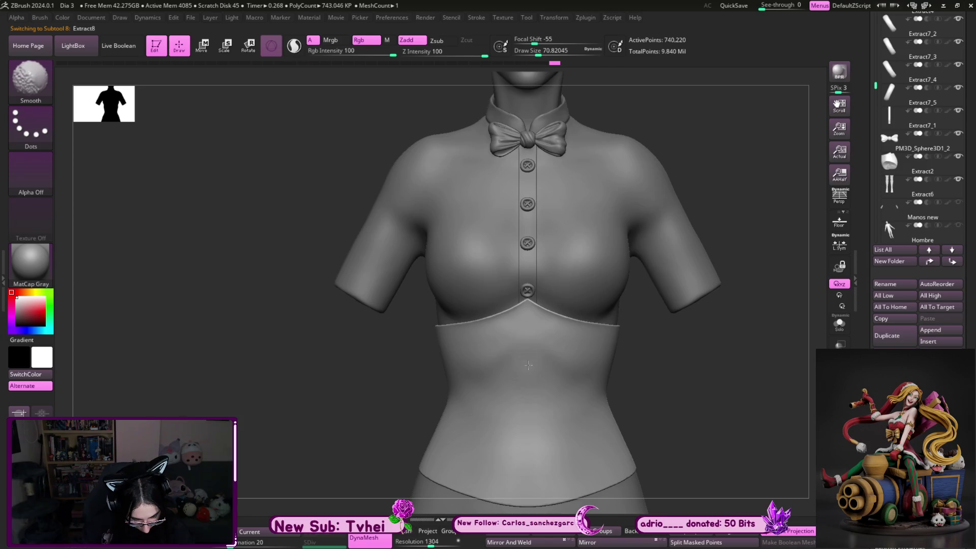
left_click_drag(540, 367, 664, 381)
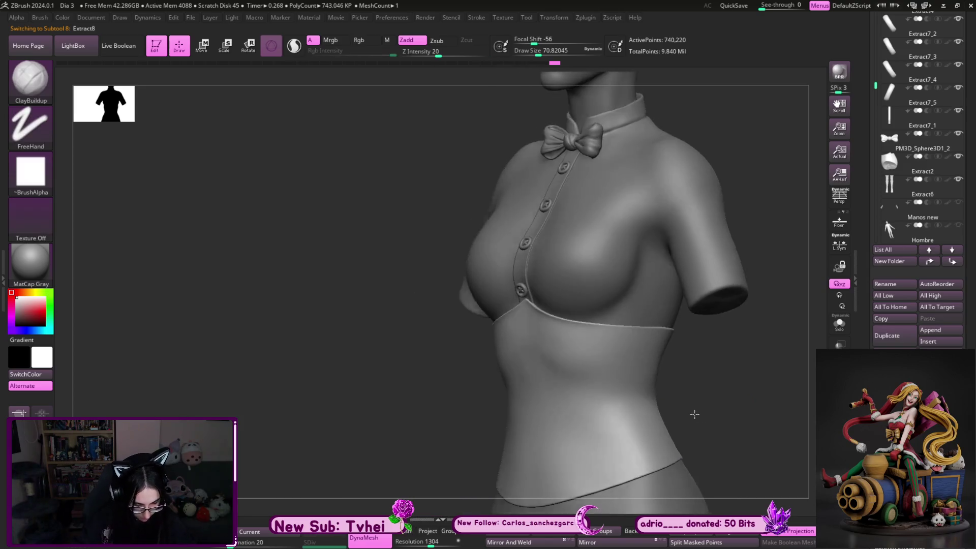
key("bracketleft")
key("bracketleft")
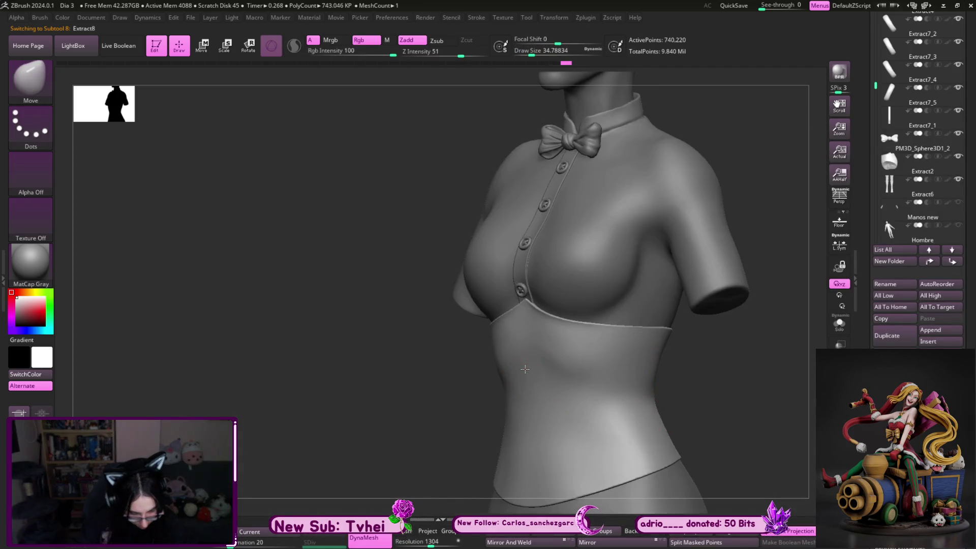
key("shift")
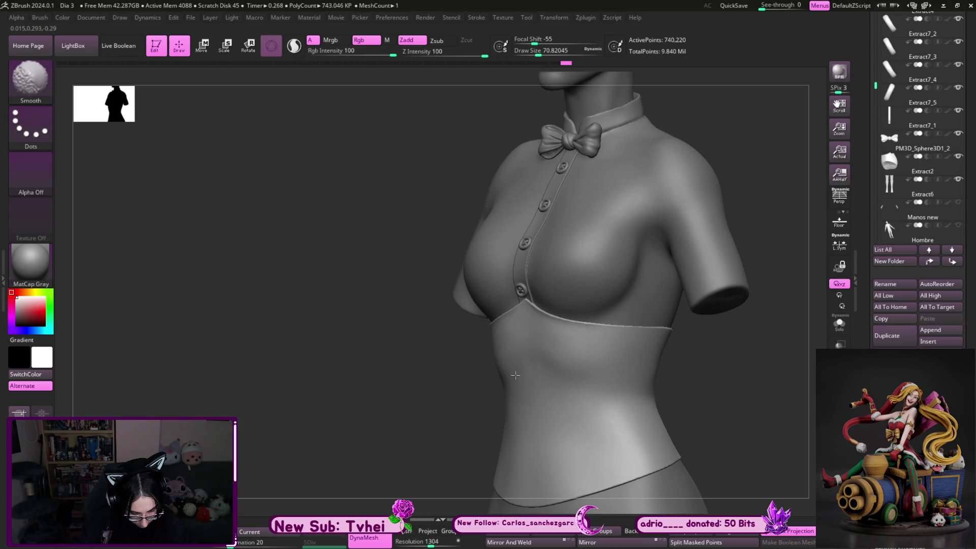
Return toward a front view and settle the brush size, undoing a stray change
mouse_move(662, 416)
right_mouse_down("shift")
mouse_move(767, 397)
mouse_move(665, 359)
mouse_move(692, 391)
right_mouse_up("shift")
key("s")
left_click_drag(581, 362, 581, 364)
key("bracketright")
key("bracketleft")
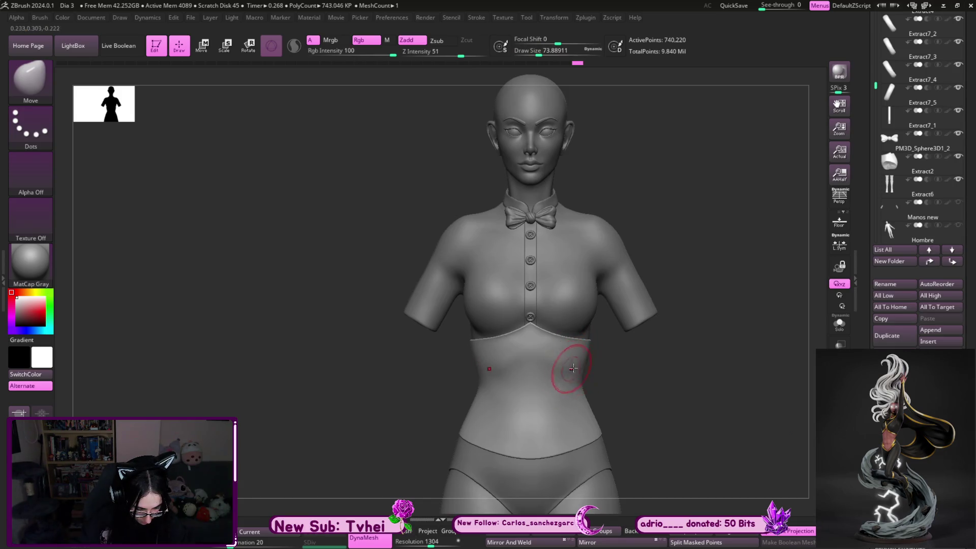
key("ctrl+z")
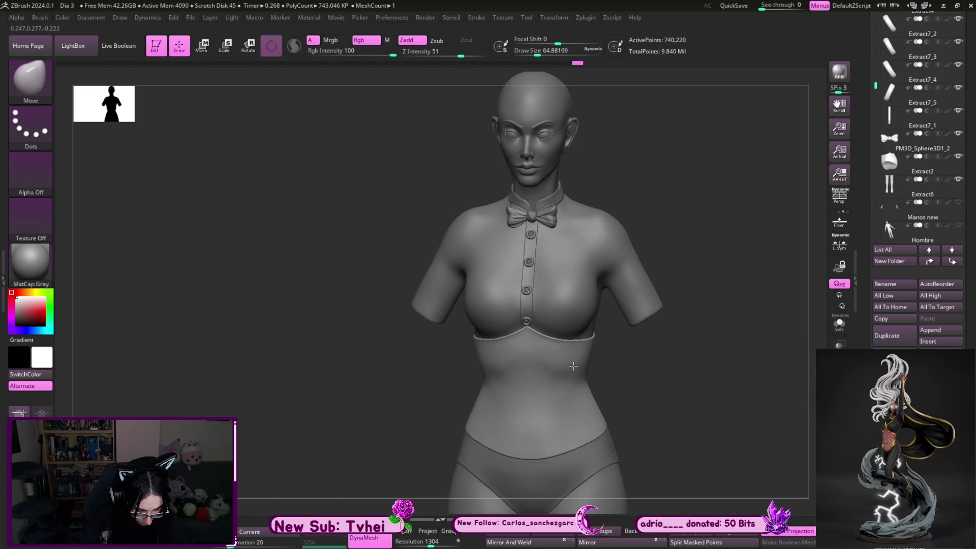
right_click_drag(574, 367, 600, 375)
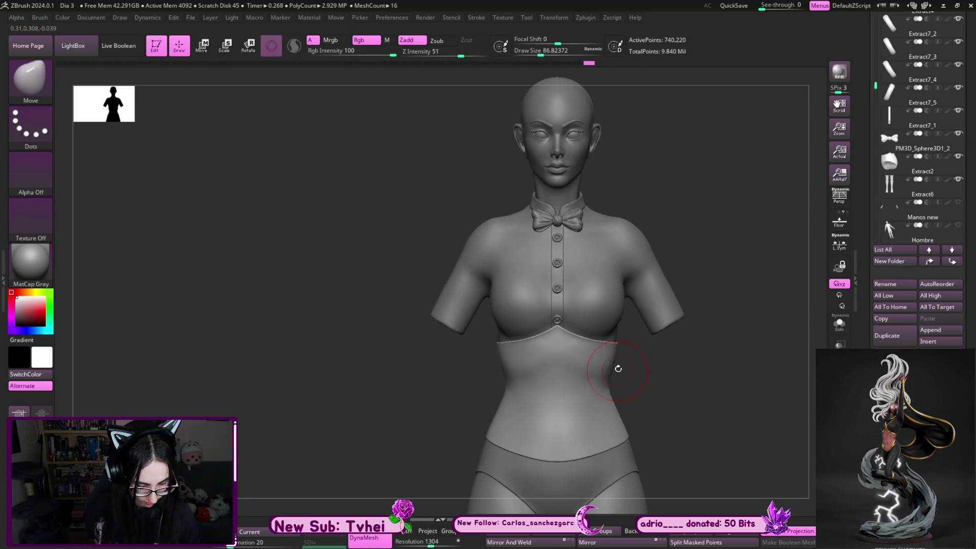
Toggle between the blouse and band to compare, leave the blouse active and turn the figure to face left
key("bracketright")
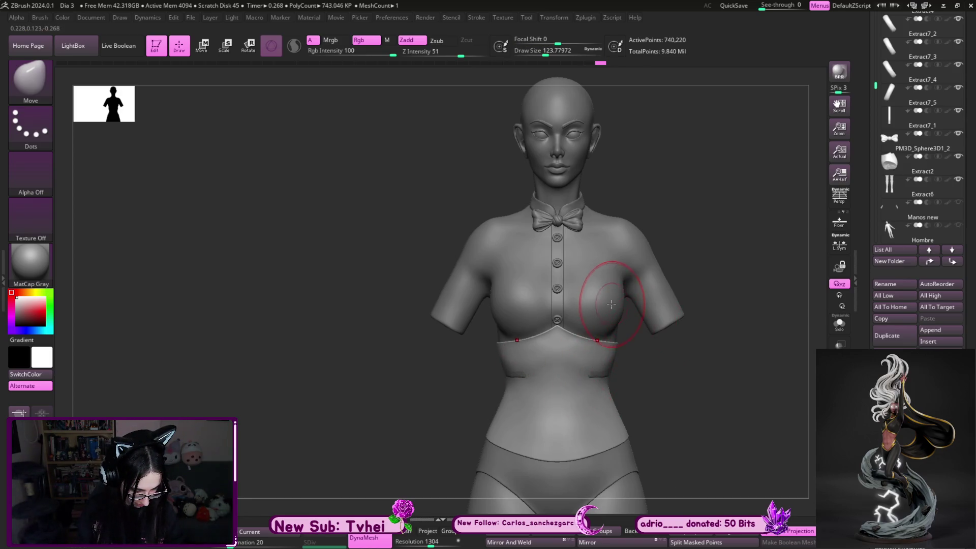
left_click(603, 362, "alt")
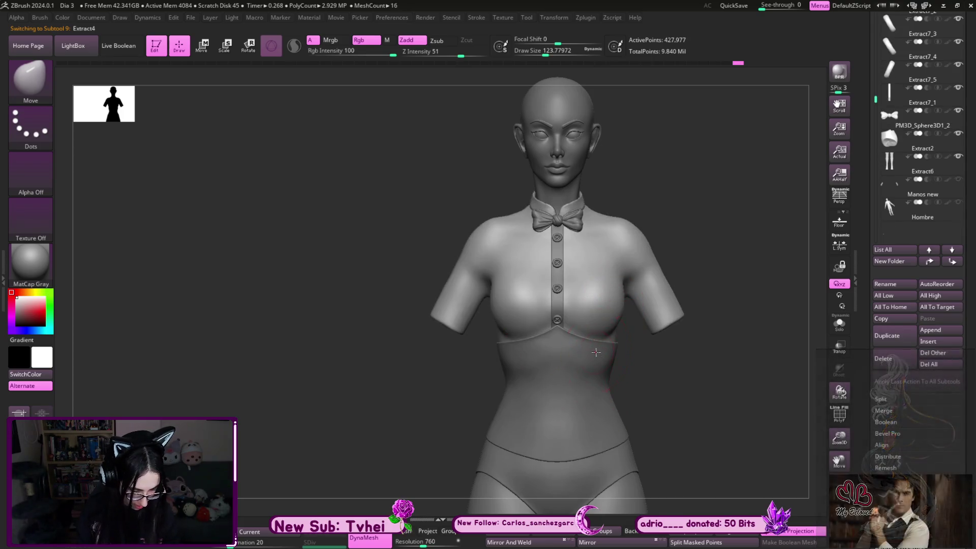
left_click(592, 351, "alt")
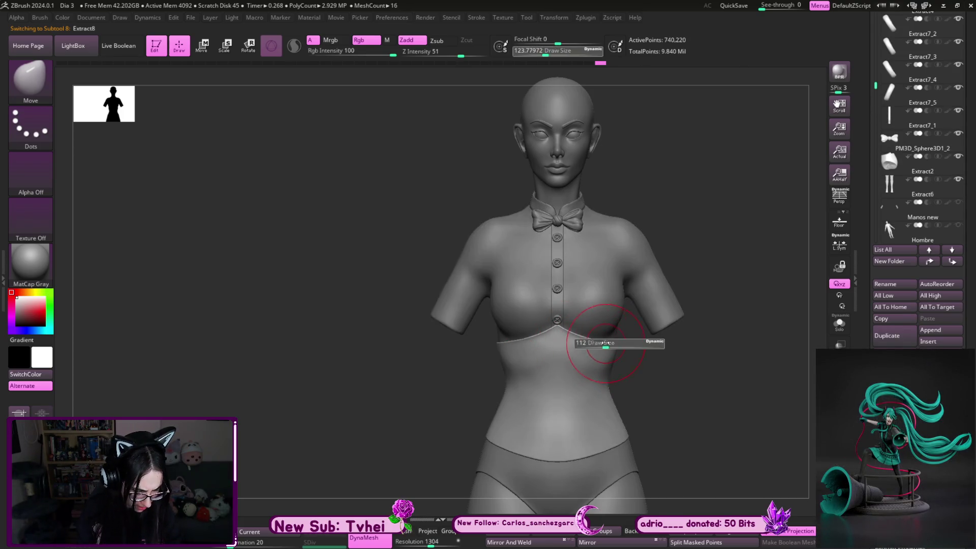
left_click(600, 311, "alt")
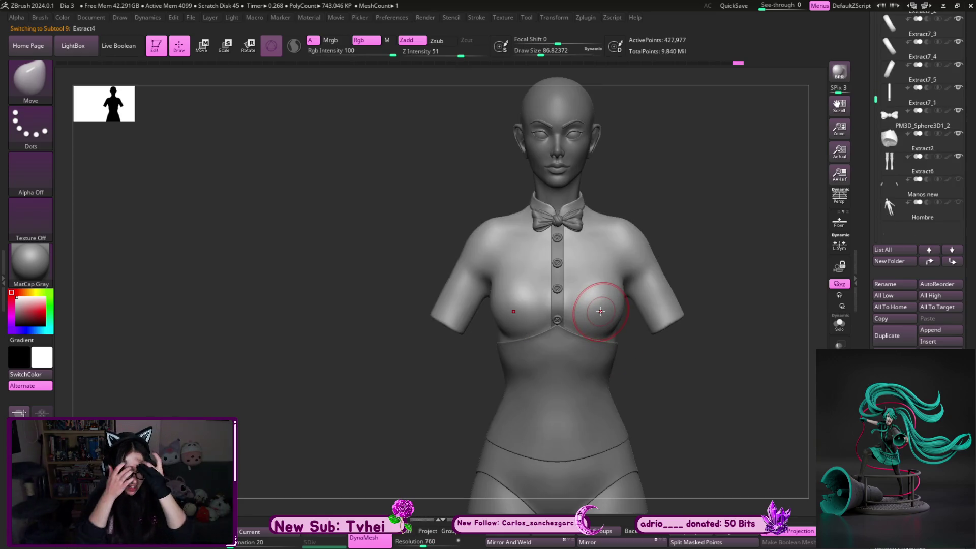
mouse_move(709, 377)
left_mouse_down()
mouse_move(473, 420)
mouse_move(559, 468)
mouse_move(451, 409)
left_mouse_up()
key("b")
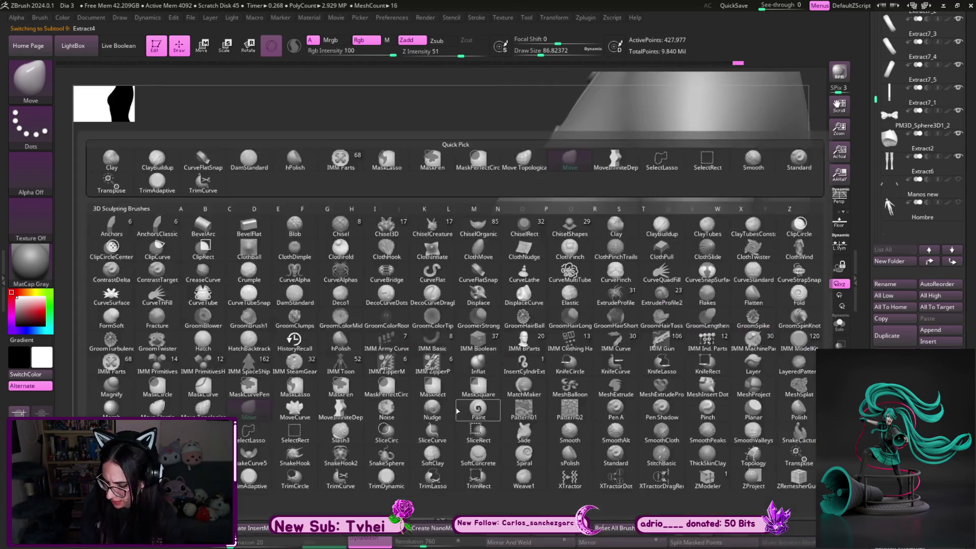
Select the MoveInfiniteDepth brush and set its size for reshaping the blouse's lower edge
key("m")
key("i")
key("s")
left_click_drag(496, 297, 501, 297)
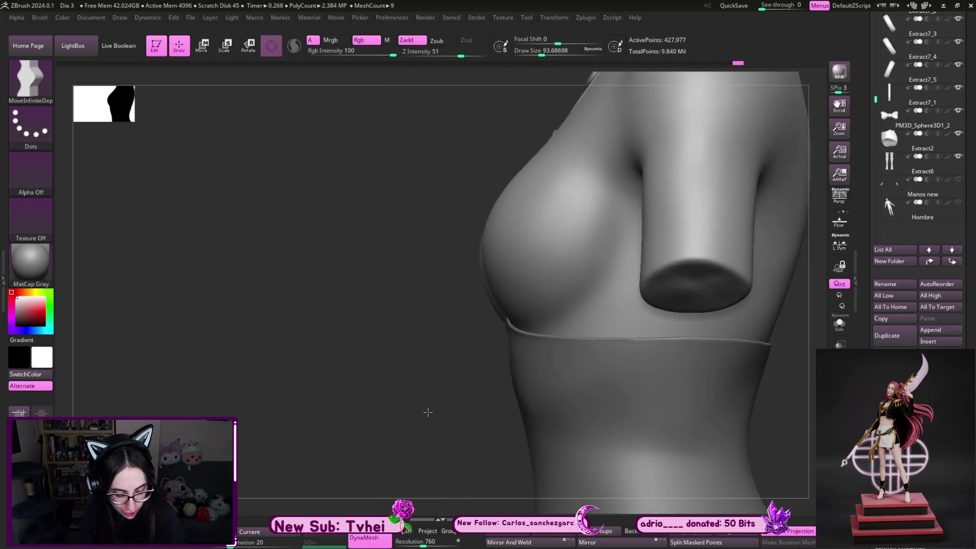
Shrink the brush, show all subtools and make the corset piece Extract8 active
key("s")
left_click_drag(496, 289, 483, 290)
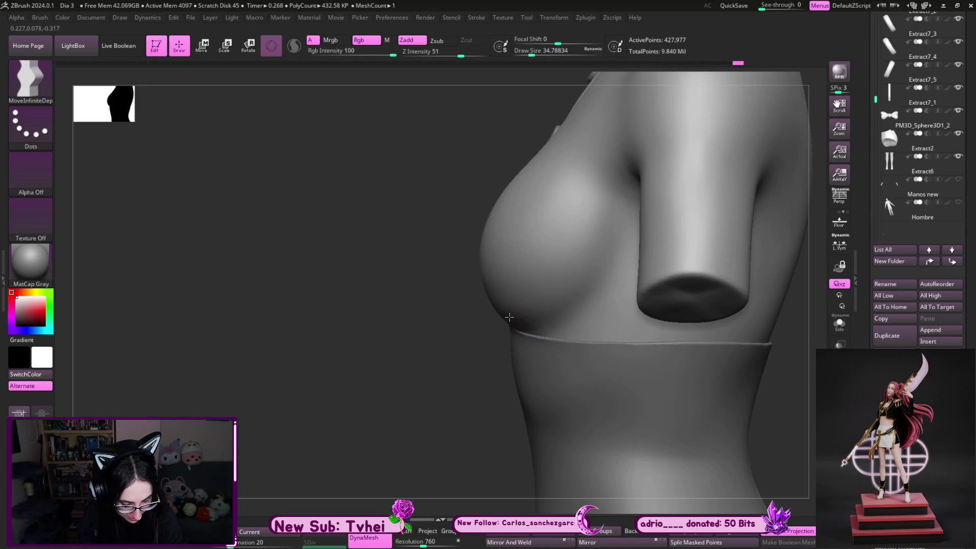
left_click(452, 414, "ctrl+shift")
left_click_drag(453, 413, 475, 381, "shift")
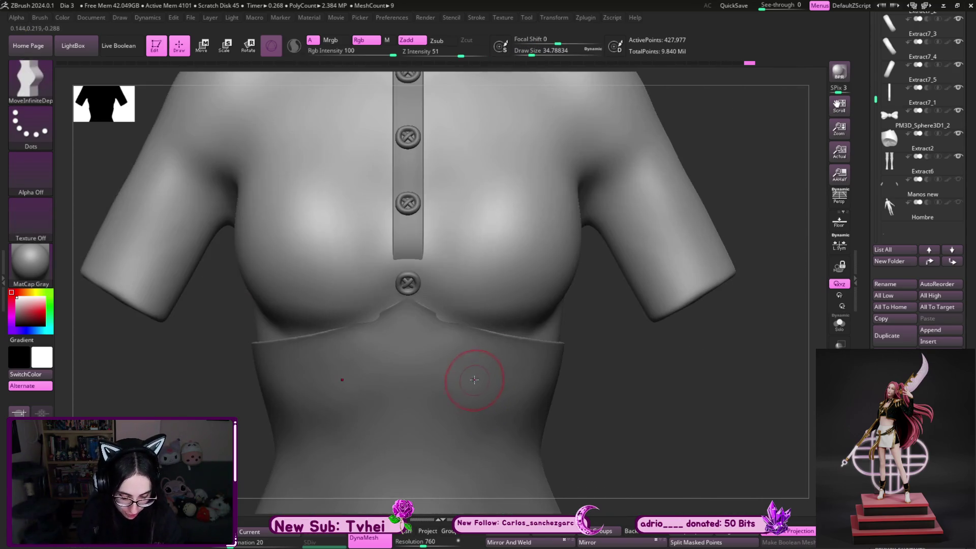
left_click(474, 380, "alt")
With the Move brush, pull the corset's top edge up into a point meeting the lowest button
key("b")
key("m")
key("v")
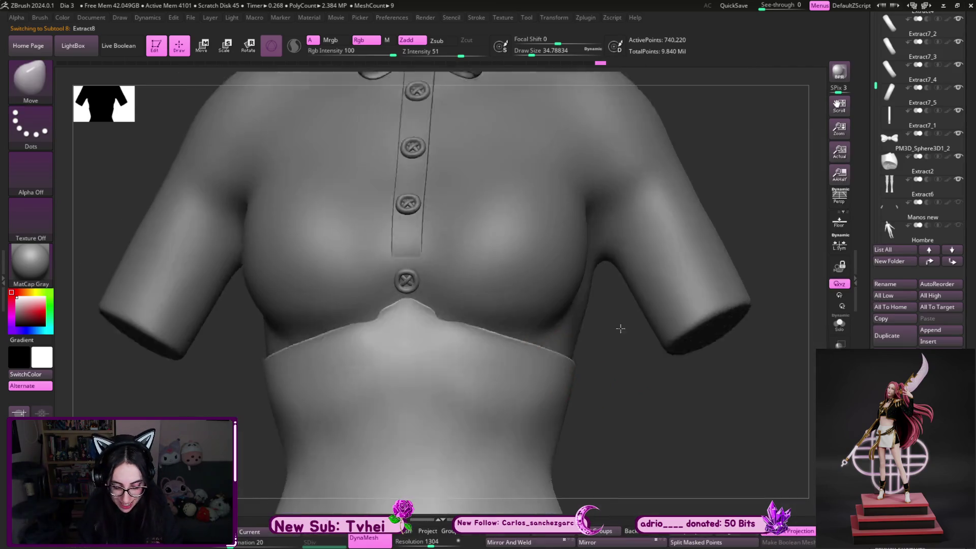
right_click_drag(474, 379, 446, 294)
left_click_drag(416, 324, 427, 304)
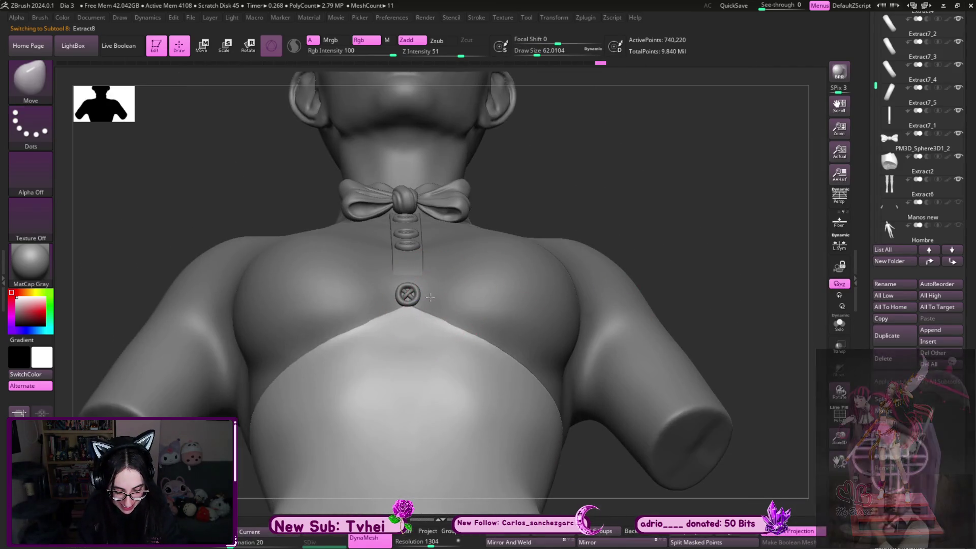
key("f")
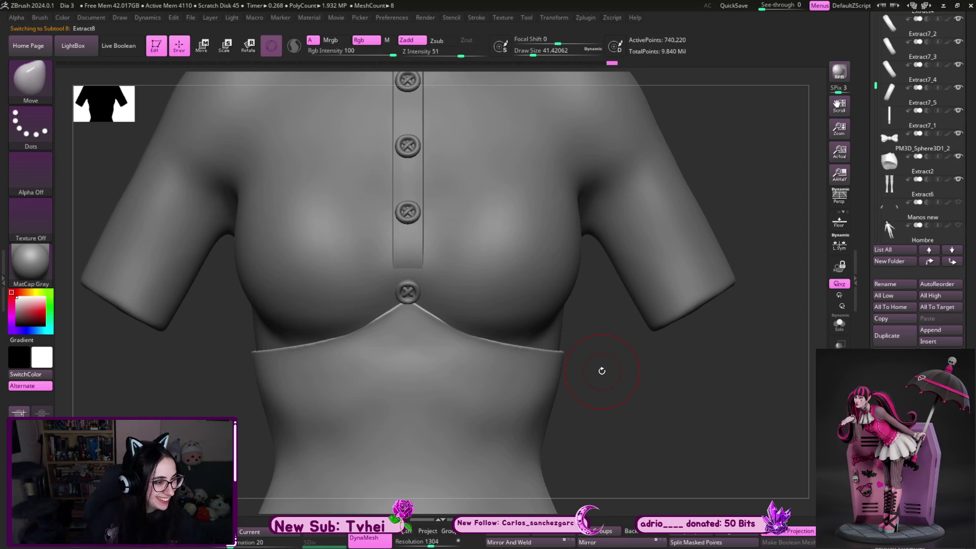
scroll(914, 191, "down", 1)
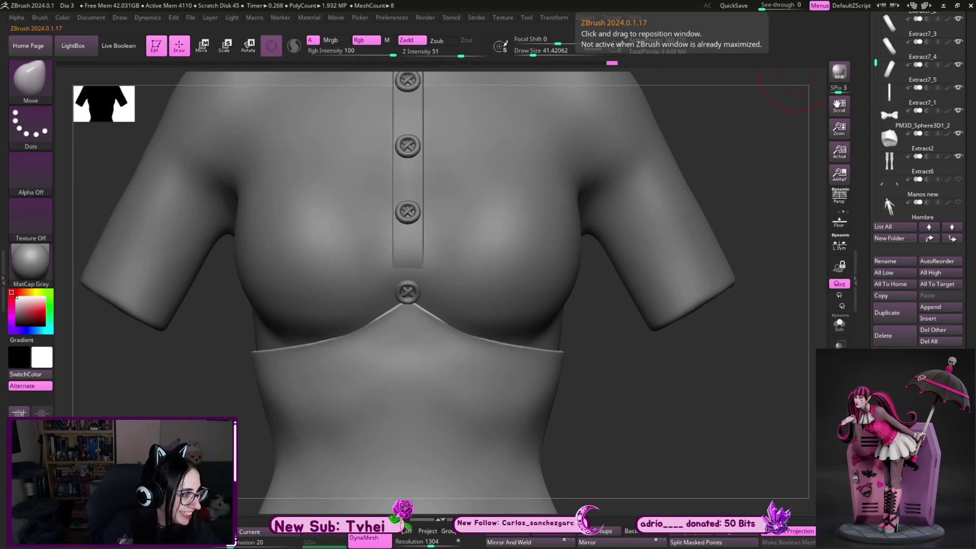
mouse_move(701, 382)
left_mouse_down("shift")
mouse_move(613, 365)
mouse_move(595, 418)
left_mouse_up("shift")
Resize the brush, inspect the corset from the side and make the Extract4 piece active
mouse_move(562, 301)
left_mouse_down()
mouse_move(561, 293)
mouse_move(579, 292)
mouse_move(534, 303)
left_mouse_up()
key("s")
key("s")
mouse_move(605, 279)
left_mouse_down()
mouse_move(615, 287)
mouse_move(478, 305)
left_mouse_up()
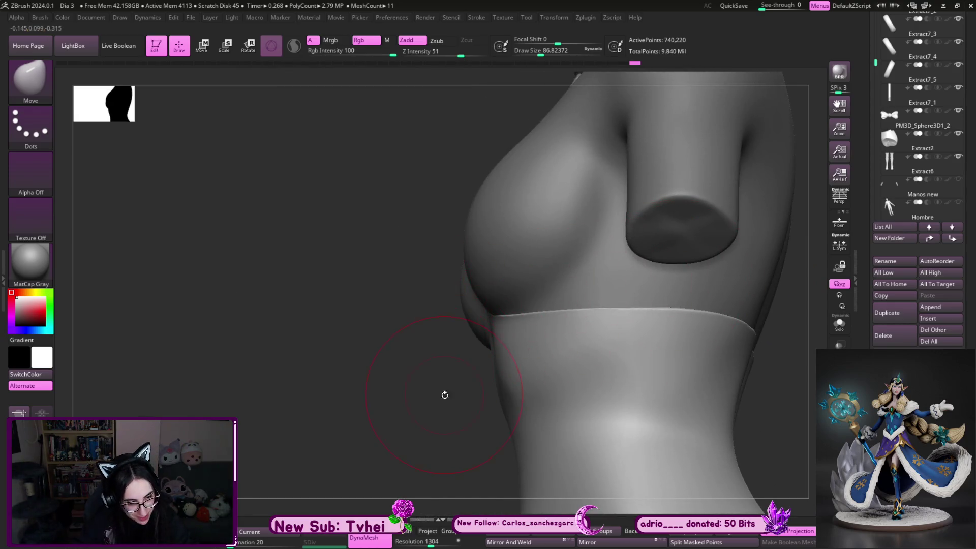
left_click_drag(443, 394, 454, 406)
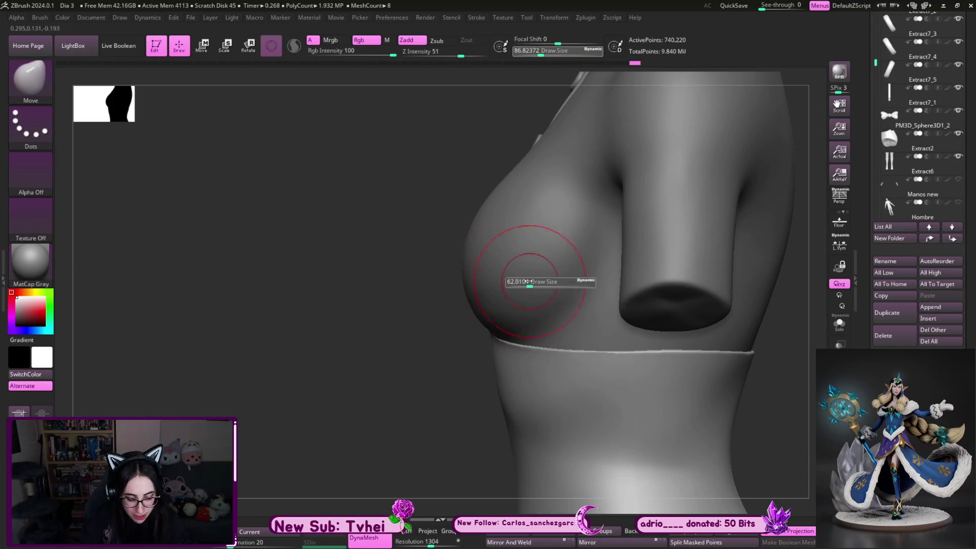
left_click(525, 281, "alt")
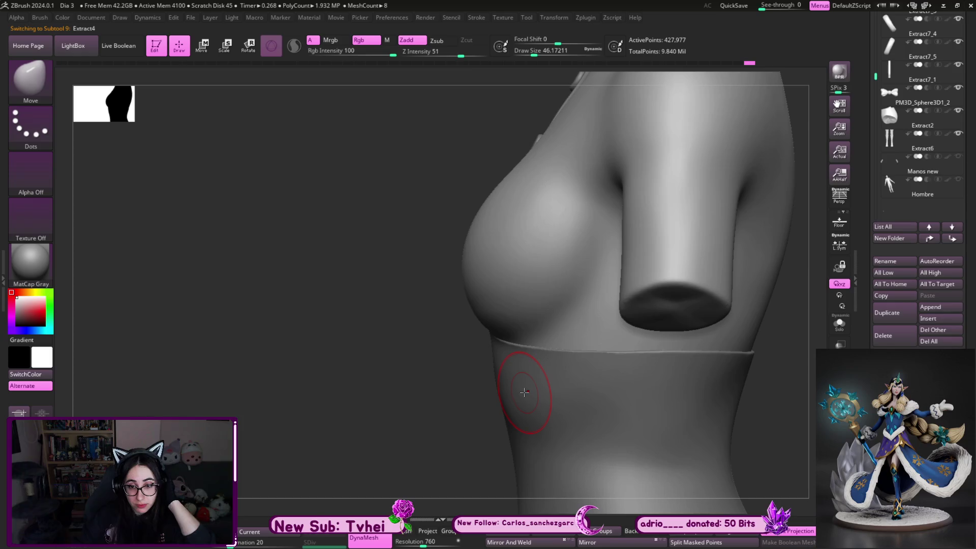
left_click_drag(404, 425, 439, 426, "shift")
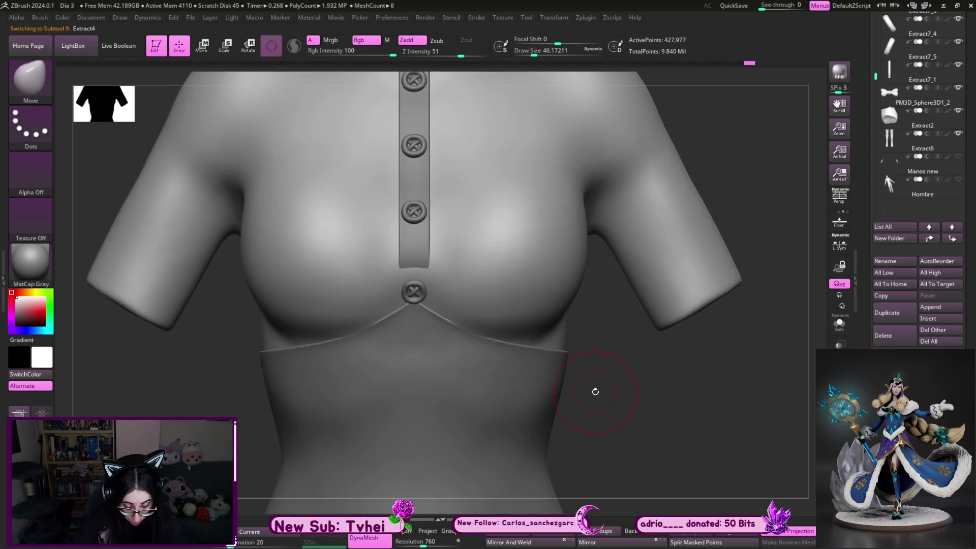
left_click_drag(600, 389, 578, 366, "shift")
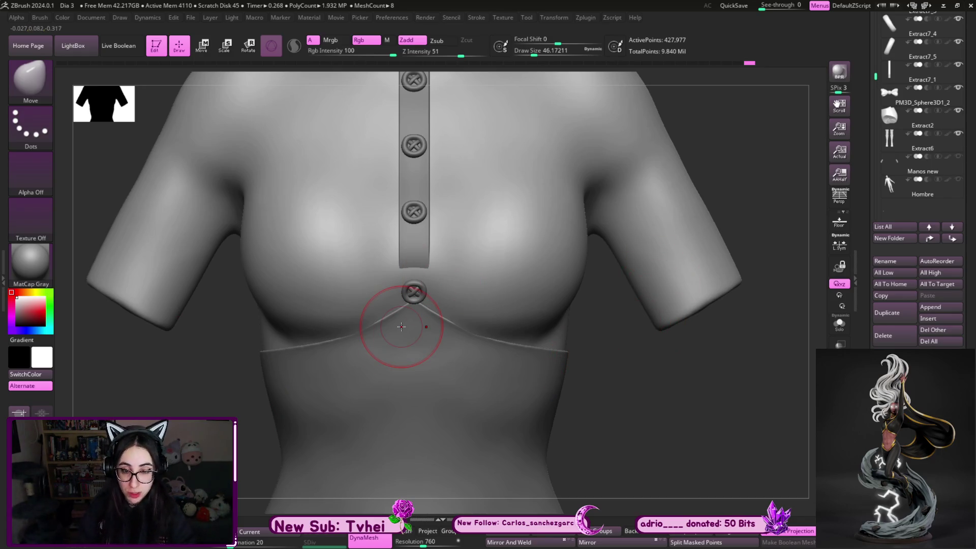
key("b")
key("d")
key("s")
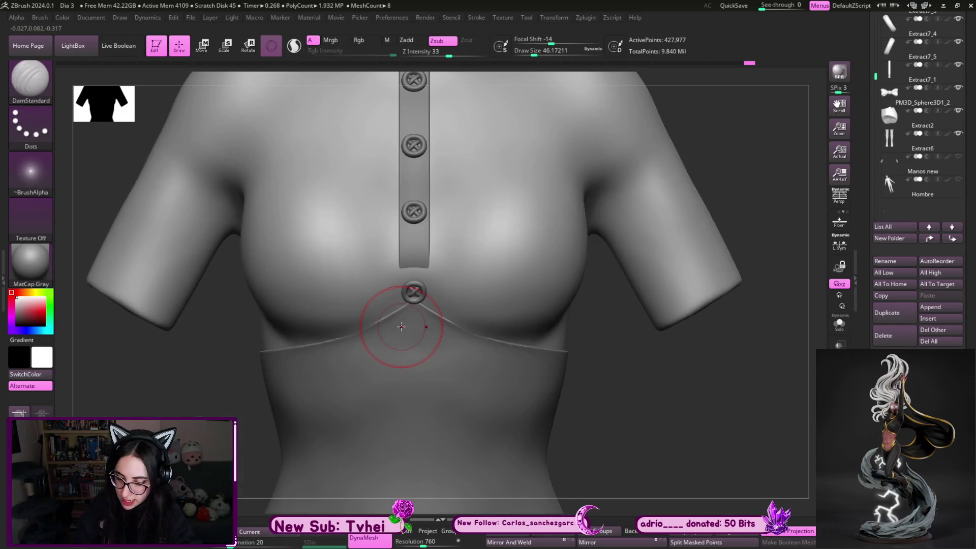
left_click_drag(470, 114, 488, 244)
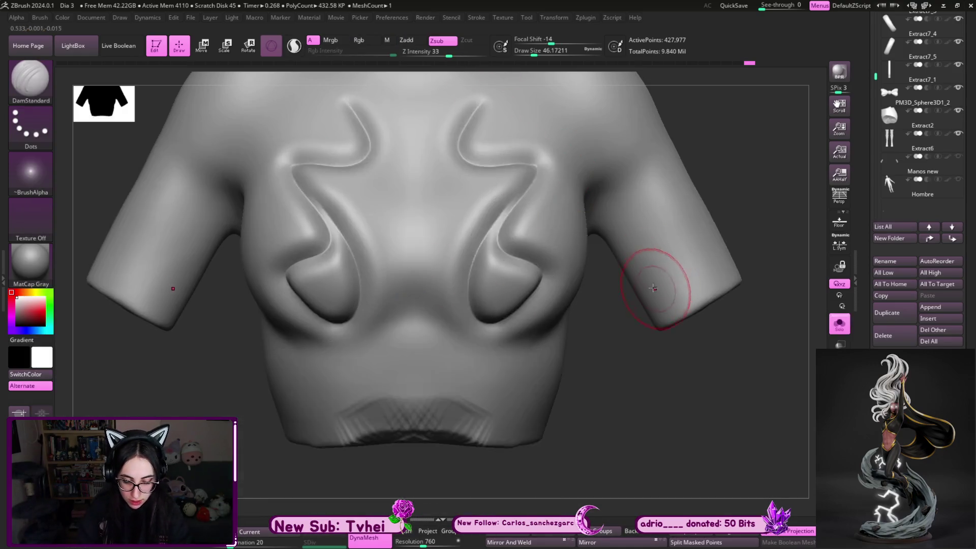
key("ctrl+z")
key("ctrl+z")
key("ctrl+z")
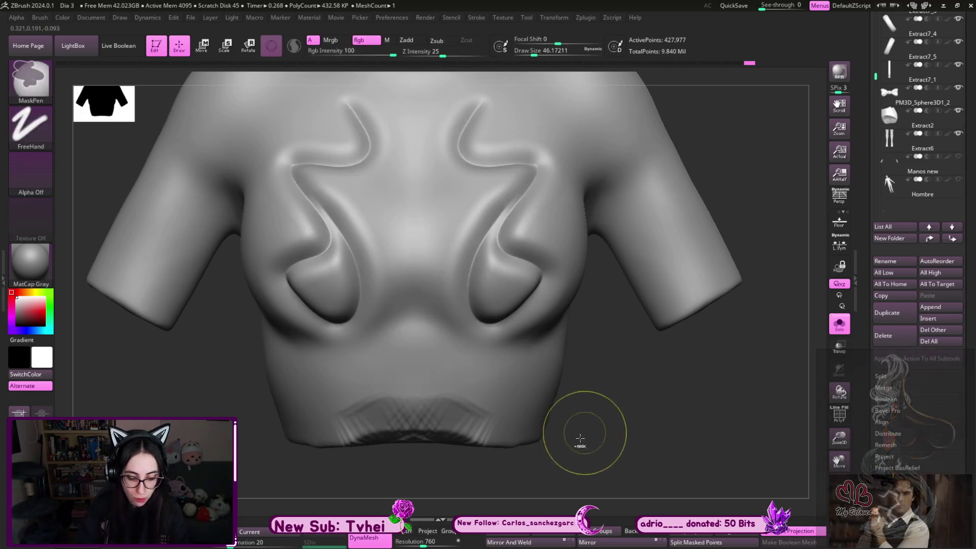
mouse_move(578, 445)
left_mouse_down()
mouse_move(680, 389)
mouse_move(640, 433)
left_mouse_up()
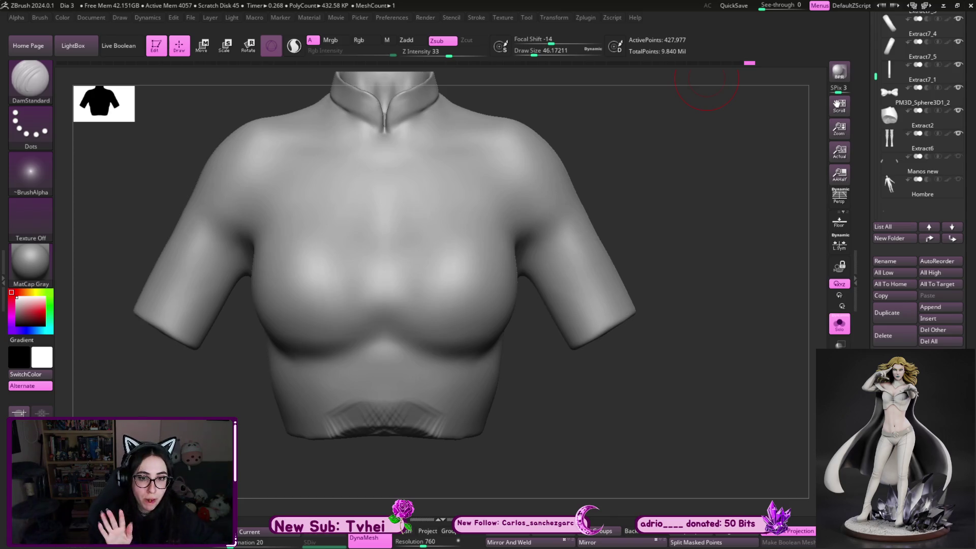
mouse_move(705, 88)
left_mouse_down()
mouse_move(542, 409)
mouse_move(404, 404)
left_mouse_up()
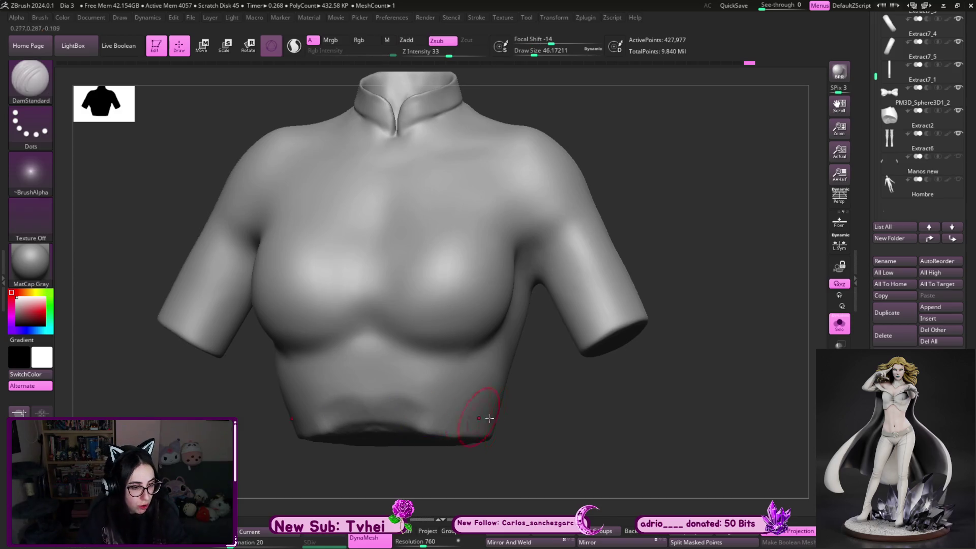
key("ctrl+shift+s")
mouse_move(634, 405)
left_mouse_down()
mouse_move(633, 391)
mouse_move(501, 389)
left_mouse_up()
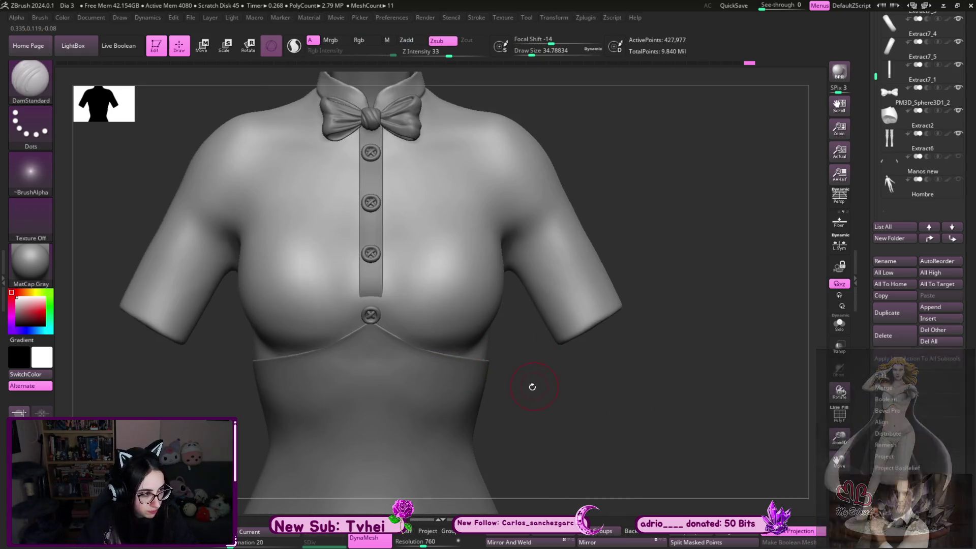
Solo the shirt piece, reduce the brush size and switch to the ClayBuildup brush
key("s")
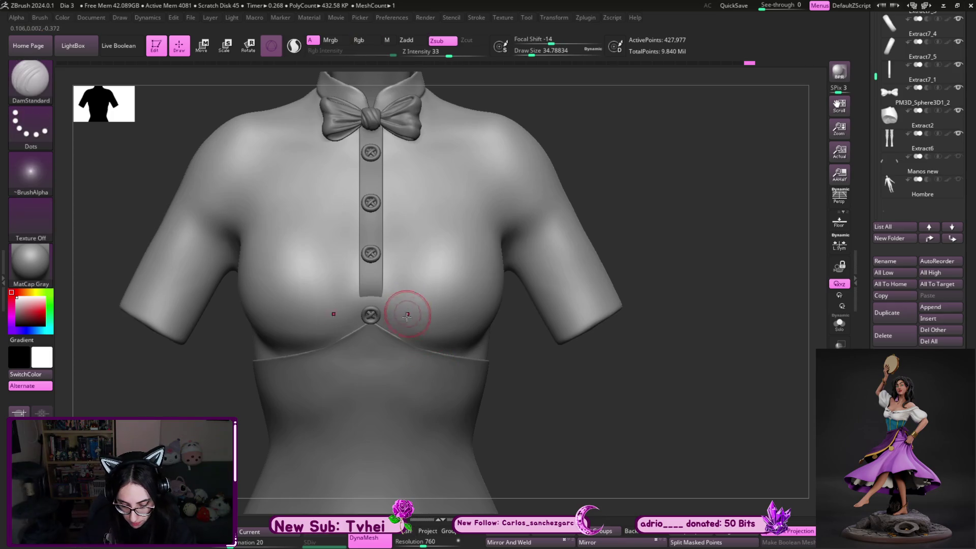
key("shift+s")
key("s")
mouse_move(393, 319)
left_mouse_down()
mouse_move(327, 311)
mouse_move(359, 305)
left_mouse_up()
key("b")
key("c")
key("b")
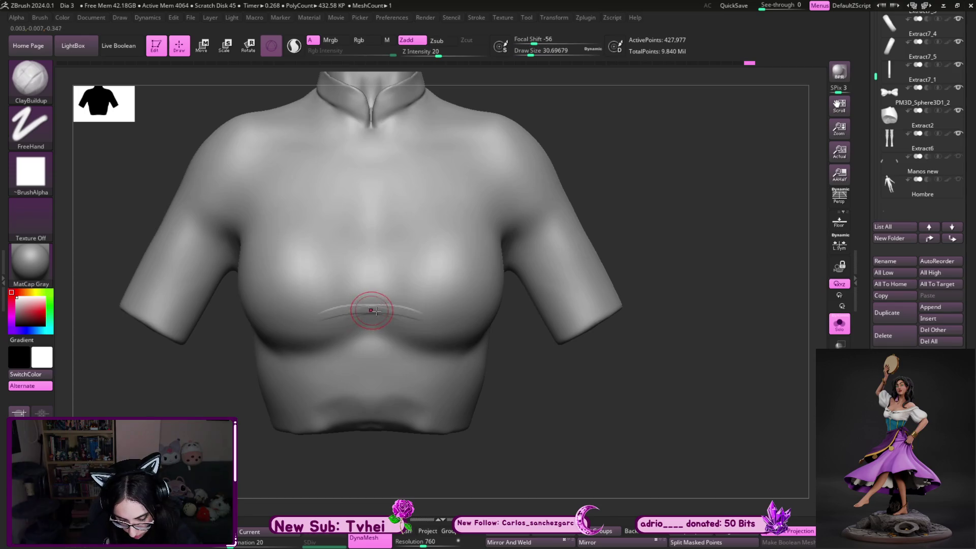
Show the other pieces again, zoom on the chest, shrink the brush and make Extract4 active
key("shift+s")
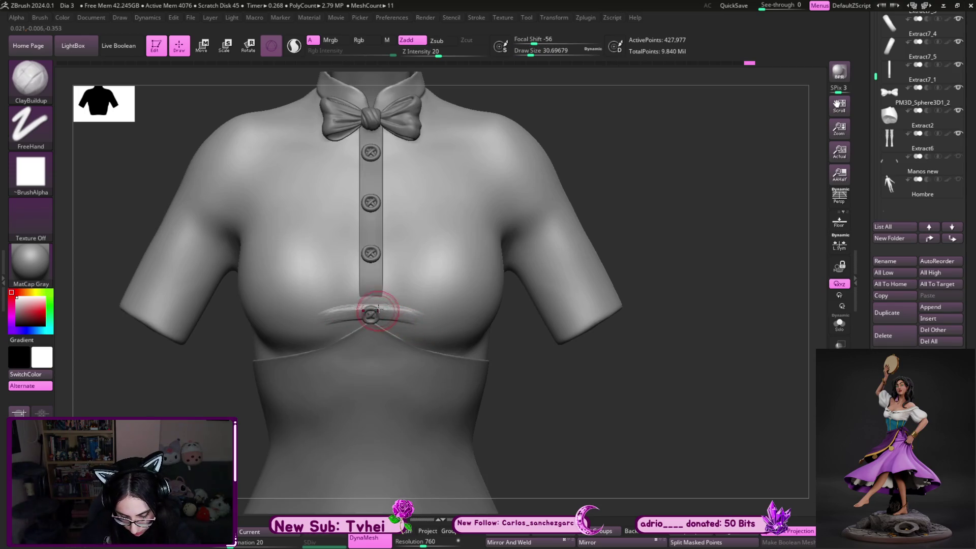
left_click_drag(539, 425, 564, 433, "alt")
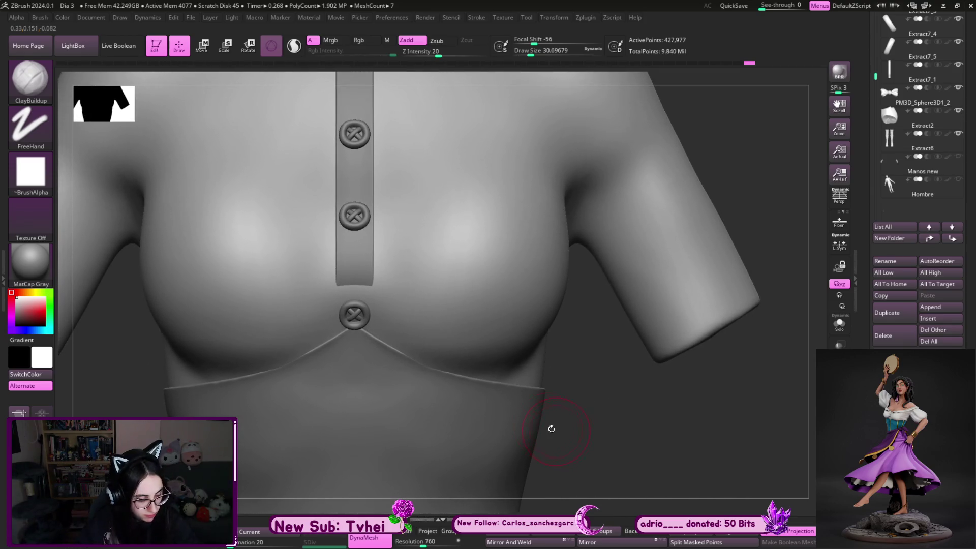
key("s")
left_click_drag(359, 324, 347, 324)
key("shift+s")
key("shift+s")
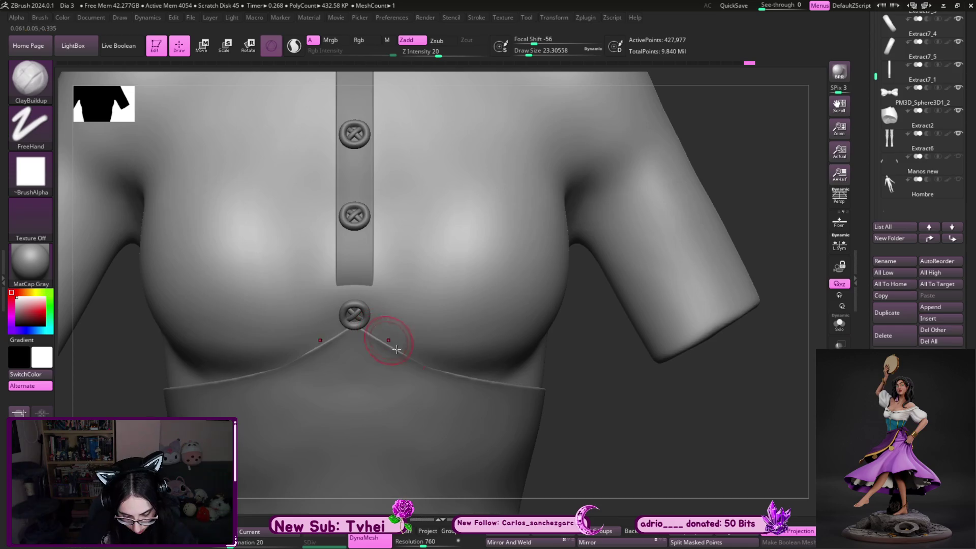
left_click(385, 339, "alt")
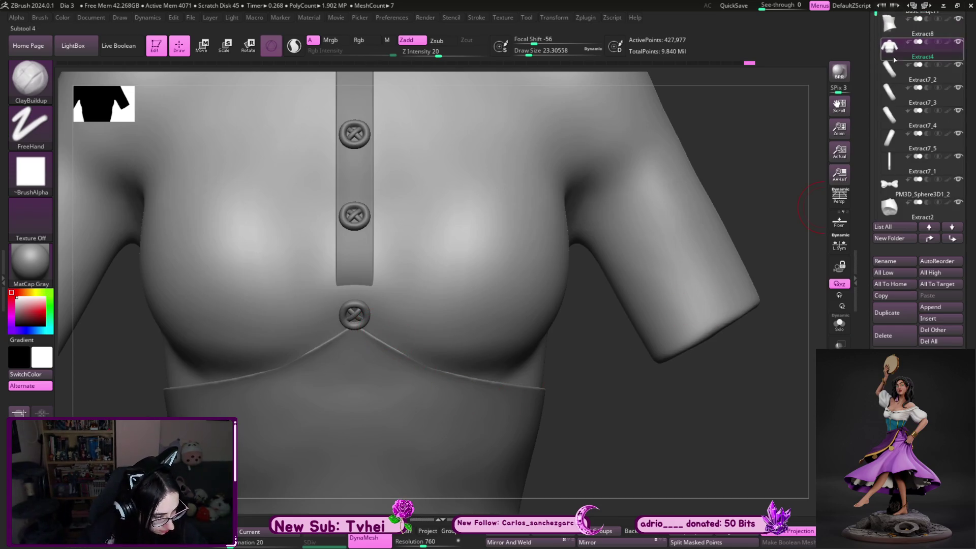
Hide the placket buttons, build up clay along the corset's V edge and smooth the ridge
left_click(959, 91)
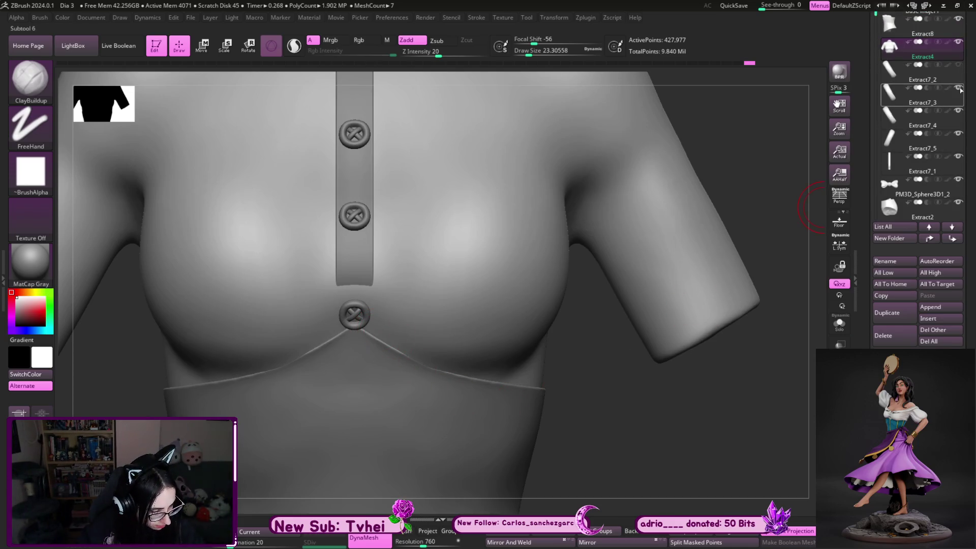
left_click_drag(960, 90, 957, 158)
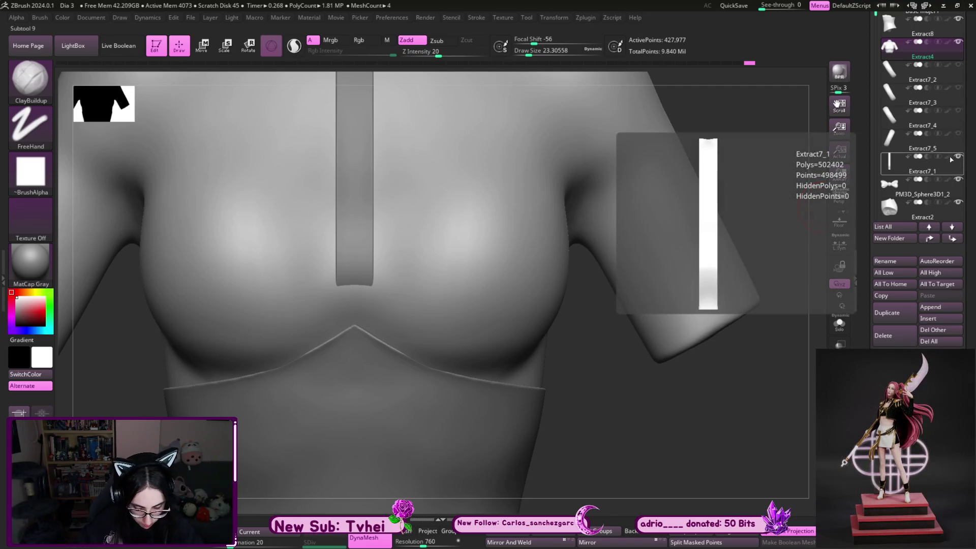
mouse_move(361, 321)
left_mouse_down()
mouse_move(405, 334)
mouse_move(305, 339)
mouse_move(404, 336)
mouse_move(335, 315)
mouse_move(366, 316)
left_mouse_up()
left_click_drag(305, 328, 404, 320, "shift")
mouse_move(304, 347)
left_mouse_down("shift")
mouse_move(376, 324)
mouse_move(331, 315)
left_mouse_up("shift")
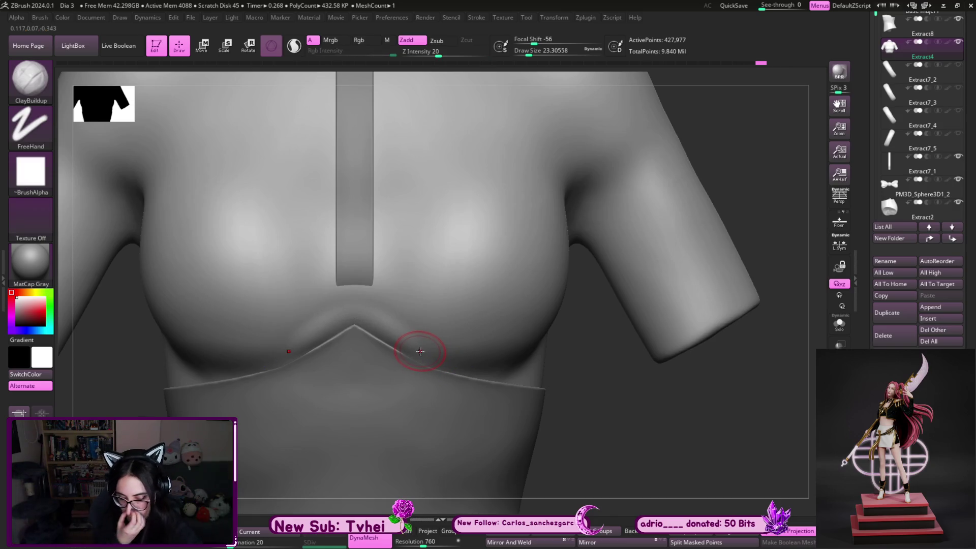
With the Standard brush, soften the sharp V tip between the breasts
key("b")
key("s")
key("t")
mouse_move(364, 324)
left_mouse_down("shift")
mouse_move(370, 338)
mouse_move(435, 348)
left_mouse_up("shift")
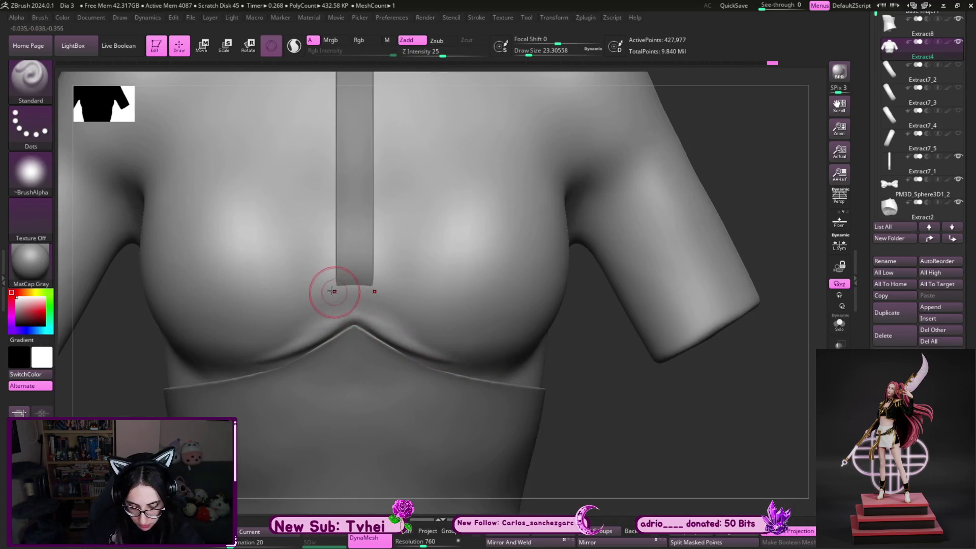
Sculpt a ridge across the chest under the placket and smooth the groove down to the V-notch
mouse_move(267, 282)
left_mouse_down()
mouse_move(468, 289)
mouse_move(321, 294)
mouse_move(425, 282)
mouse_move(446, 300)
left_mouse_up()
left_click_drag(308, 279, 425, 288, "shift")
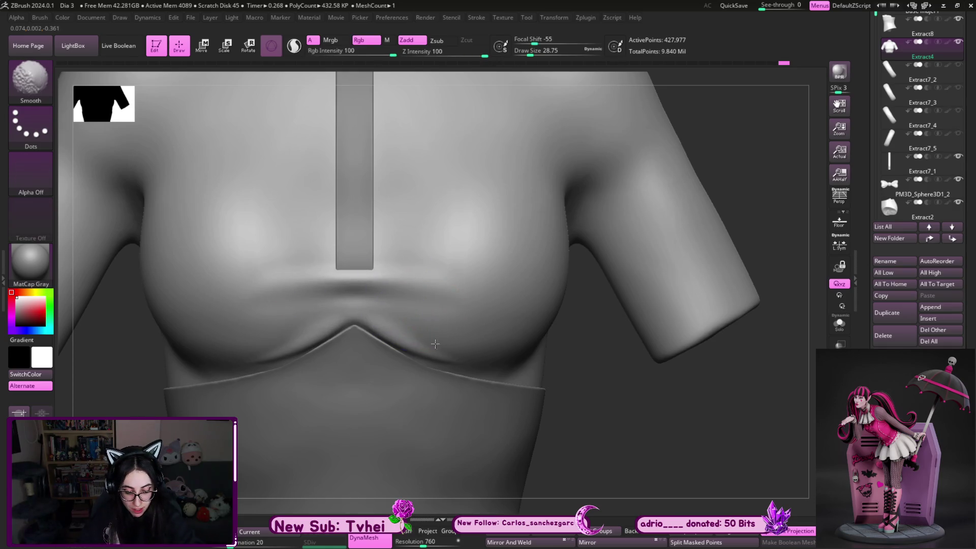
left_click_drag(359, 305, 371, 338, "shift")
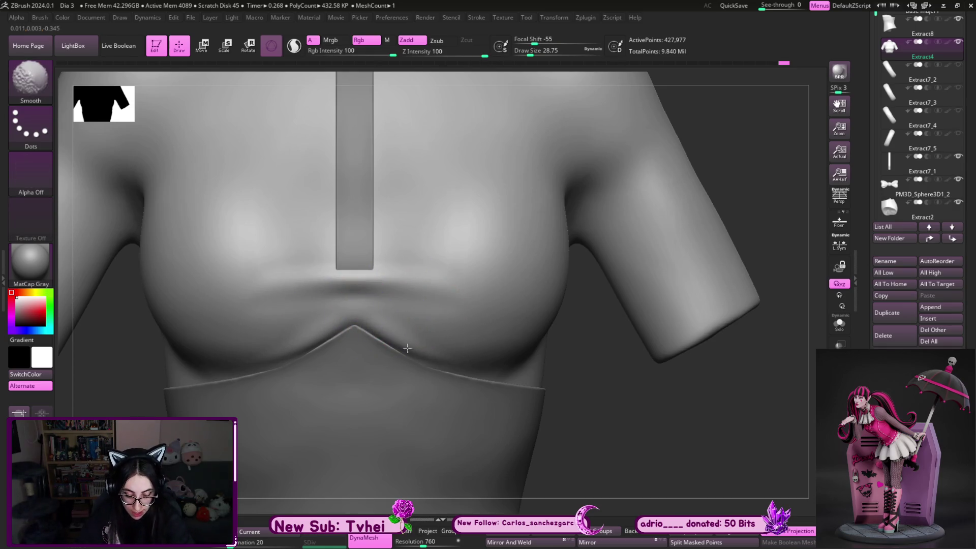
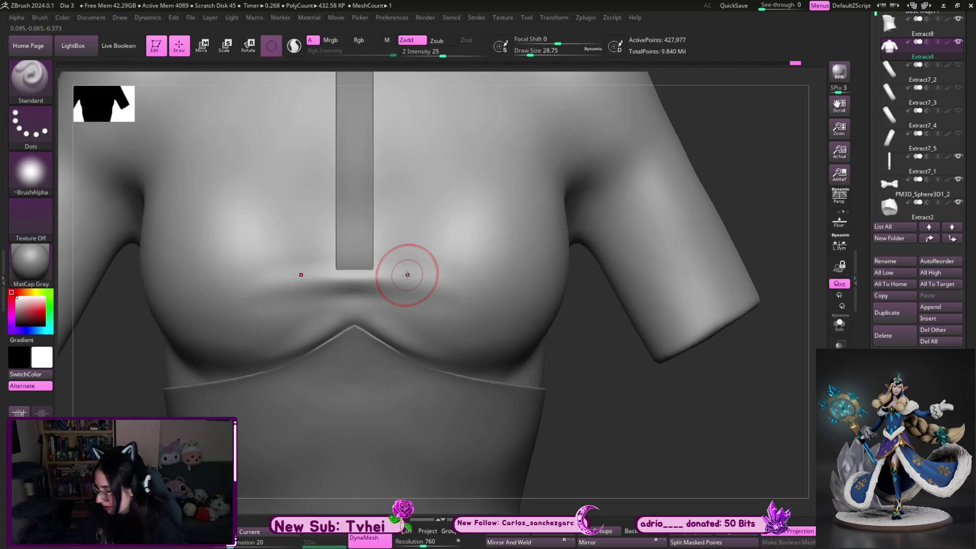
Deepen, widen and smooth the blouse crease beneath the chest with the Standard brush
left_click(628, 399)
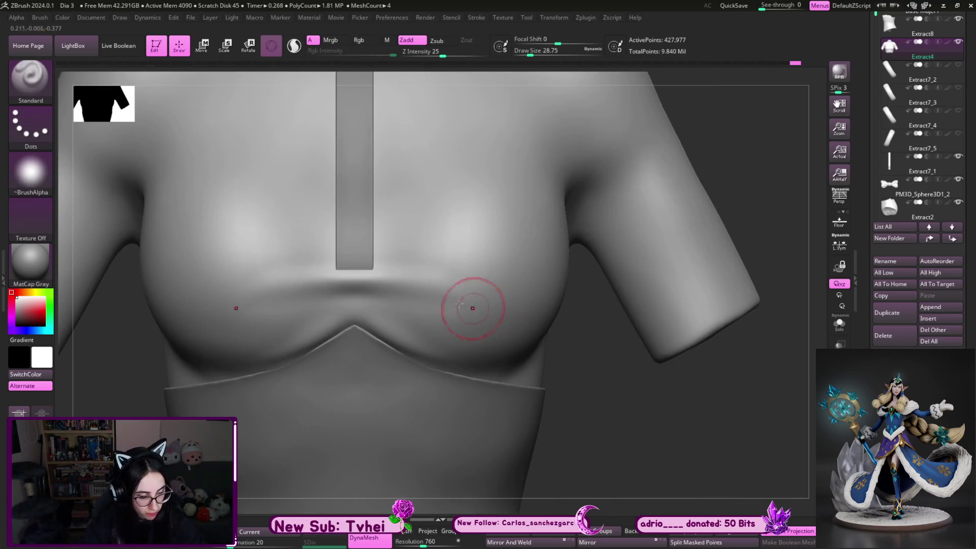
left_click_drag(437, 287, 464, 285, "shift")
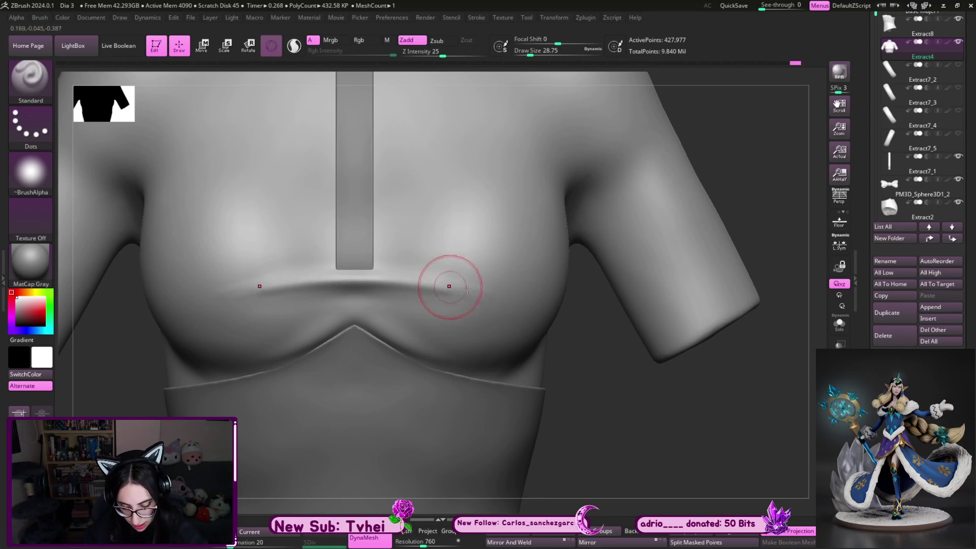
right_click_drag(464, 285, 432, 295, "ctrl")
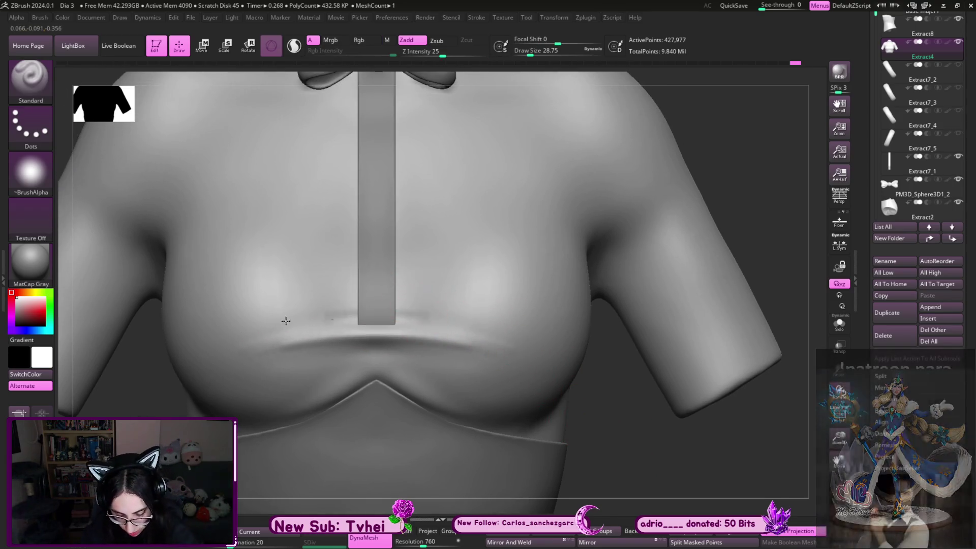
left_click_drag(470, 324, 489, 311)
left_click_drag(418, 279, 254, 292)
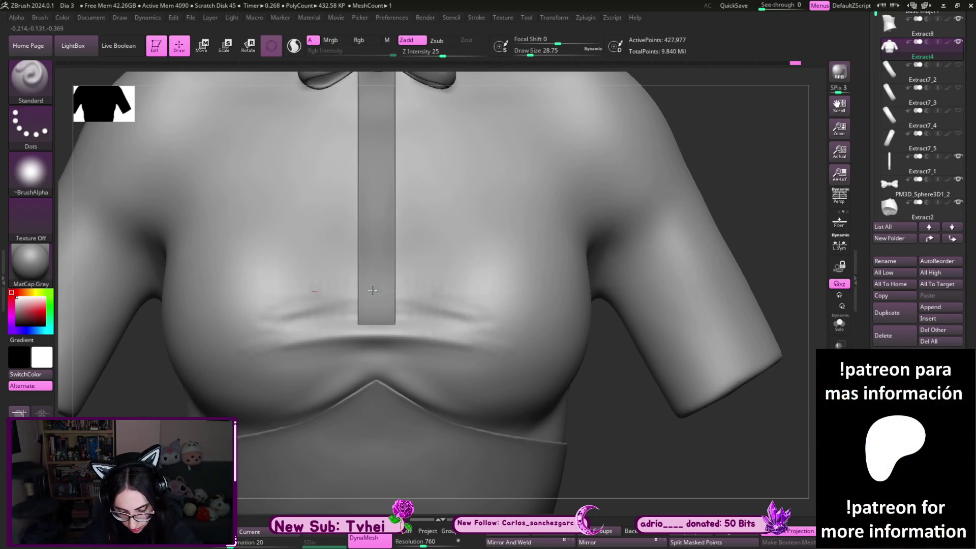
left_click_drag(496, 302, 250, 303)
left_click_drag(462, 289, 327, 277, "shift")
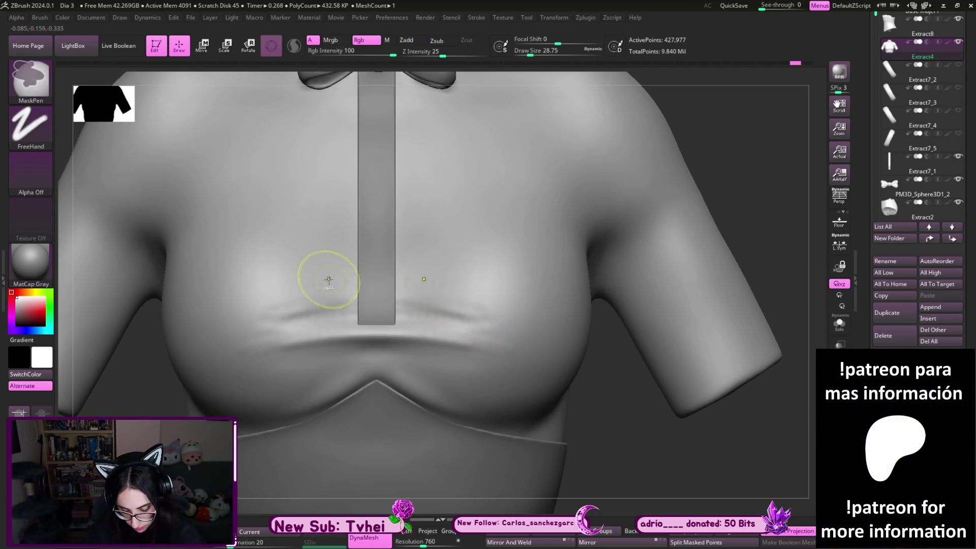
With the torso soloed, re-sculpt the under-chest crease into a soft wrinkled fold
key("shift+s")
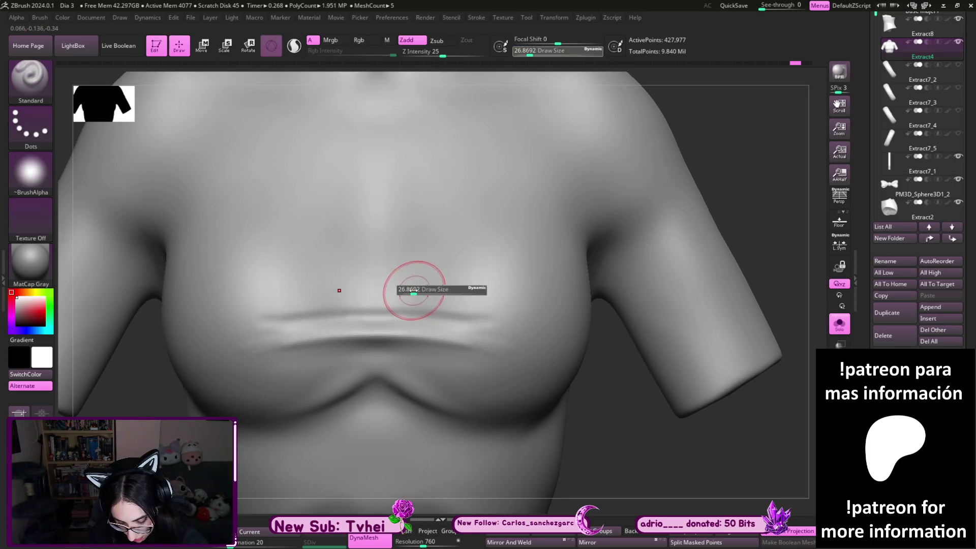
left_click_drag(460, 319, 300, 313)
mouse_move(498, 310)
left_mouse_down()
mouse_move(224, 293)
mouse_move(283, 285)
left_mouse_up()
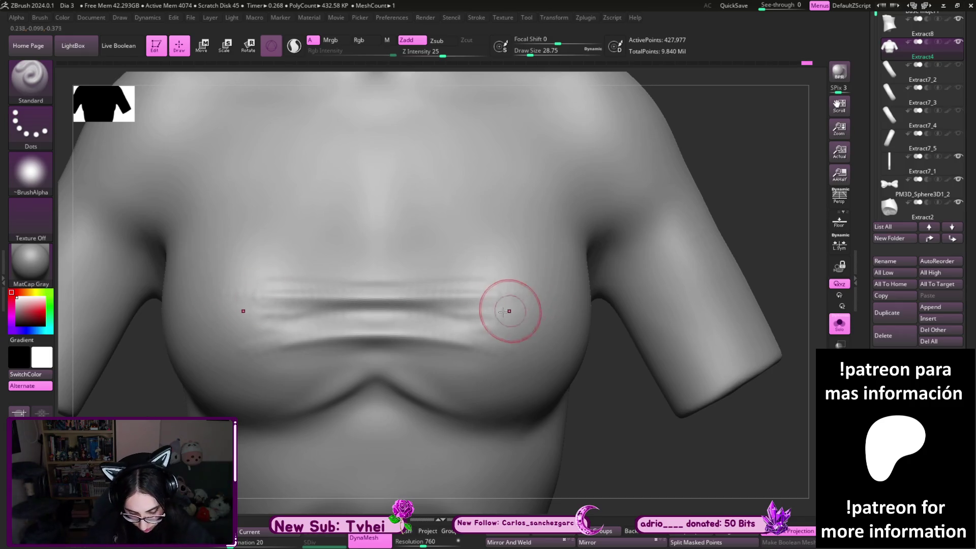
left_click_drag(509, 310, 472, 279, "shift")
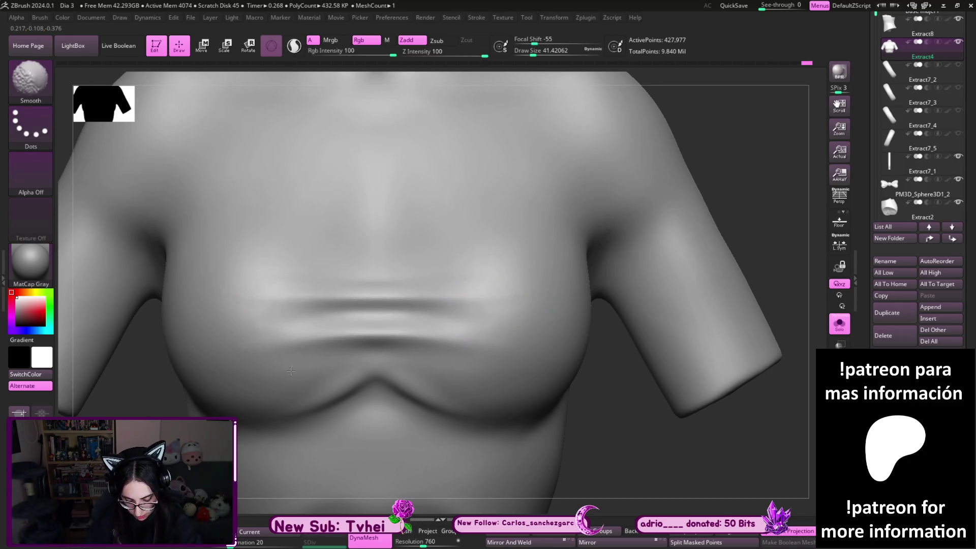
key("shift+s")
key("s")
With a smaller brush, shape and lightly smooth the band of the lower bust crease
left_click_drag(412, 367, 382, 370)
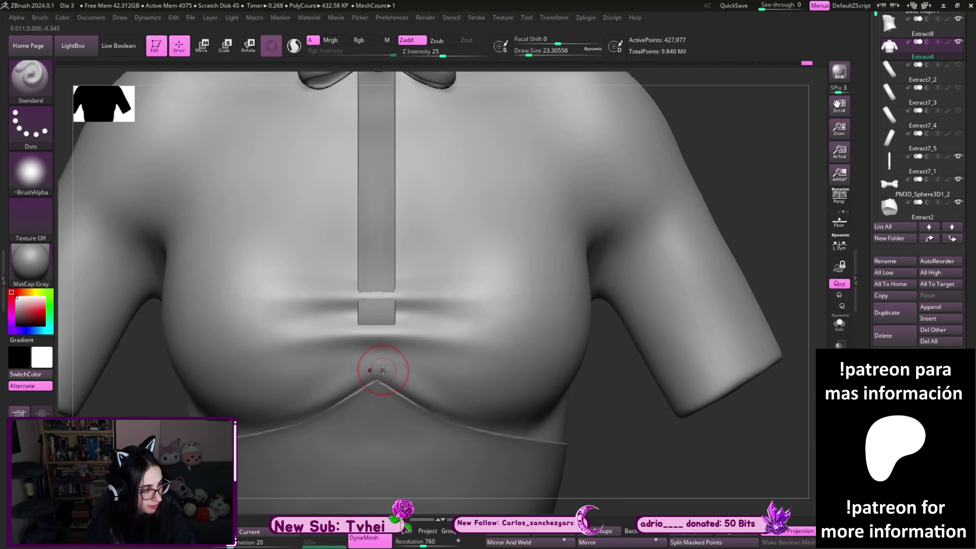
key("s")
mouse_move(381, 370)
left_mouse_down()
mouse_move(359, 360)
mouse_move(458, 381)
left_mouse_up()
left_click_drag(376, 382, 450, 397)
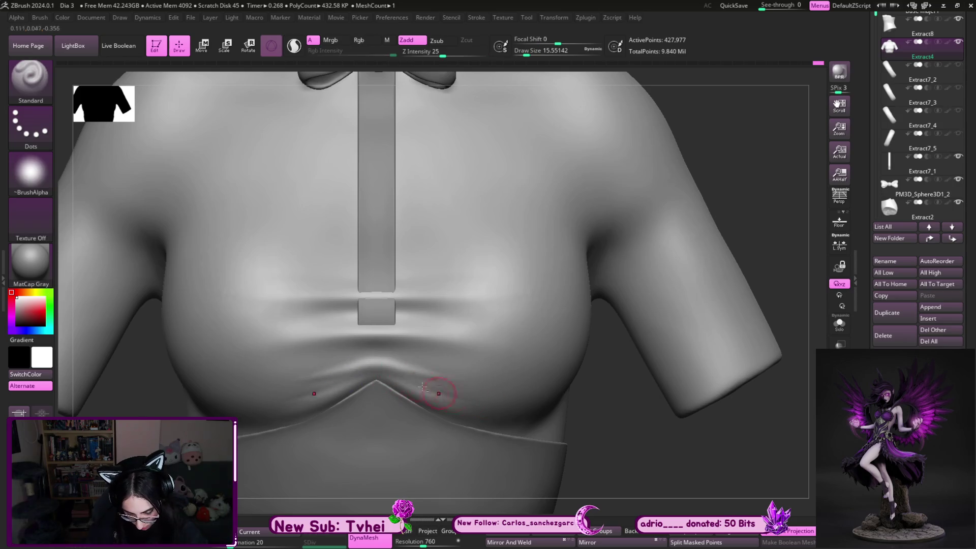
left_click_drag(312, 405, 491, 431, "shift")
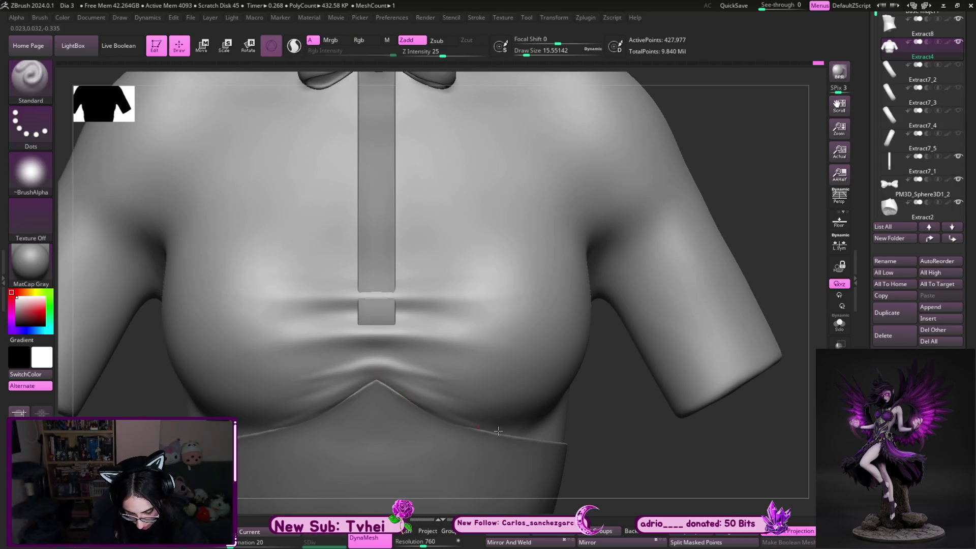
left_click_drag(386, 379, 398, 359, "shift")
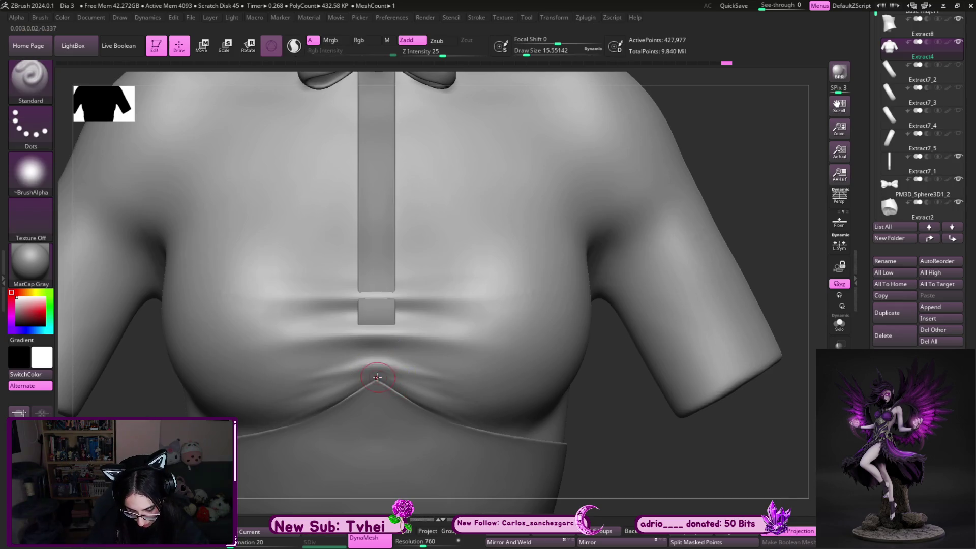
mouse_move(610, 432)
left_mouse_down()
mouse_move(452, 400)
mouse_move(471, 417)
left_mouse_up()
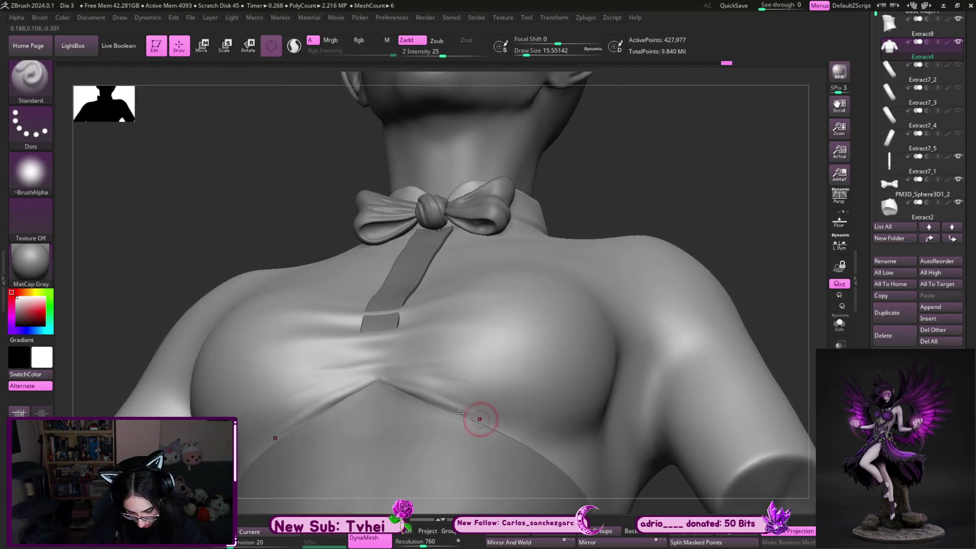
Carve a thin horizontal DamStandard crease across the chest and smooth it
key("b")
key("d")
key("s")
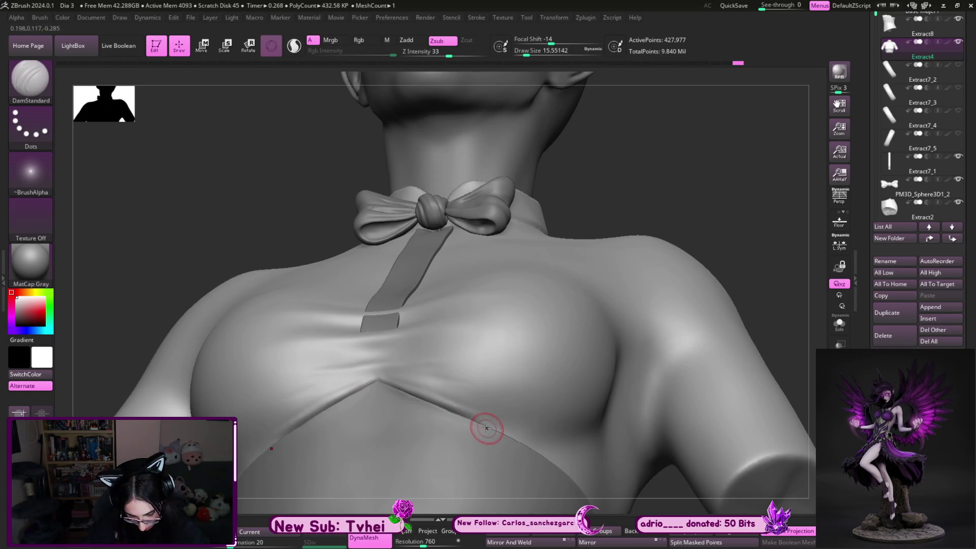
right_click_drag(488, 427, 426, 398, "shift")
key("shift")
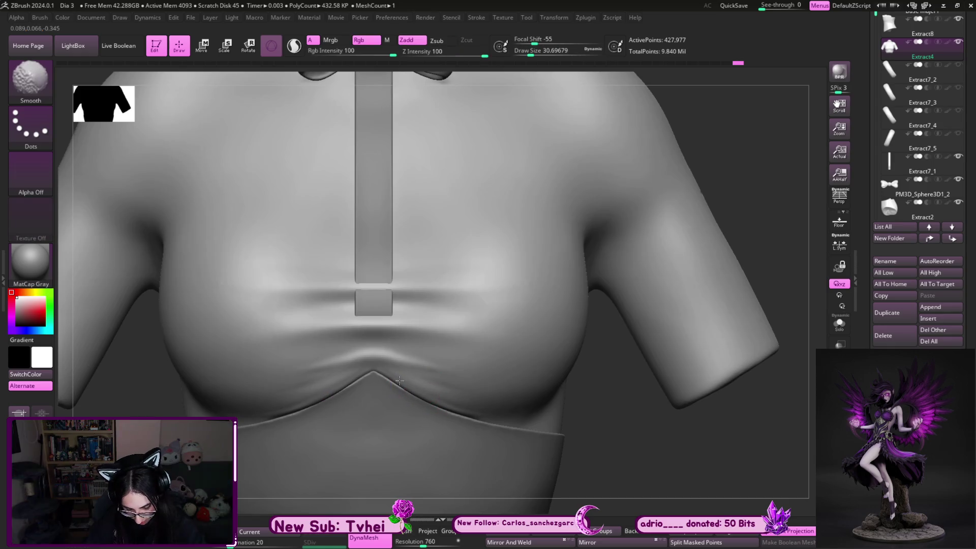
key("shift")
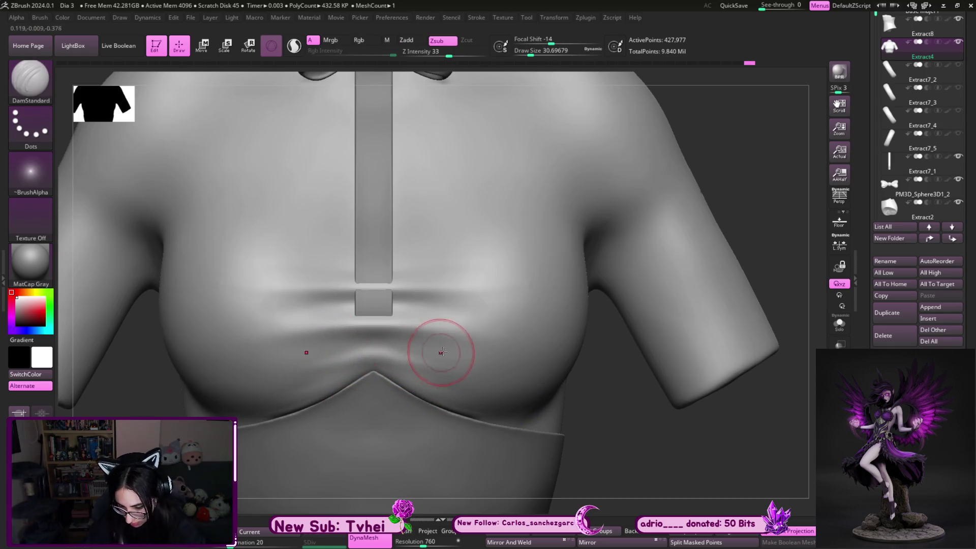
left_click_drag(249, 337, 492, 336)
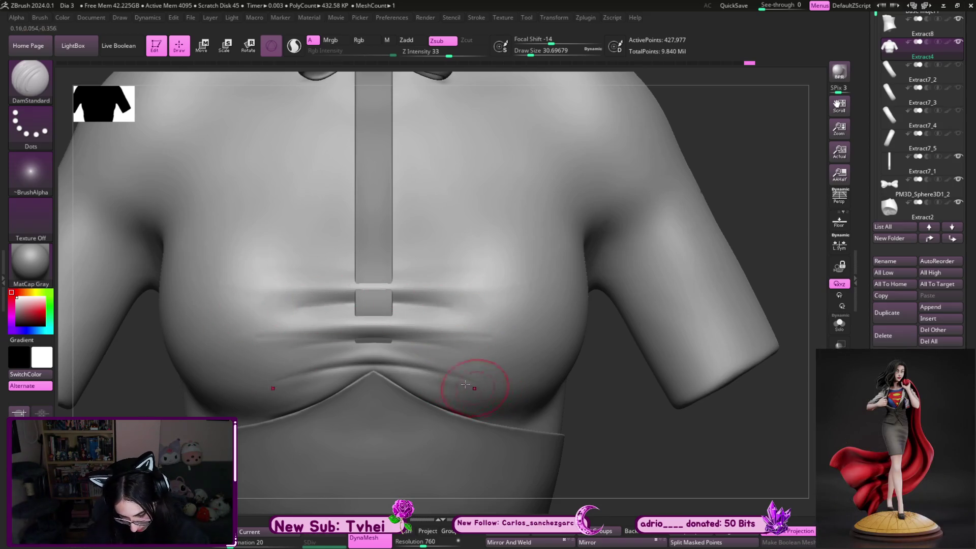
key("shift")
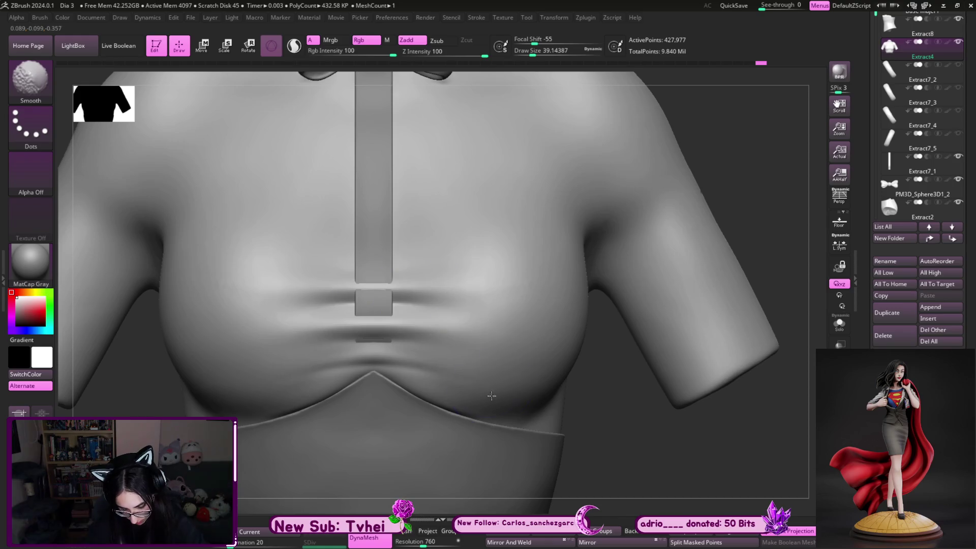
Make the centre strap Extract7_1 the active piece with the Standard brush
left_click(376, 235, "alt")
key("b")
key("s")
key("t")
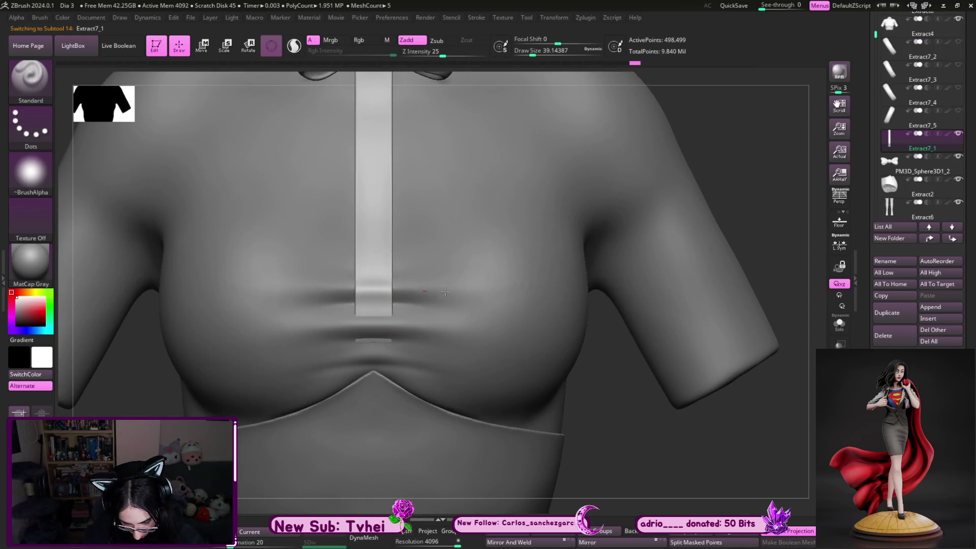
Reshape the strap's lower end, then push it into folds with the Move brush from the side
key("s")
left_click_drag(404, 311, 334, 313)
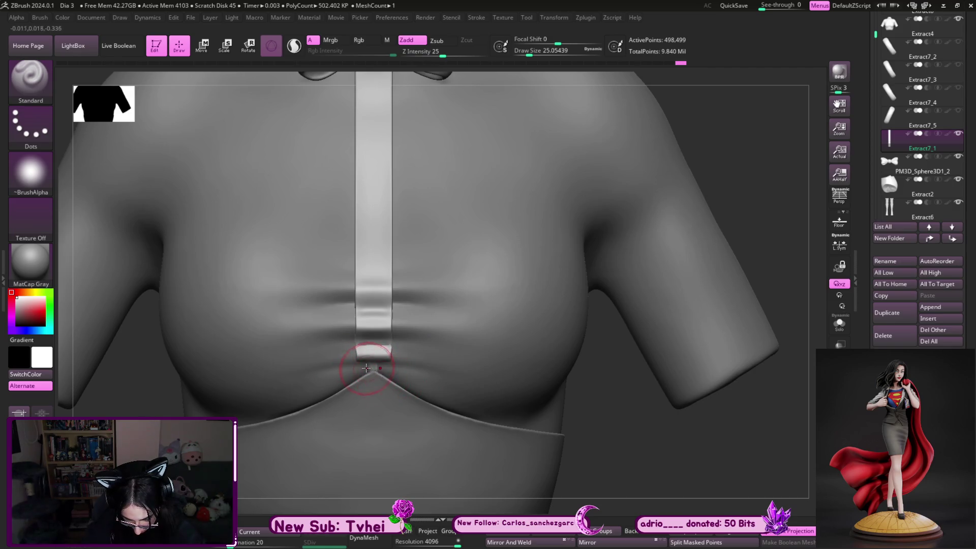
left_click_drag(354, 347, 392, 345)
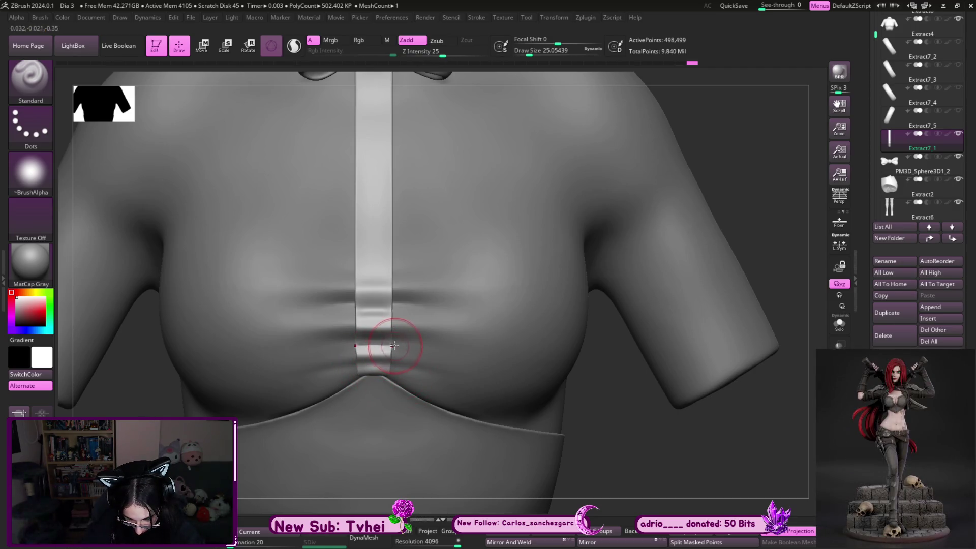
key("b")
key("m")
key("v")
mouse_move(654, 462)
left_mouse_down()
mouse_move(540, 392)
mouse_move(372, 338)
left_mouse_up()
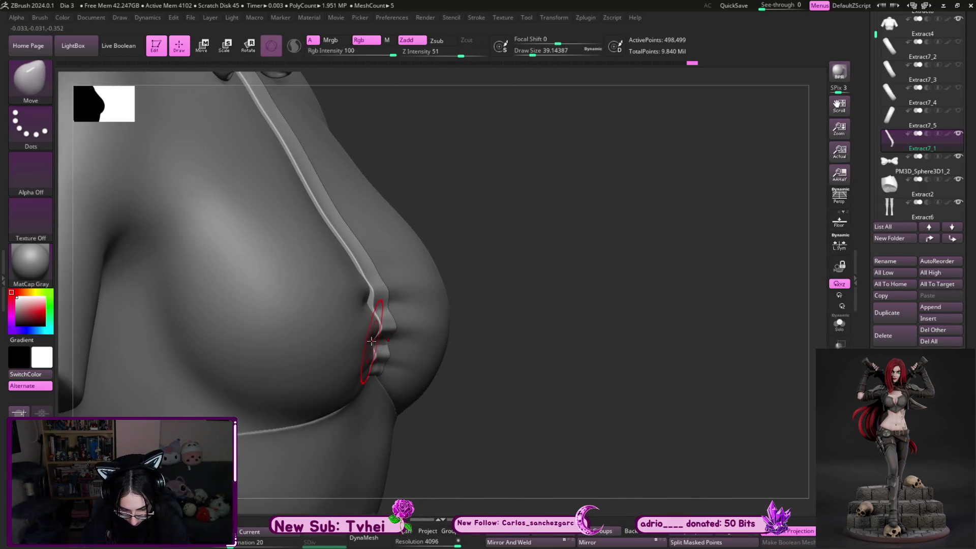
key("bracketleft")
key("bracketleft")
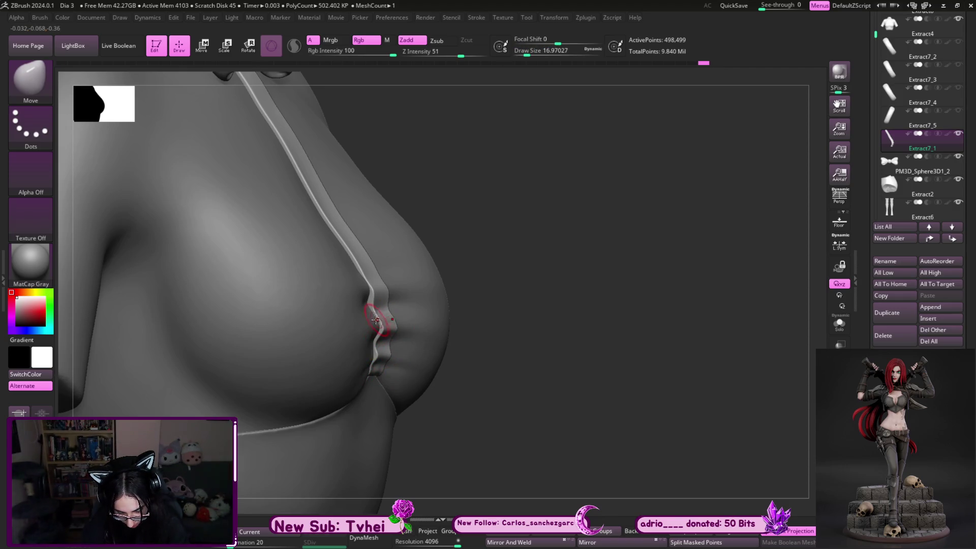
mouse_move(415, 309)
right_mouse_down()
mouse_move(448, 282)
mouse_move(392, 321)
right_mouse_up()
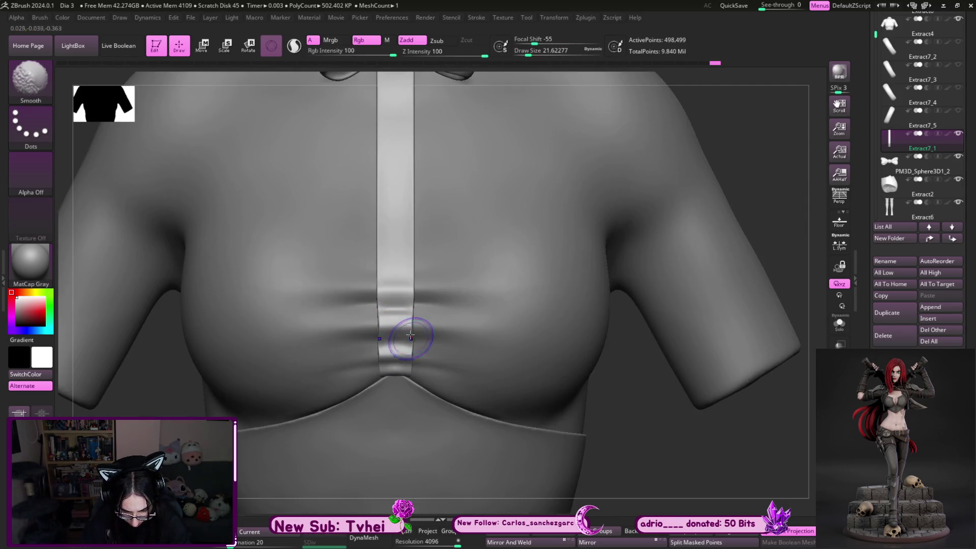
key("ctrl+z")
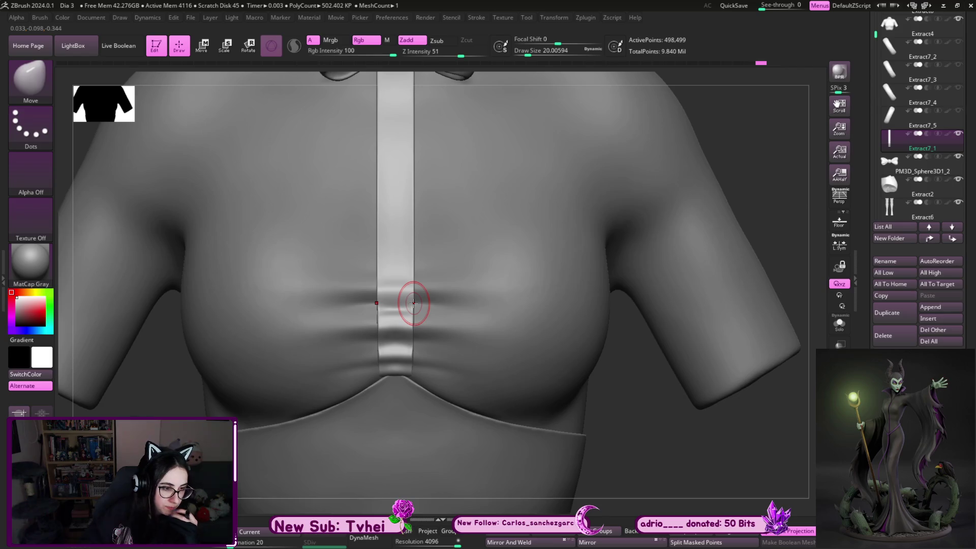
Refine the strap folds with a finer brush, then make Extract8 the active piece
mouse_move(733, 153)
left_mouse_down()
mouse_move(767, 125)
mouse_move(780, 148)
mouse_move(763, 140)
mouse_move(775, 184)
mouse_move(750, 218)
mouse_move(444, 385)
left_mouse_up()
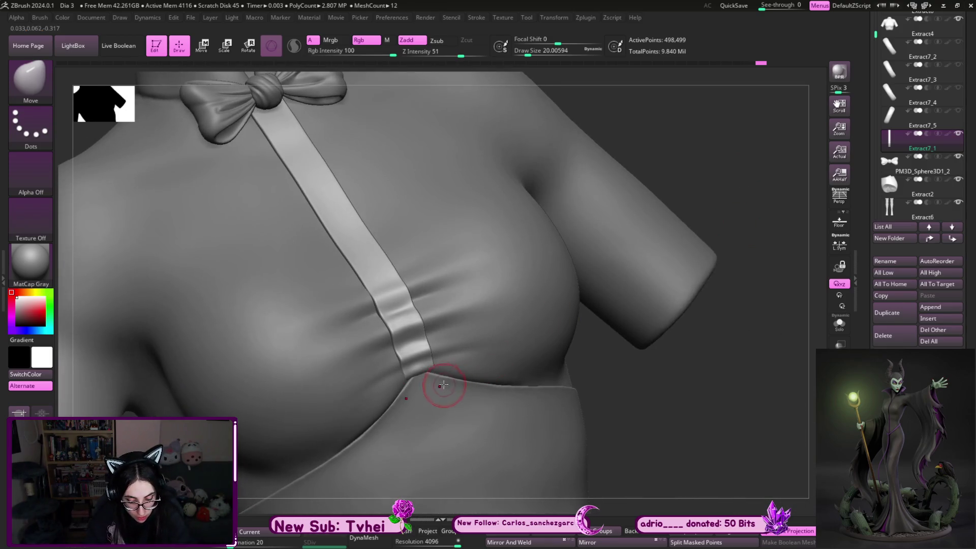
key("s")
mouse_move(635, 395)
left_mouse_down("shift")
mouse_move(621, 381)
mouse_move(649, 386)
mouse_move(511, 355)
left_mouse_up("shift")
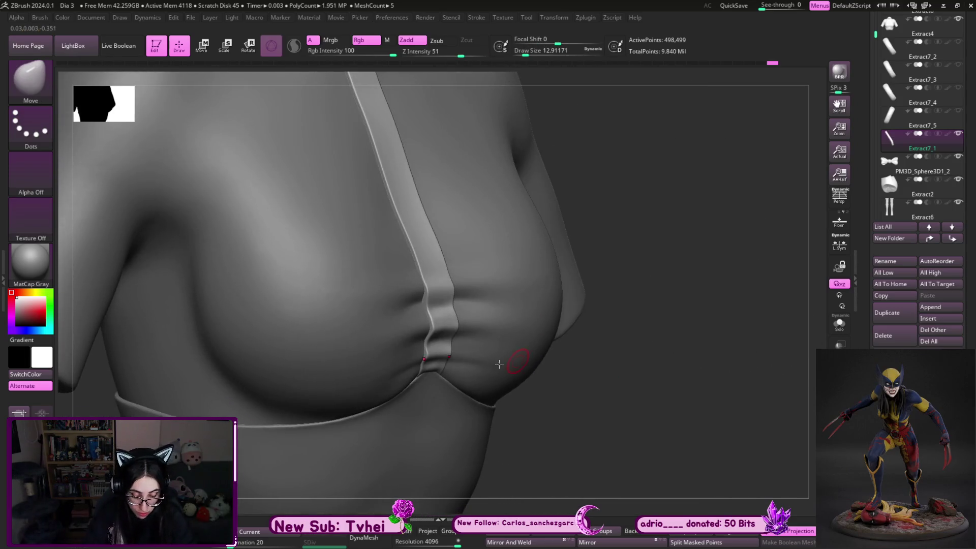
key("s")
left_click_drag(435, 374, 432, 369)
key("bracketright")
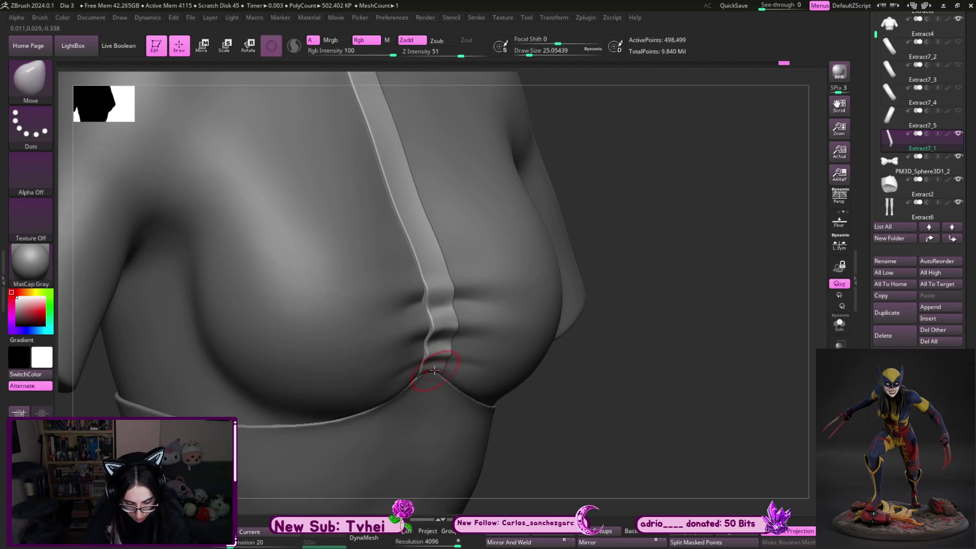
left_click(433, 386, "alt")
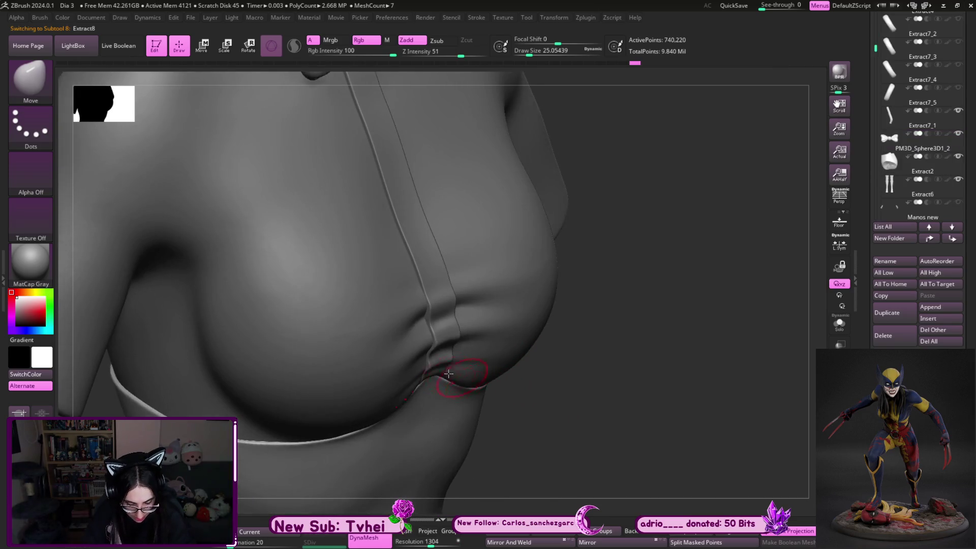
Inspect the gathered chest strap from front and upper three-quarter views
key("bracketleft")
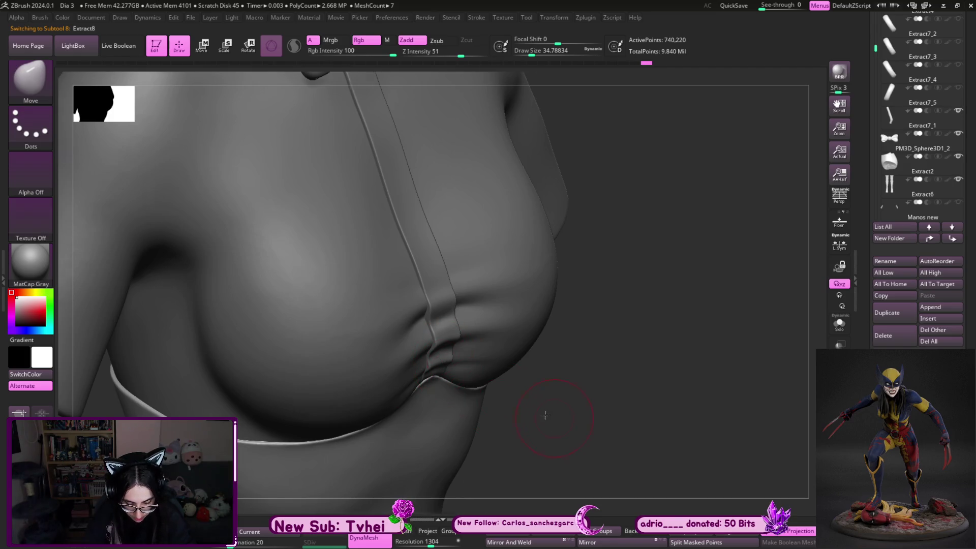
left_click_drag(545, 415, 439, 370)
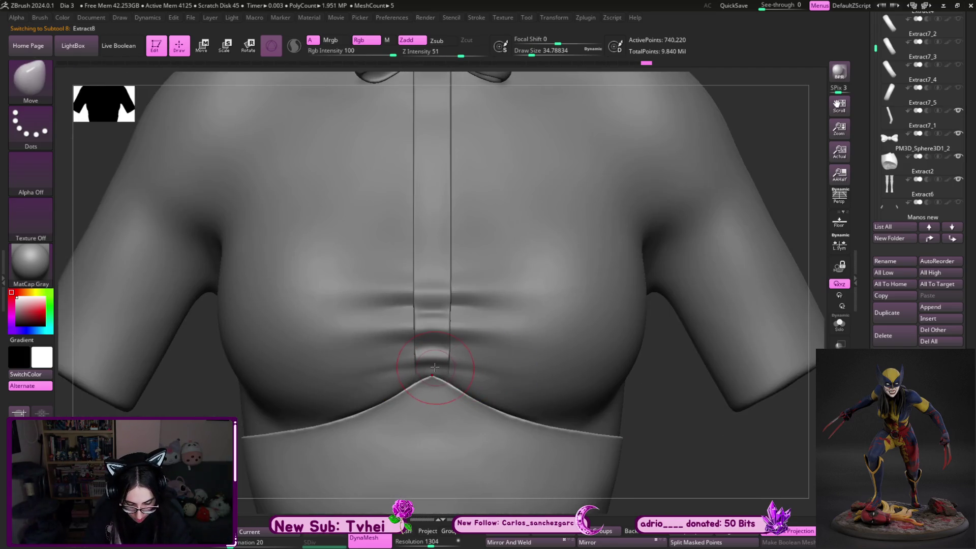
key("bracketleft")
key("bracketleft")
key("bracketleft")
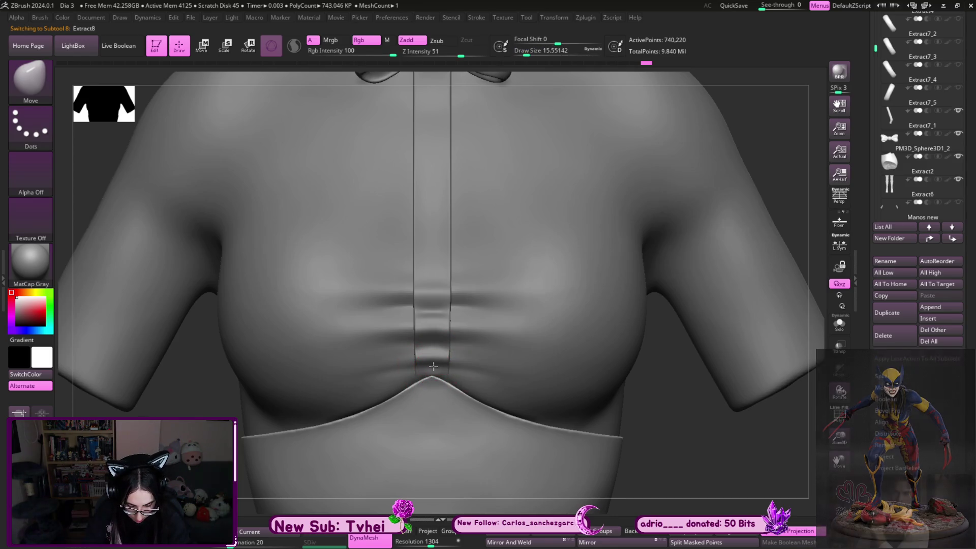
right_click_drag(460, 350, 439, 365)
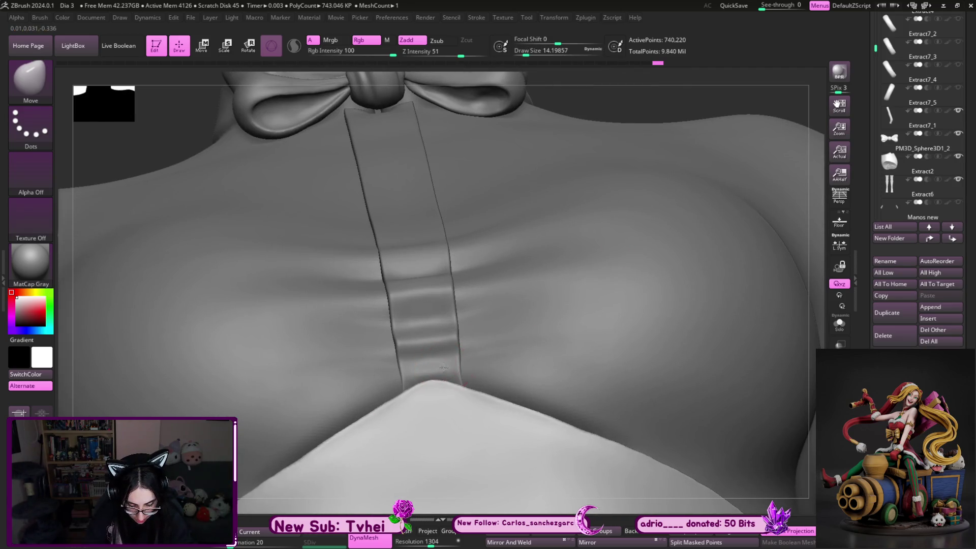
right_click_drag(648, 93, 519, 266, "shift")
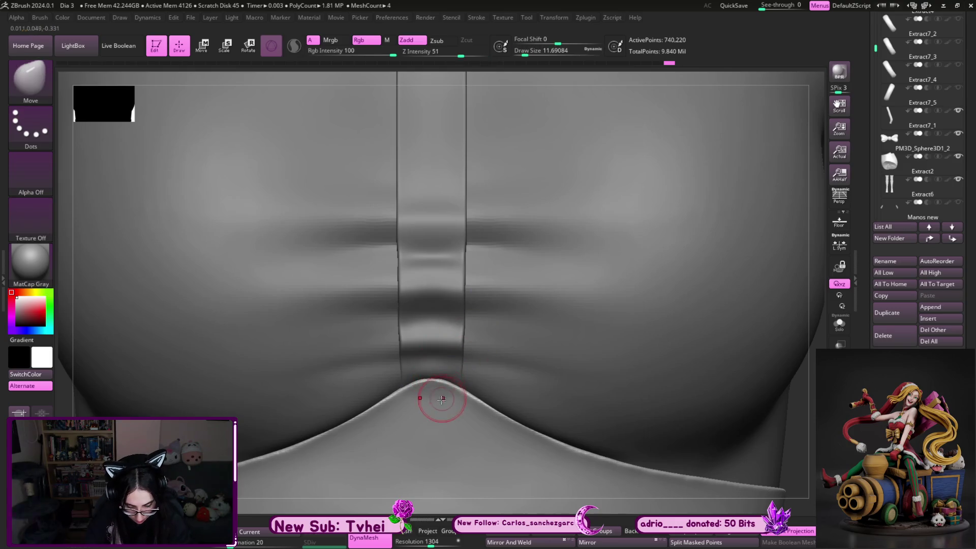
mouse_move(708, 392)
right_mouse_down("ctrl")
mouse_move(658, 401)
mouse_move(708, 423)
mouse_move(717, 409)
mouse_move(645, 386)
mouse_move(438, 348)
right_mouse_up("ctrl")
Orbit the chest once more, then make the blouse body Extract4 active with ClayBuildup
key("b")
key("m")
key("v")
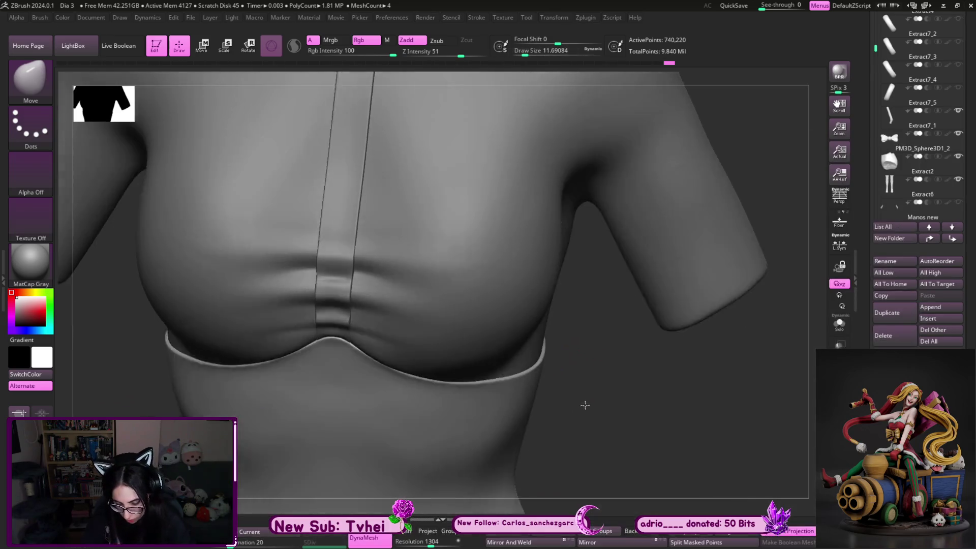
right_click_drag(584, 403, 348, 343)
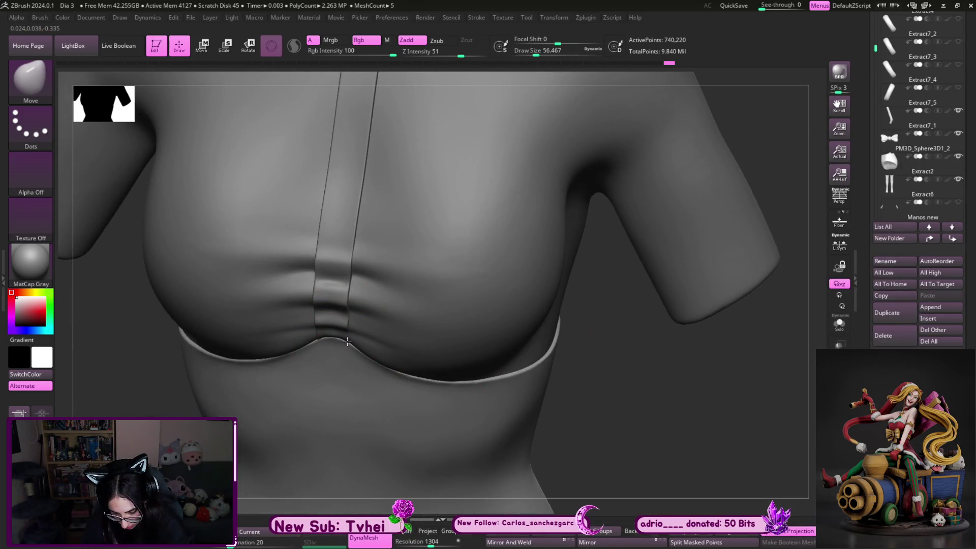
right_click_drag(592, 389, 647, 353)
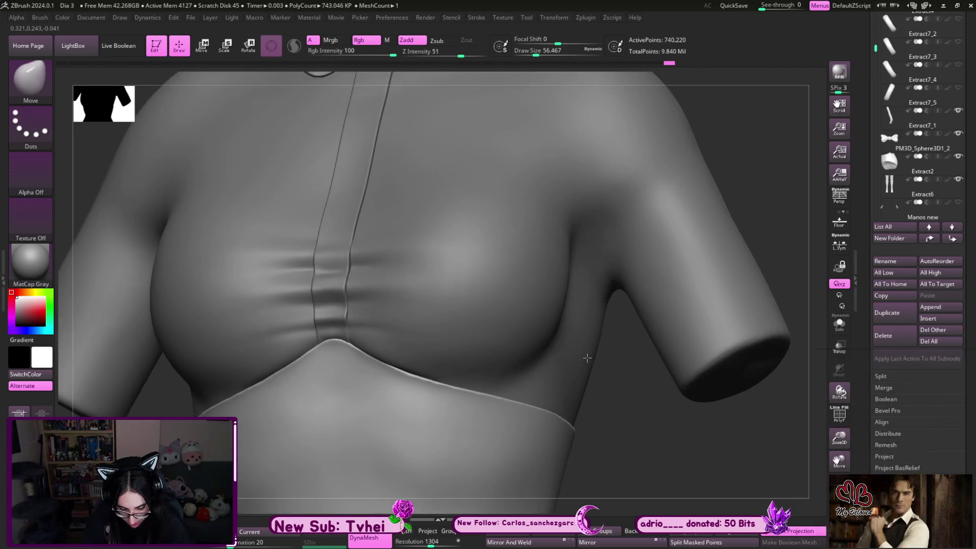
key("s")
left_click(366, 349, "alt")
key("b")
key("c")
key("b")
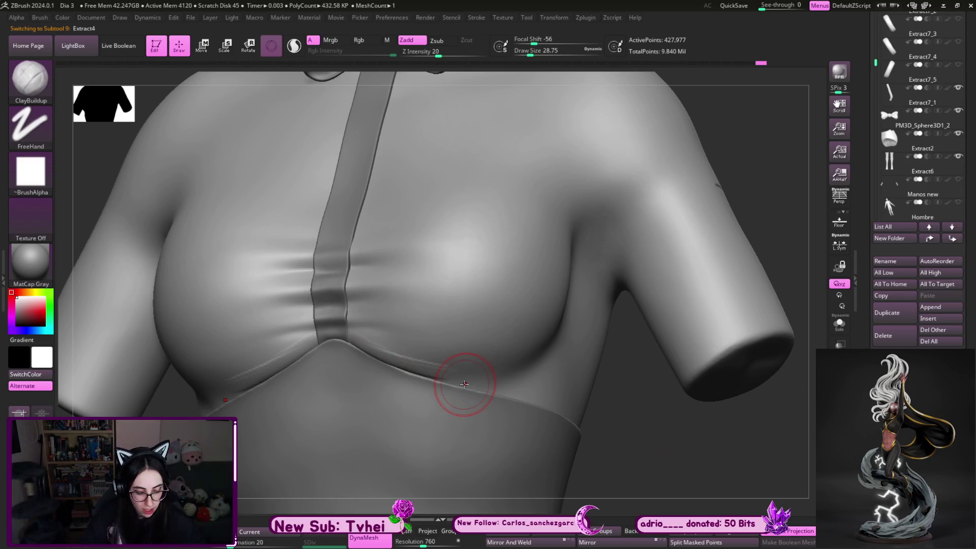
Carve a diagonal Standard-brush crease across the chest toward the arm and smooth it
right_click_drag(469, 382, 626, 430)
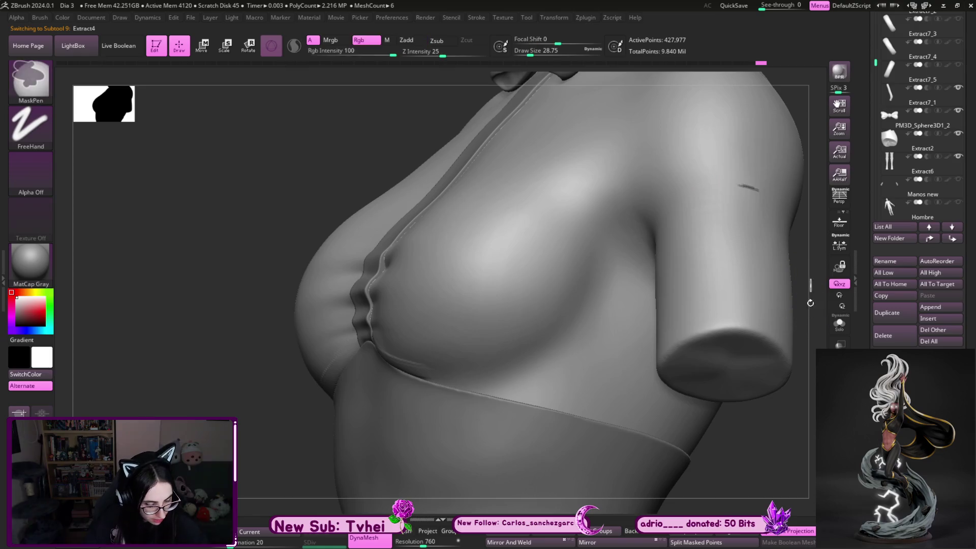
right_click_drag(775, 462, 416, 351)
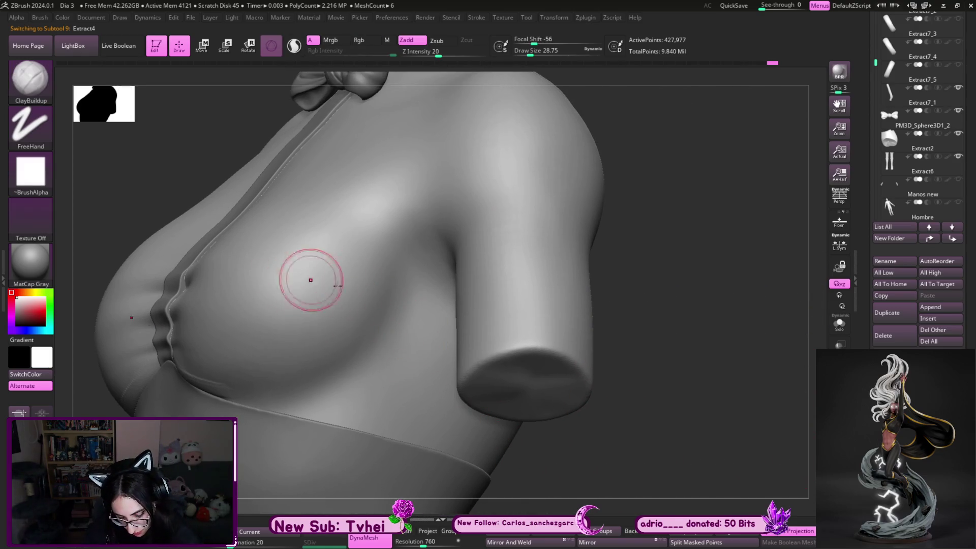
key("b")
key("s")
key("t")
left_click_drag(323, 233, 431, 326)
key("shift")
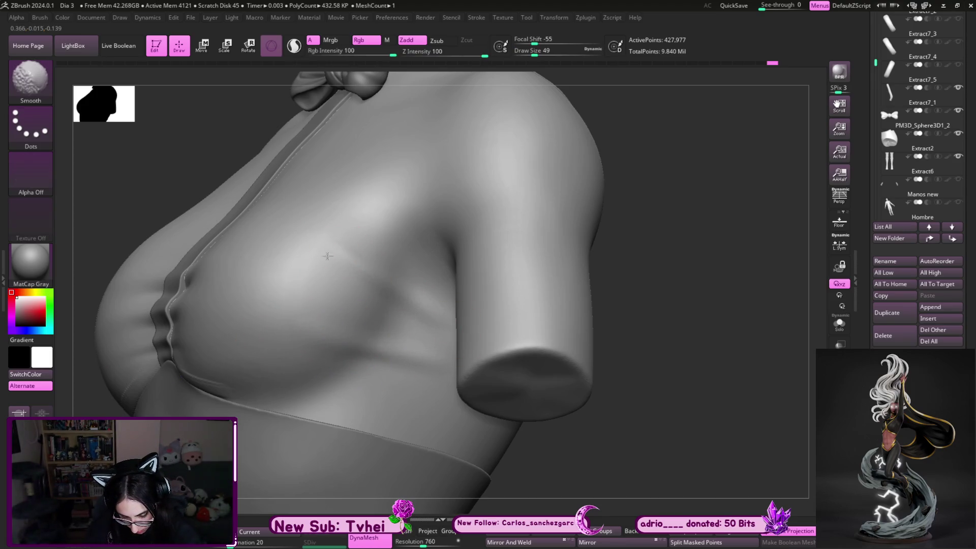
From the front, add a horizontal crease across the blouse torso
mouse_move(418, 422)
left_mouse_down()
mouse_move(677, 292)
mouse_move(587, 247)
mouse_move(552, 463)
mouse_move(539, 468)
mouse_move(349, 305)
left_mouse_up()
key("s")
left_click_drag(676, 110, 709, 192)
left_click_drag(711, 194, 712, 192)
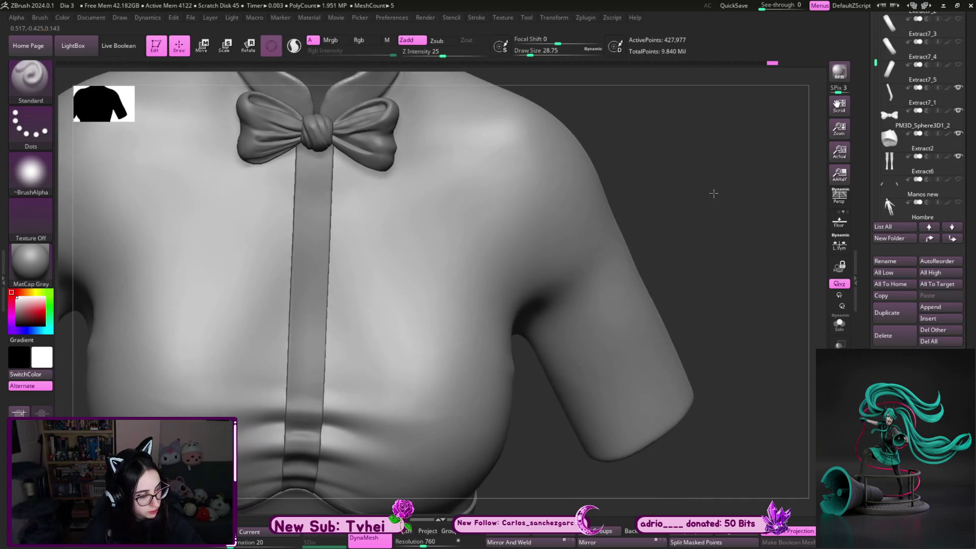
left_click_drag(341, 376, 190, 369)
With the blouse soloed, carve and soften a sharp crease along the under-chest fold
key("ctrl+shift+s")
key("s")
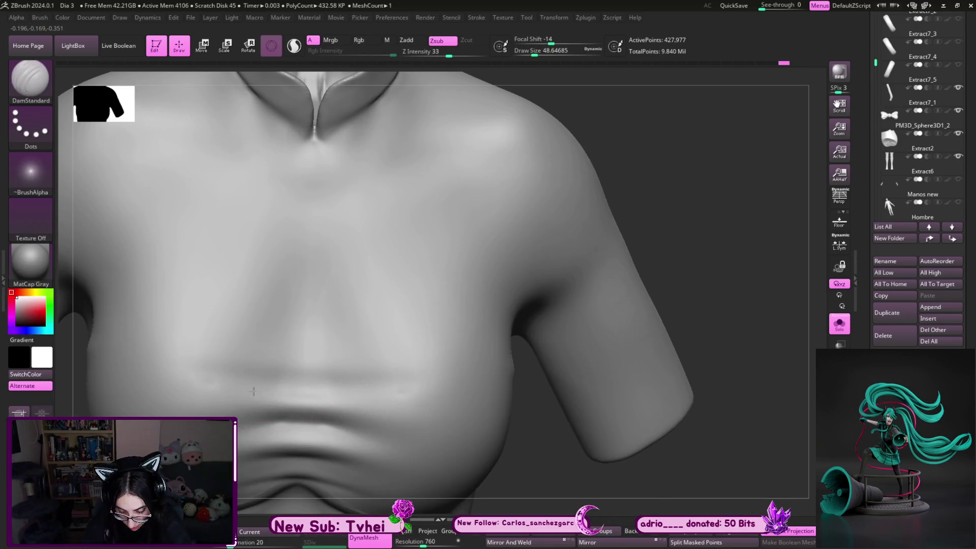
left_click_drag(213, 385, 435, 389)
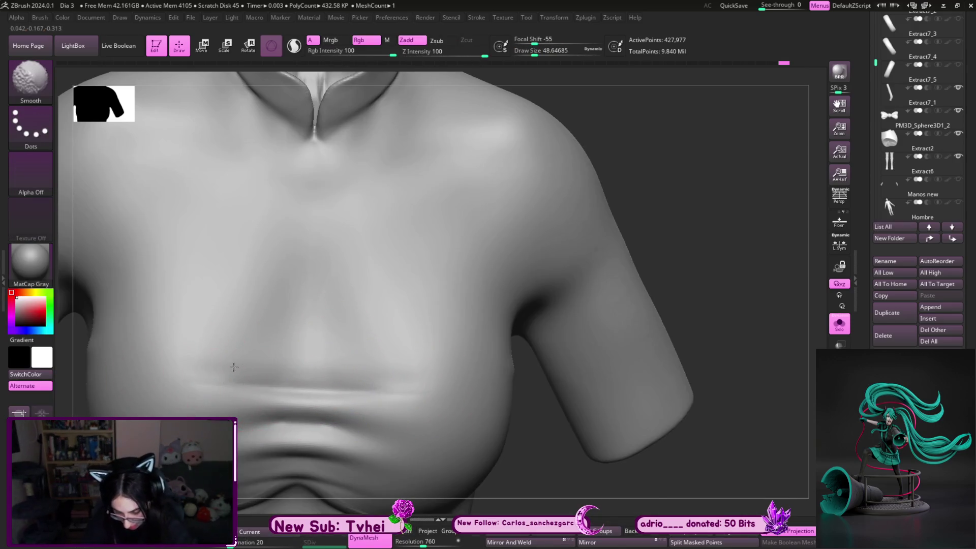
left_click_drag(229, 385, 416, 388, "shift")
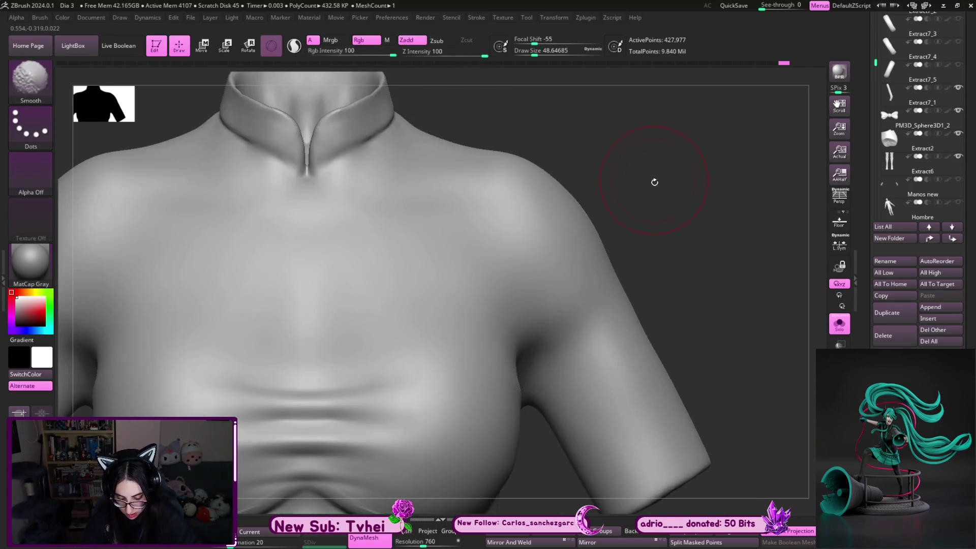
left_click_drag(665, 218, 554, 170)
key("s")
left_click_drag(387, 313, 427, 313)
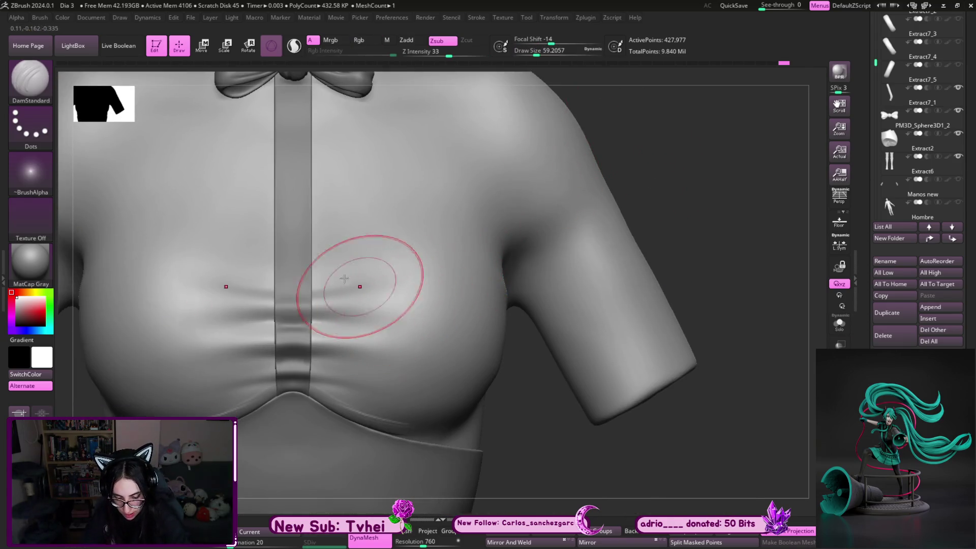
Make the centre placket Extract7_1 active with the Standard brush
left_click(295, 251, "alt")
key("b")
key("s")
key("t")
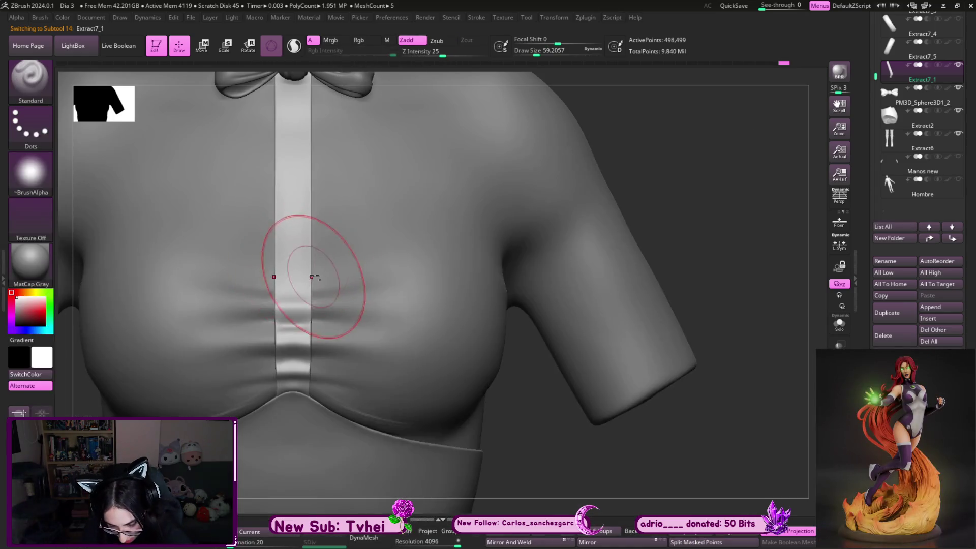
Orbit to a front view with the bow visible and make the blouse body active
left_click_drag(367, 200, 564, 170)
key("bracketleft")
left_click_drag(291, 239, 688, 265)
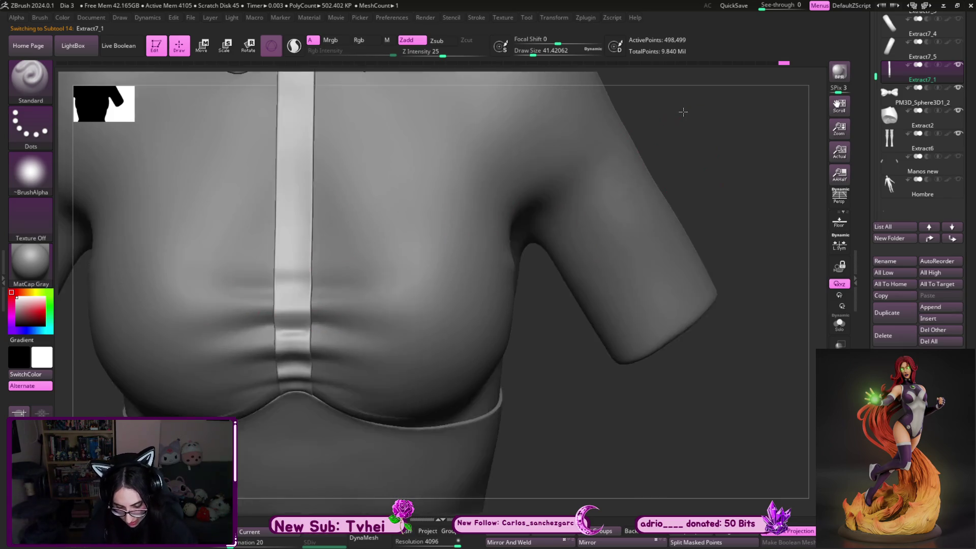
mouse_move(668, 201)
left_mouse_down()
mouse_move(701, 201)
mouse_move(508, 280)
left_mouse_up()
left_click(311, 333, "alt")
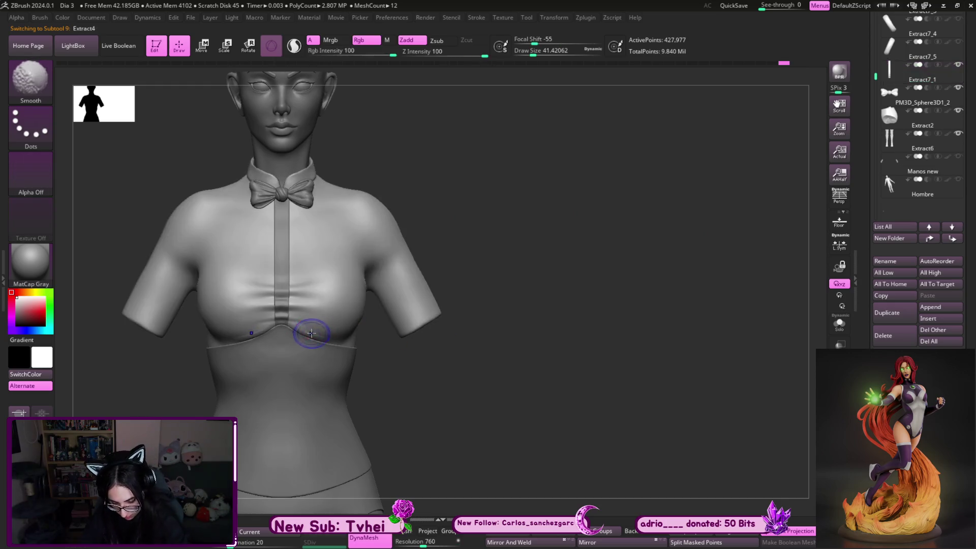
Make Extract8 the active piece with a large Move brush
mouse_move(450, 356)
left_mouse_down("alt")
mouse_move(521, 386)
mouse_move(429, 399)
left_mouse_up("alt")
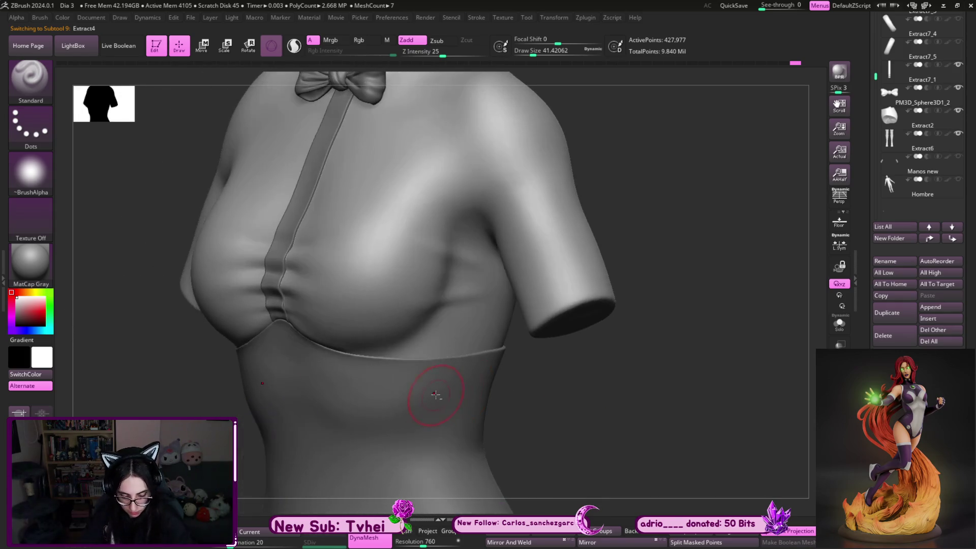
left_click(435, 394, "alt")
key("b")
key("m")
key("v")
key("bracketright")
key("bracketright")
key("bracketright")
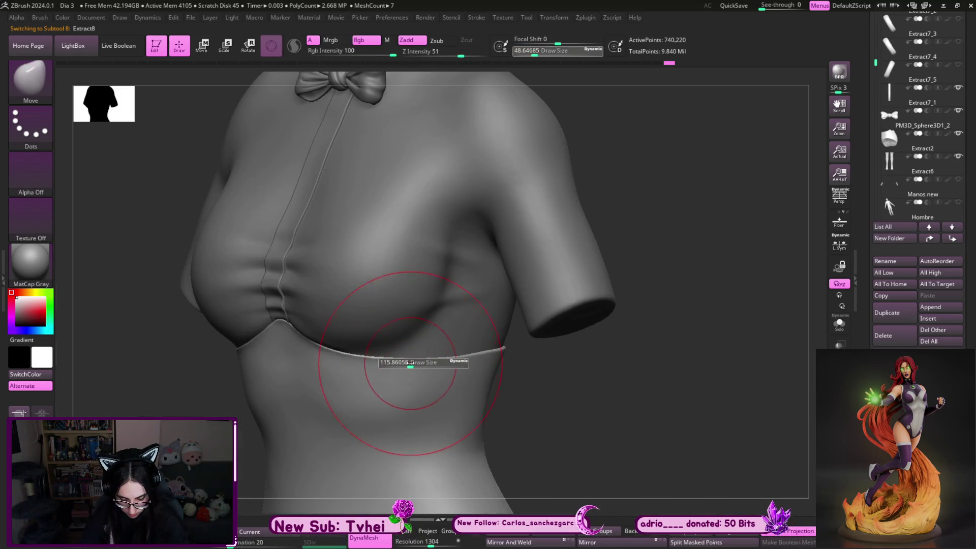
Review the corset waist from a straight back view with a smaller brush
mouse_move(388, 360)
left_mouse_down()
mouse_move(529, 371)
mouse_move(414, 327)
mouse_move(547, 337)
left_mouse_up()
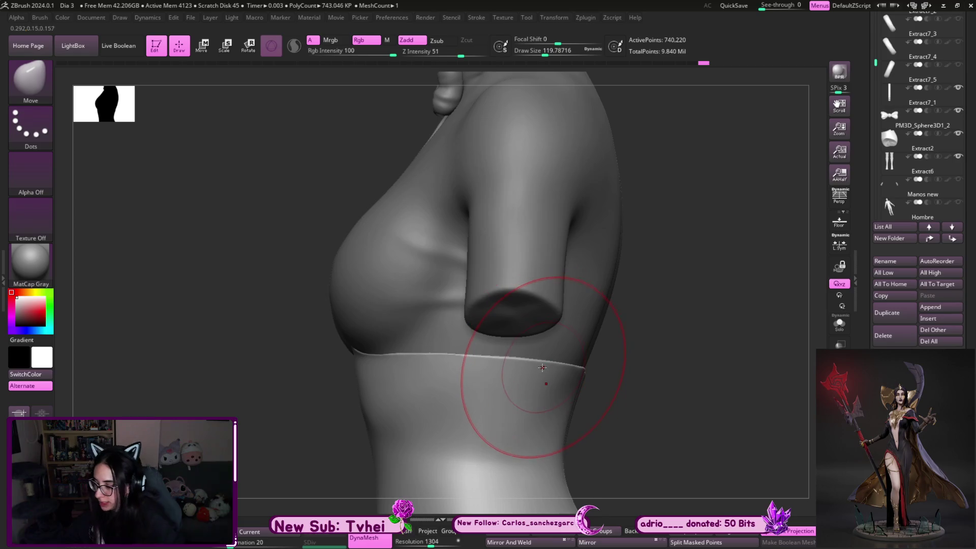
right_click_drag(575, 277, 605, 264)
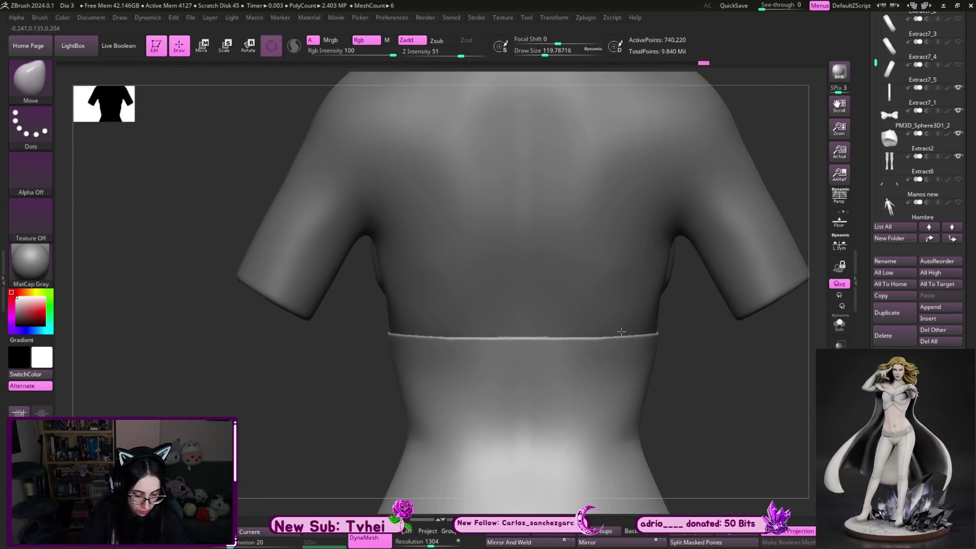
left_click(619, 334)
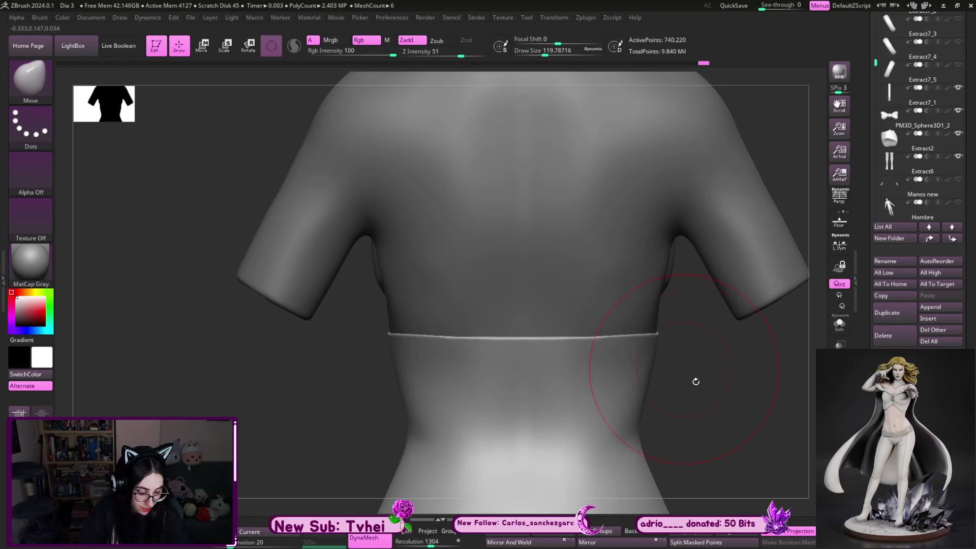
right_click_drag(691, 375, 602, 348)
key("s")
left_click_drag(610, 338, 502, 350)
key("s")
left_click_drag(415, 343, 398, 334)
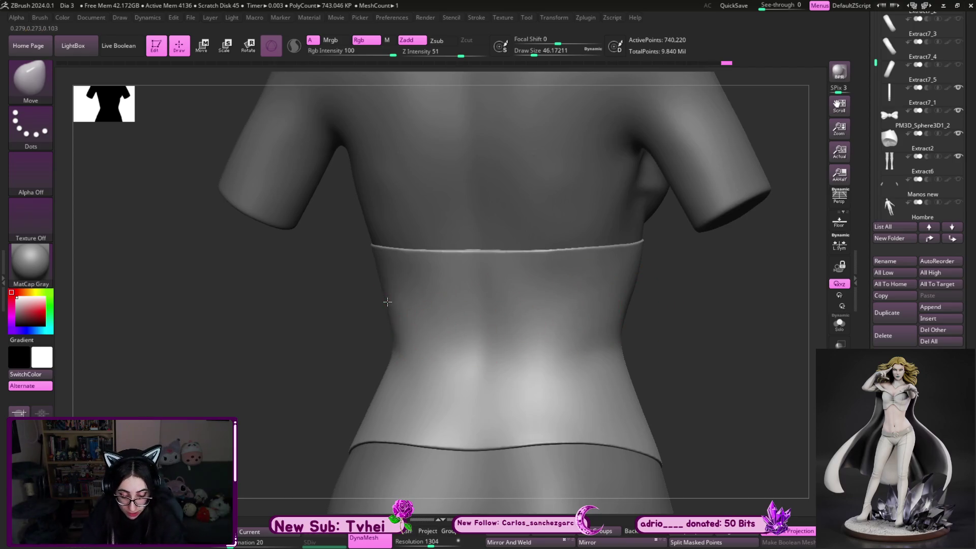
Smooth and lift the dip in the lower waist seam at the back
key("shift")
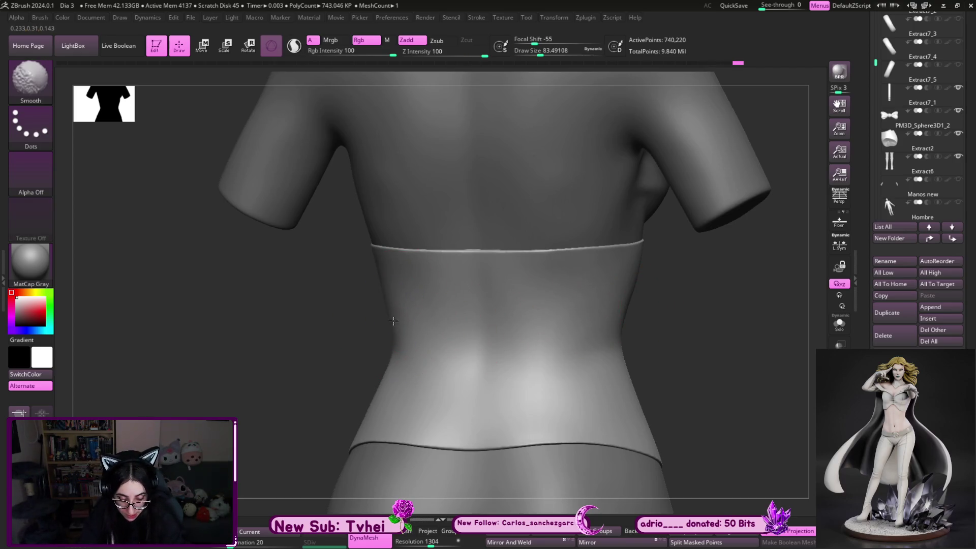
right_click_drag(523, 374, 666, 361)
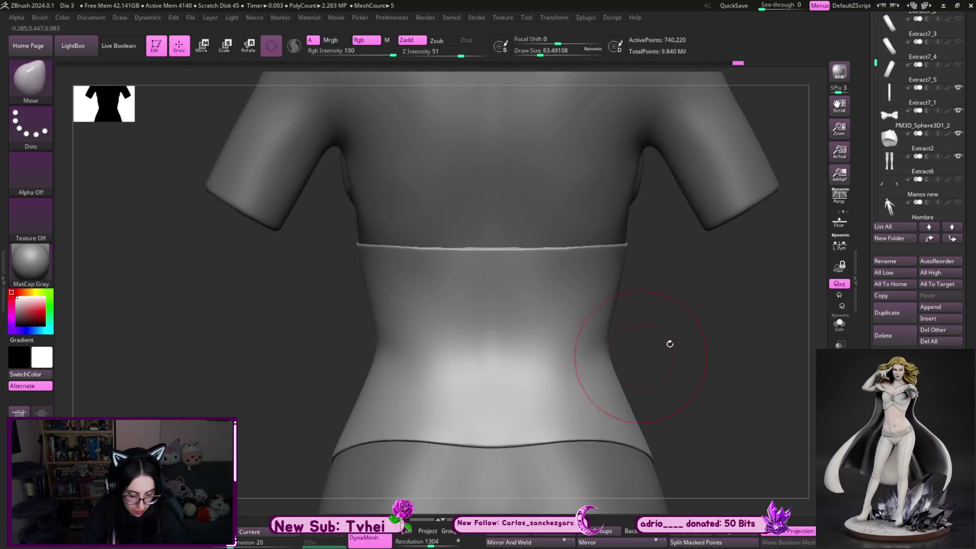
right_click_drag(750, 397, 614, 300, "alt")
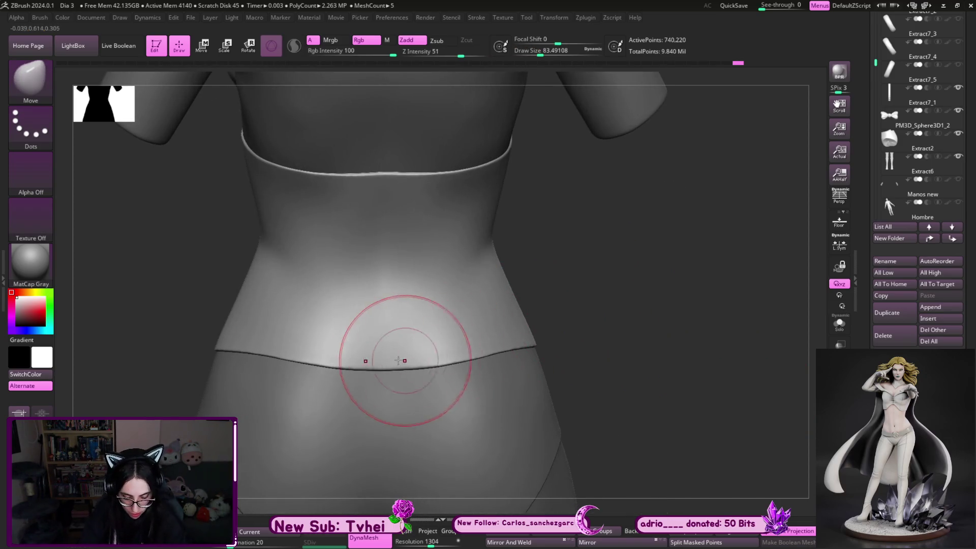
left_click_drag(413, 349, 436, 343)
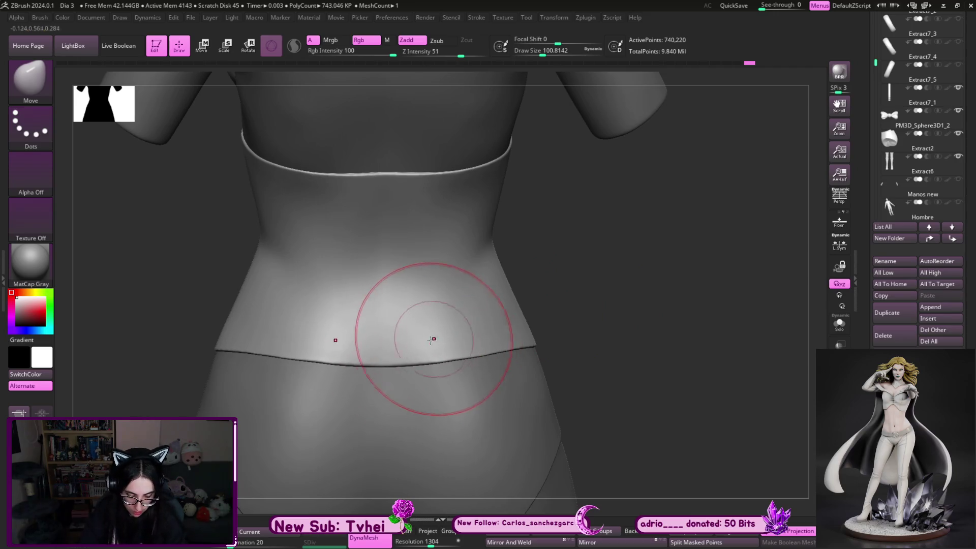
key("bracketleft")
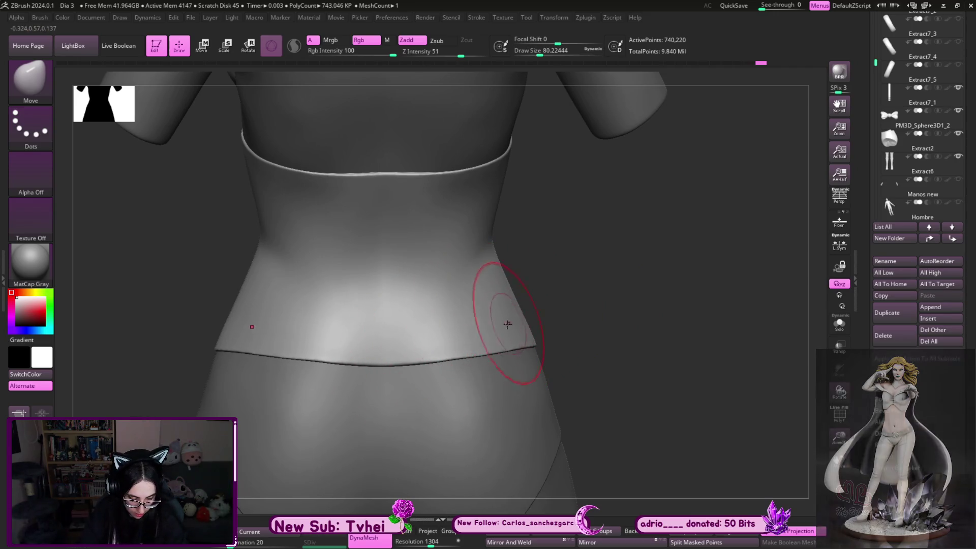
key("s")
left_click_drag(366, 355, 403, 356)
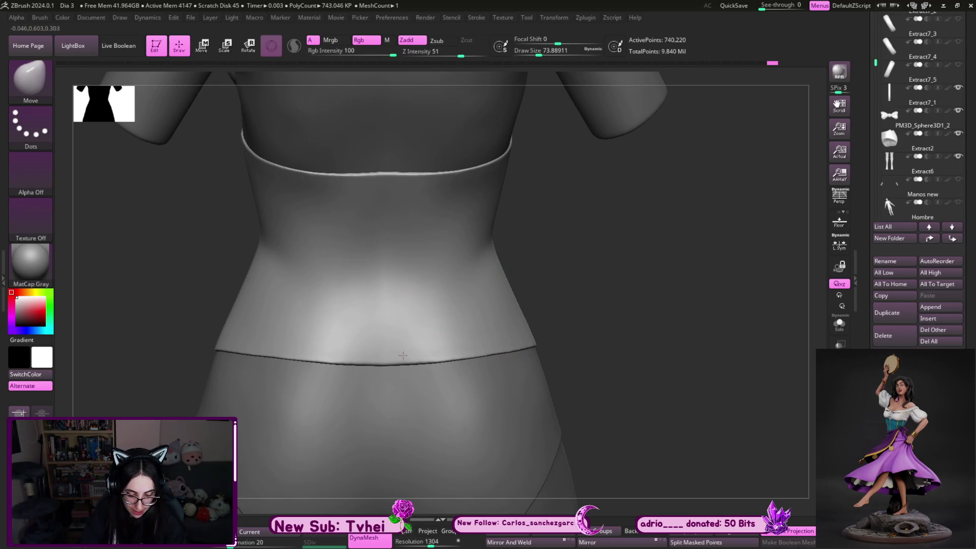
Check the waistband from the right side, back, front and below
left_click_drag(565, 287, 465, 336)
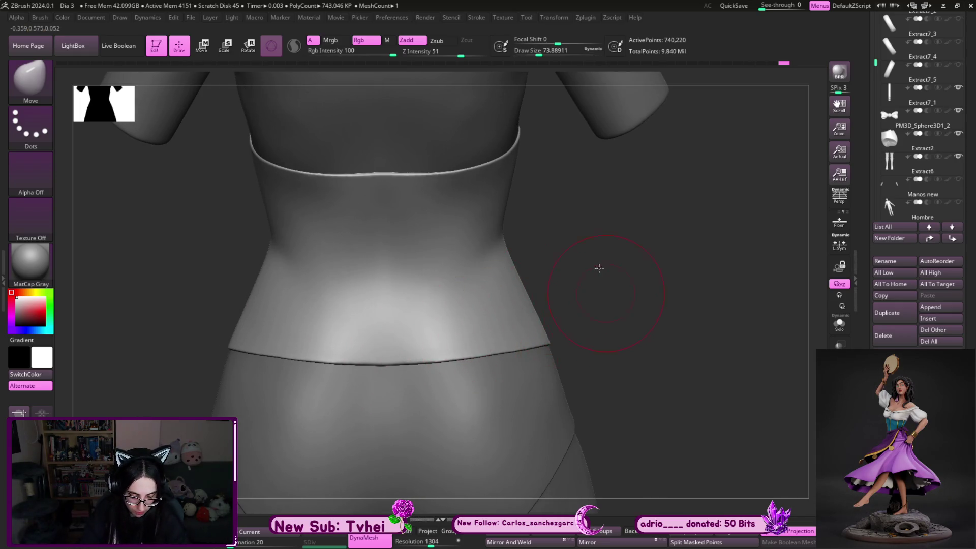
left_click_drag(612, 310, 465, 351)
key("bracketright")
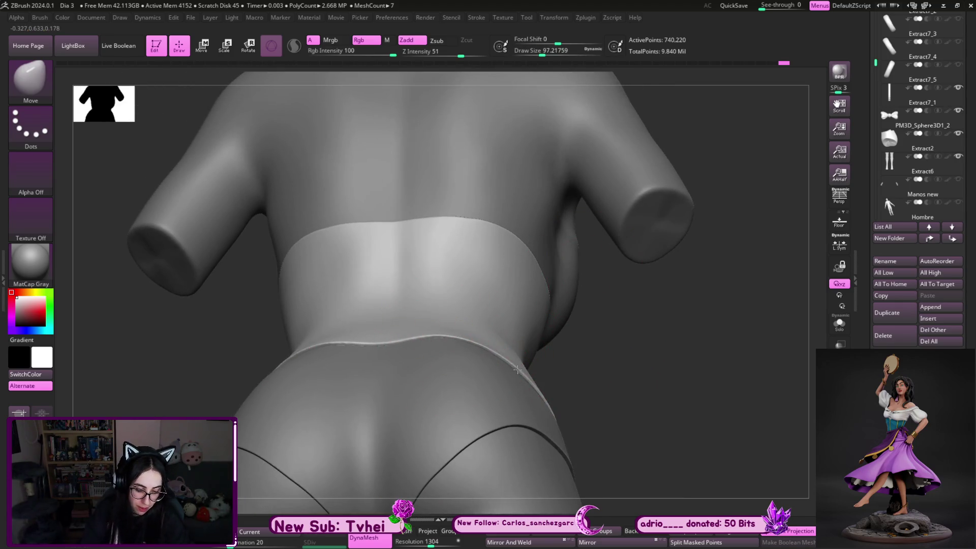
mouse_move(418, 339)
left_mouse_down()
mouse_move(390, 338)
mouse_move(460, 332)
left_mouse_up()
mouse_move(584, 338)
left_mouse_down()
mouse_move(623, 388)
mouse_move(656, 363)
mouse_move(497, 368)
left_mouse_up()
mouse_move(638, 419)
left_mouse_down()
mouse_move(689, 339)
mouse_move(403, 348)
left_mouse_up()
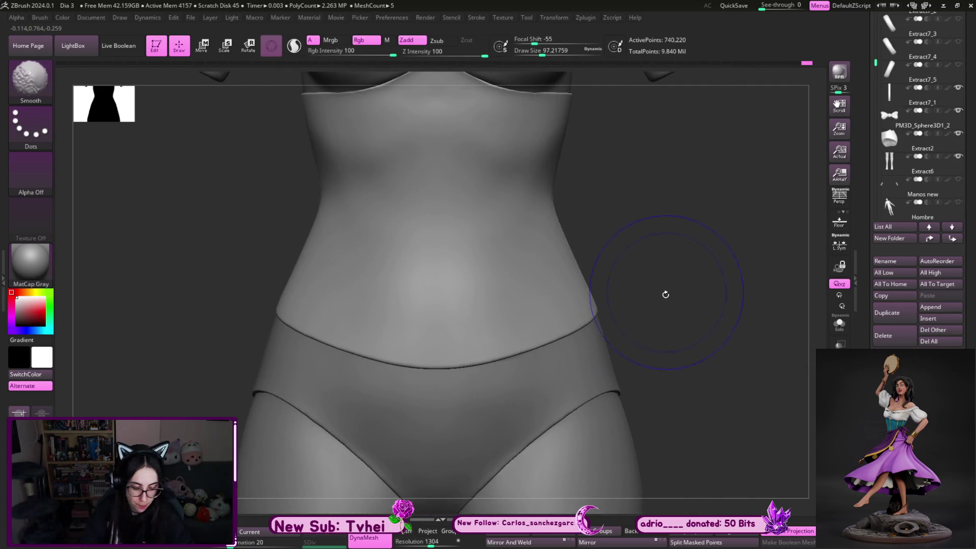
left_click_drag(661, 275, 656, 191)
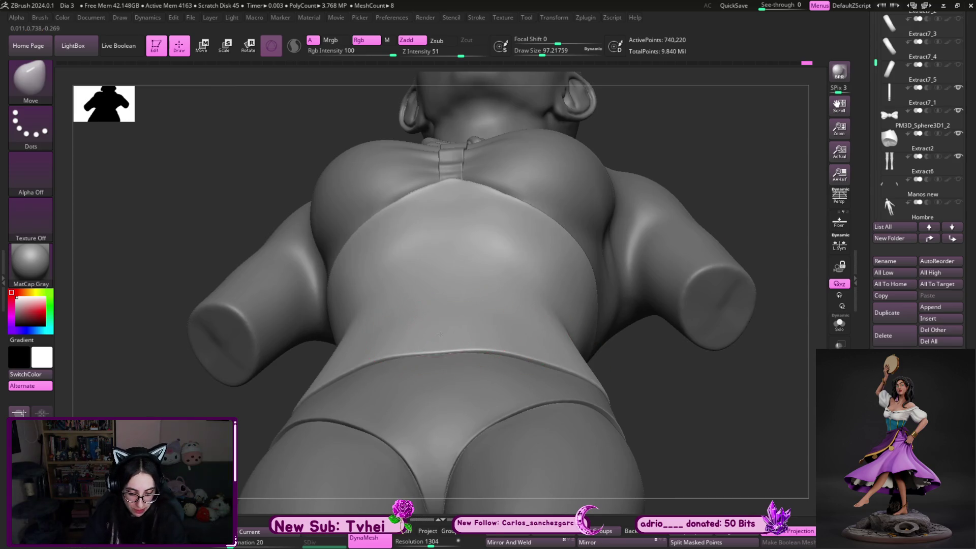
Return to the front, zoom onto the chest and smooth it from three-quarter views
key("bracketleft")
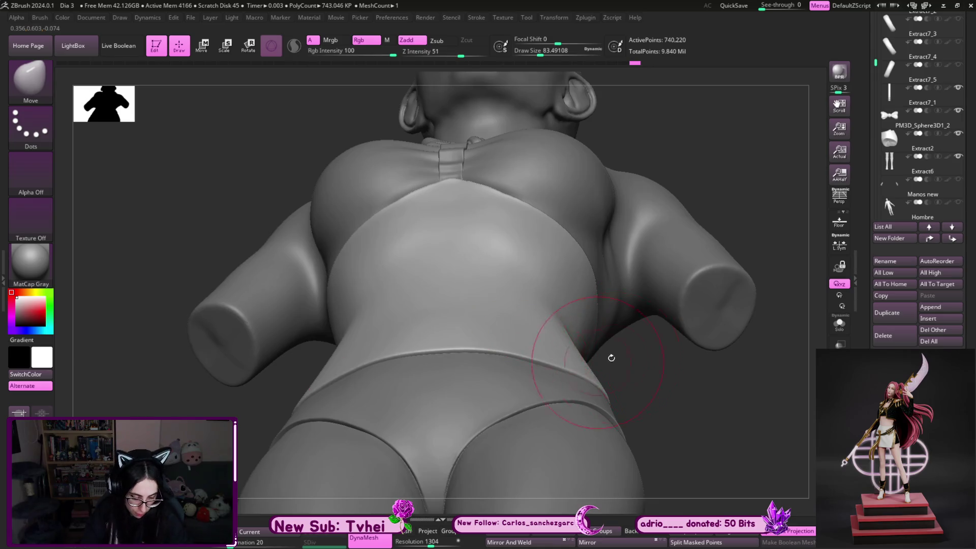
right_click_drag(604, 355, 551, 374, "shift")
right_click_drag(653, 301, 587, 394, "alt")
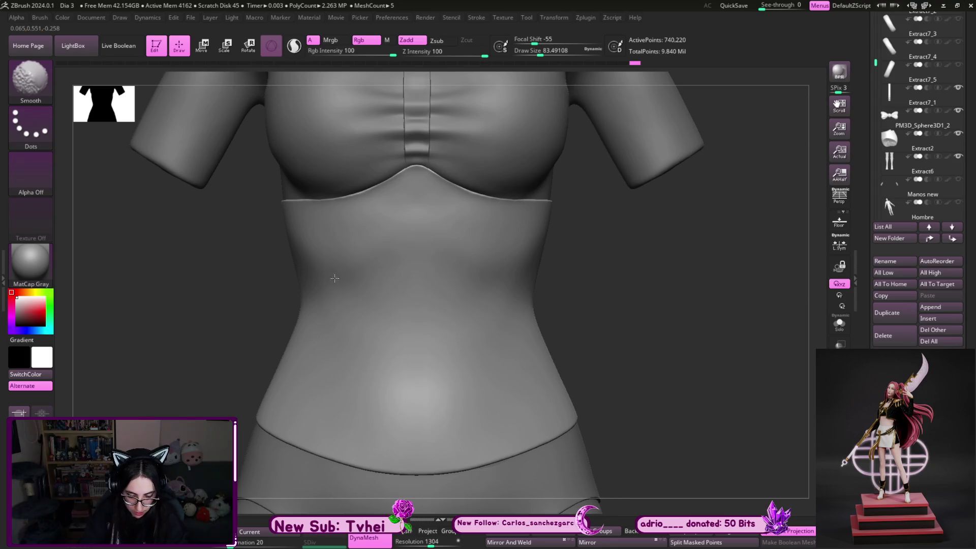
right_click_drag(627, 277, 567, 370, "alt")
key("bracketleft")
right_click_drag(446, 382, 564, 358)
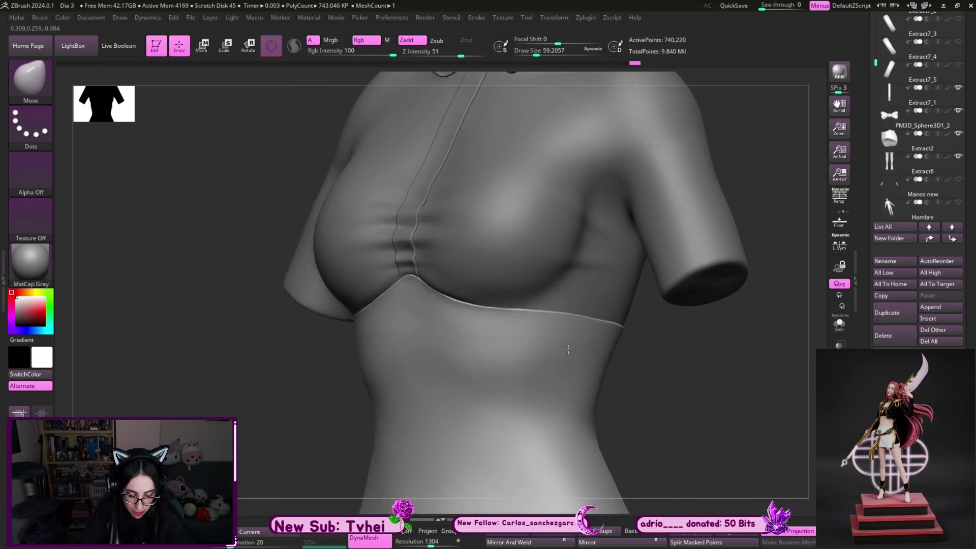
key("shift")
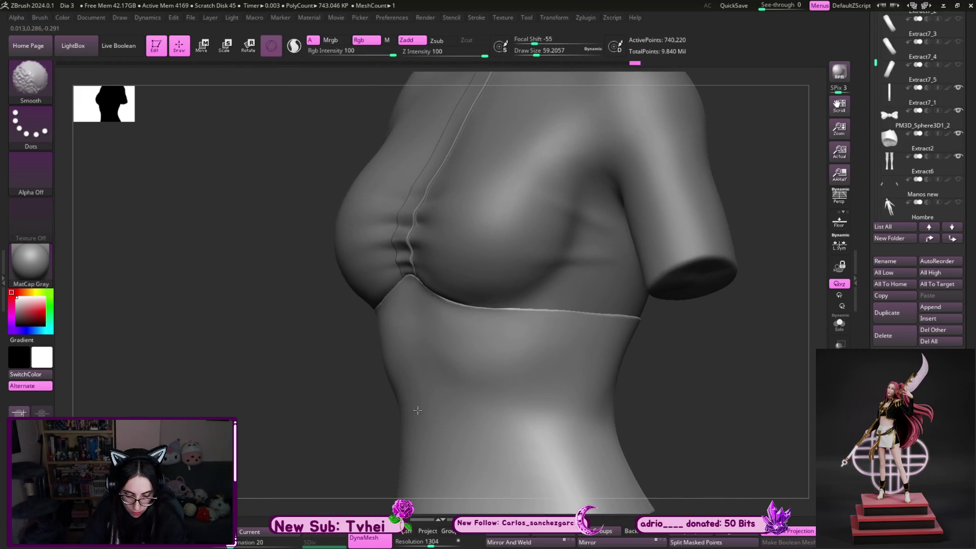
mouse_move(567, 403)
right_mouse_down()
mouse_move(671, 353)
mouse_move(469, 364)
right_mouse_up()
Make the blouse Extract4 the sculpted piece with ClayBuildup and zoom to its side
key("d")
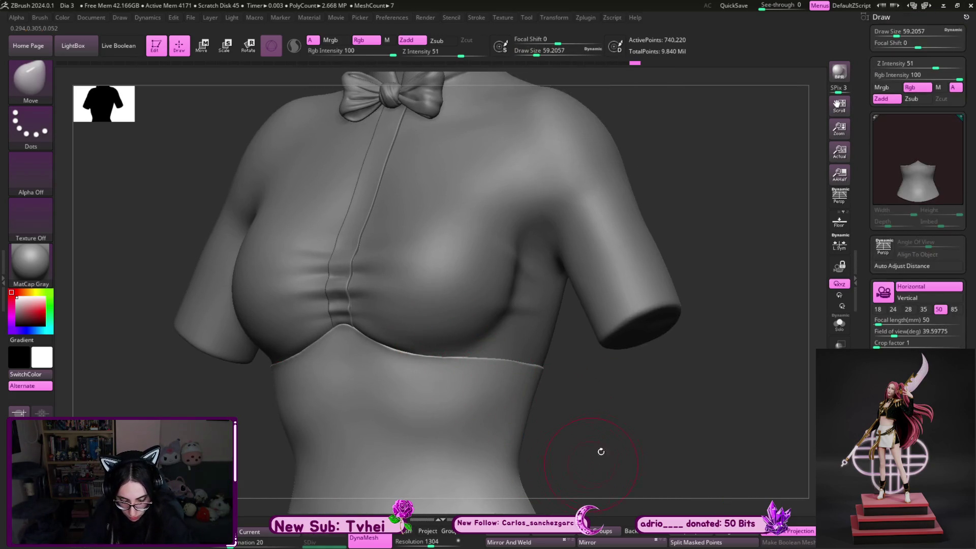
mouse_move(486, 287)
right_mouse_down("alt")
mouse_move(601, 410)
mouse_move(665, 331)
mouse_move(656, 226)
right_mouse_up("alt")
key("b")
key("c")
key("b")
left_click(625, 409, "alt")
right_click_drag(574, 157, 435, 283)
key("s")
left_click_drag(436, 283, 424, 298)
right_click_drag(425, 298, 353, 245, "alt")
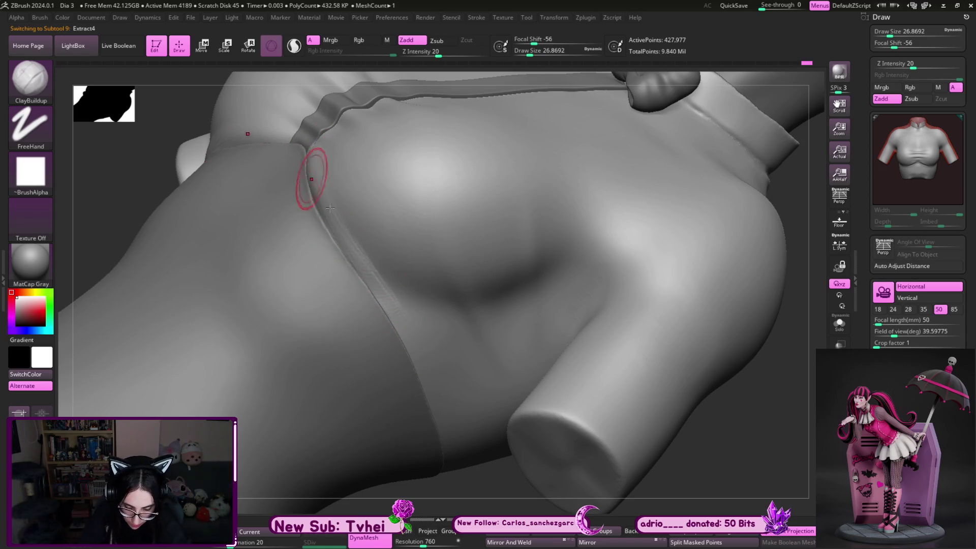
Frame the blouse side near the arm and switch to the Standard brush
key("shift")
right_click_drag(456, 392, 333, 196)
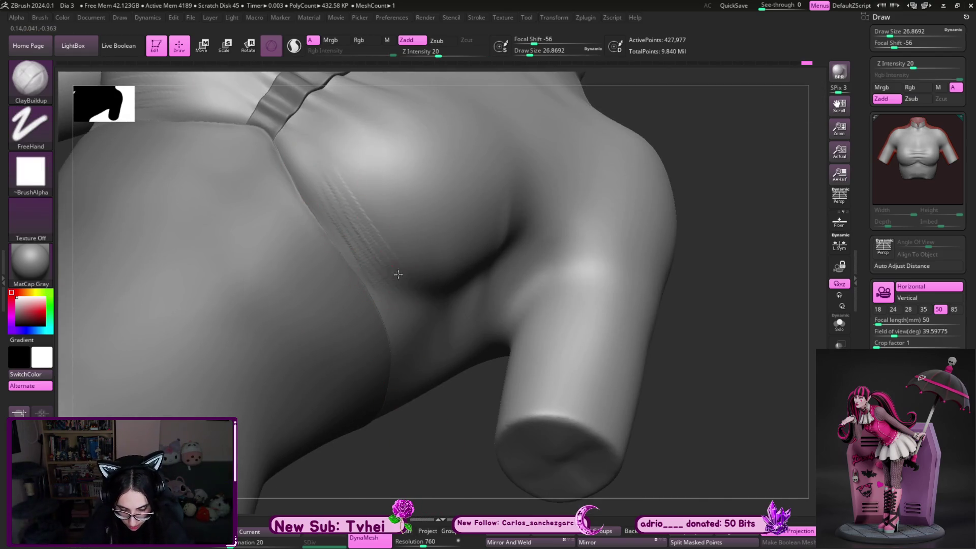
key("shift")
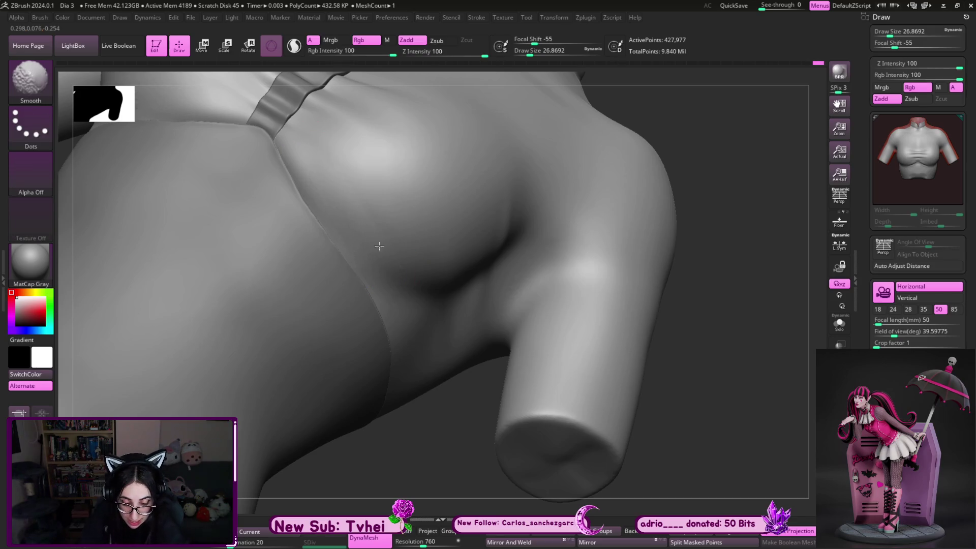
right_click_drag(446, 464, 422, 445)
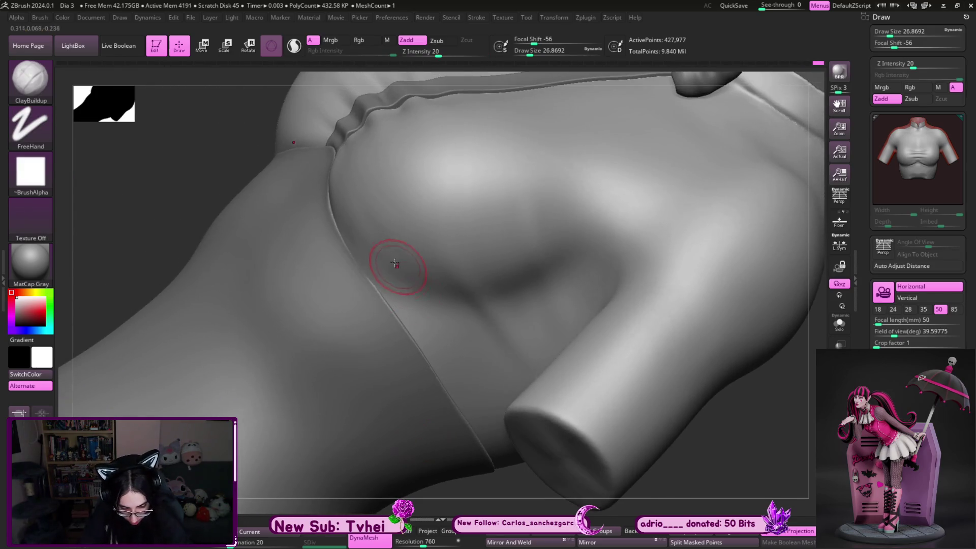
key("b")
key("s")
key("t")
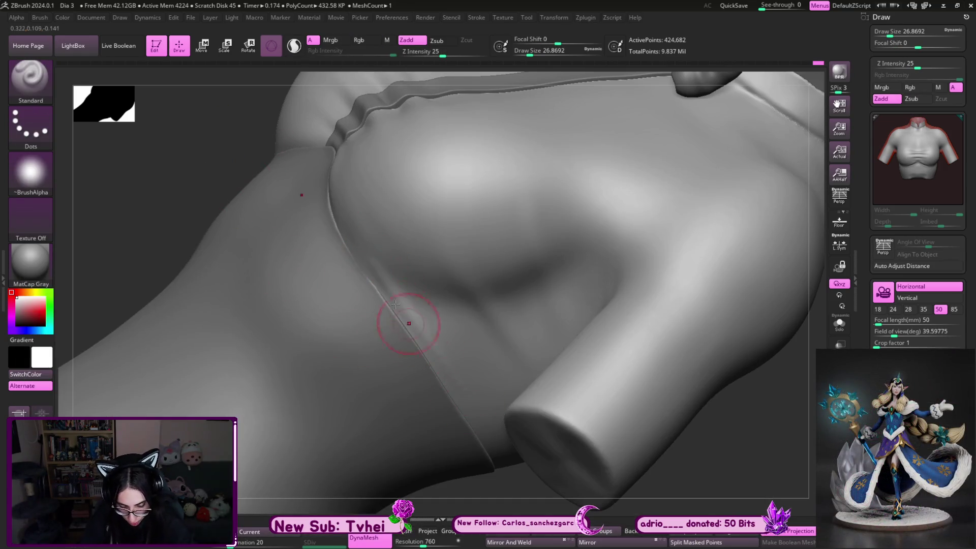
Shift-smooth the crease along the blouse side beside the arm and review it from the front
key("shift")
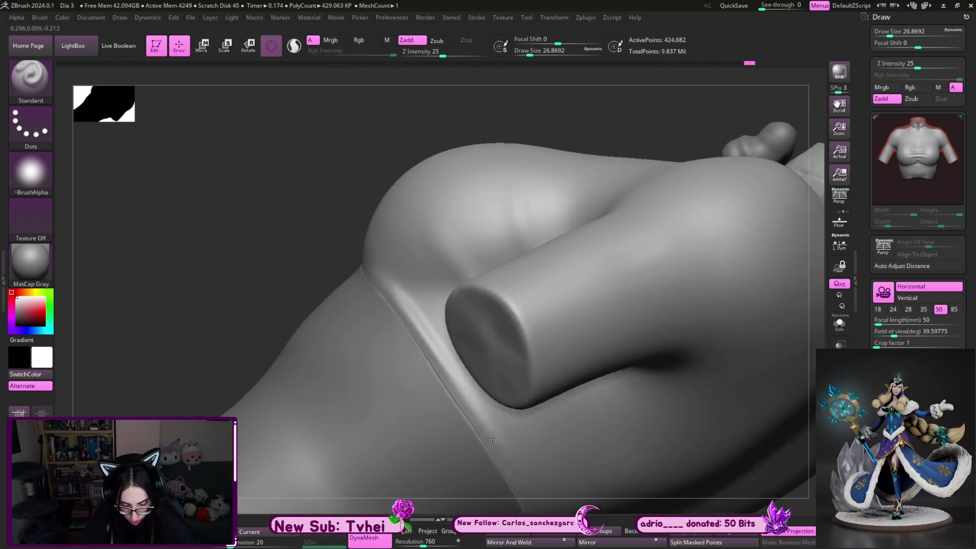
left_click_drag(511, 500, 501, 435)
key("shift")
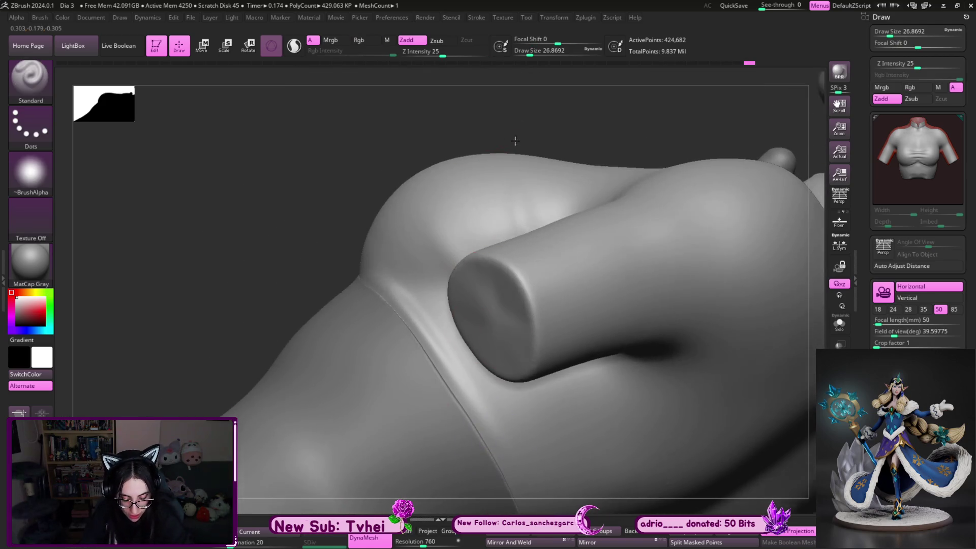
left_click_drag(514, 140, 413, 327)
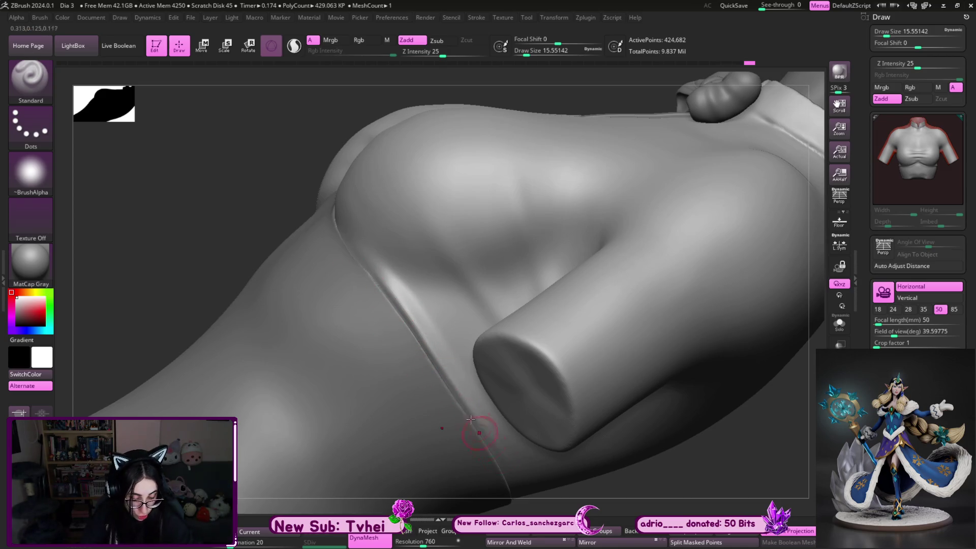
key("shift")
left_click_drag(379, 262, 407, 247, "shift")
mouse_move(331, 114)
left_mouse_down()
mouse_move(529, 130)
mouse_move(718, 257)
mouse_move(625, 321)
mouse_move(618, 365)
mouse_move(562, 342)
mouse_move(618, 372)
mouse_move(497, 303)
left_mouse_up()
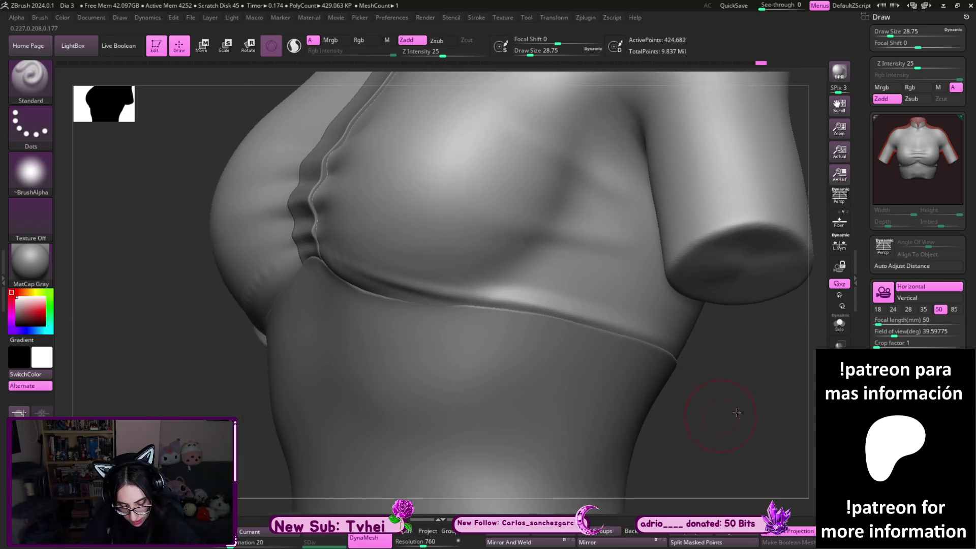
left_click_drag(734, 415, 702, 388)
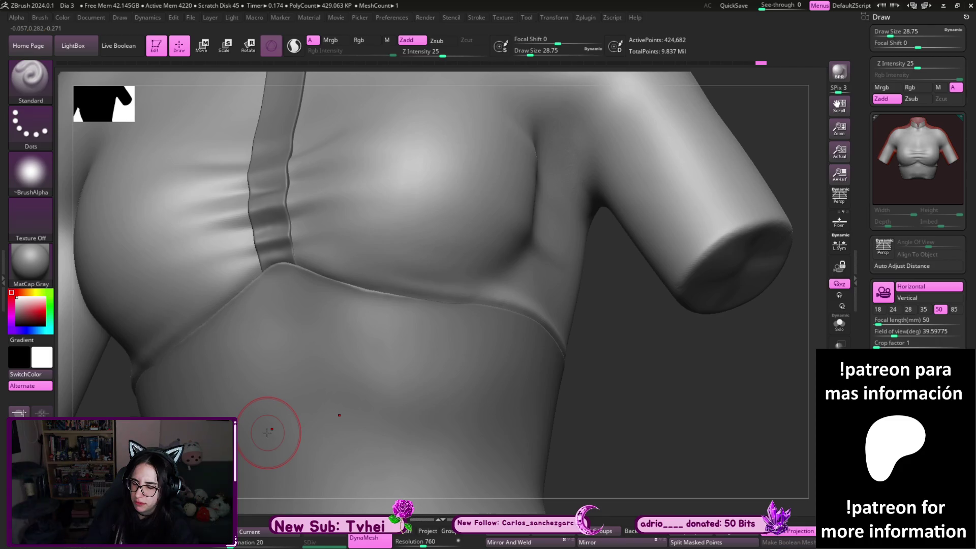
Carve the seam where the blouse meets the front strap deeper with DamStandard
key("b")
key("d")
key("s")
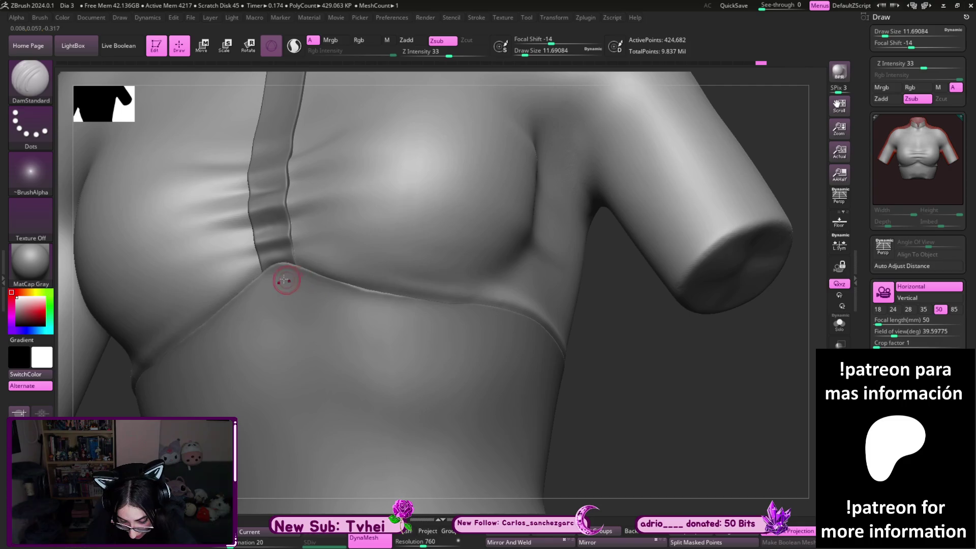
left_click_drag(361, 289, 407, 296)
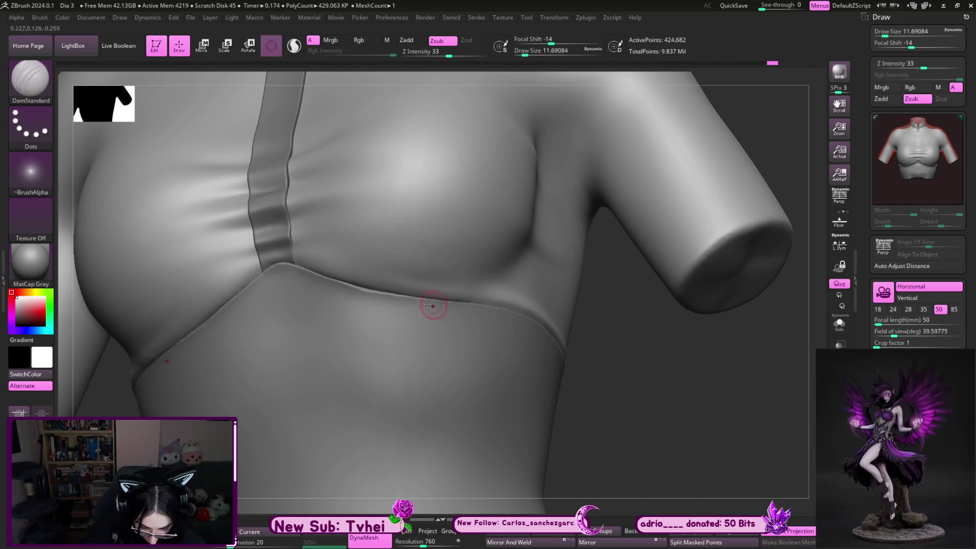
mouse_move(643, 403)
left_mouse_down("shift")
mouse_move(638, 373)
mouse_move(651, 395)
mouse_move(656, 375)
mouse_move(667, 387)
mouse_move(663, 406)
mouse_move(655, 393)
left_mouse_up("shift")
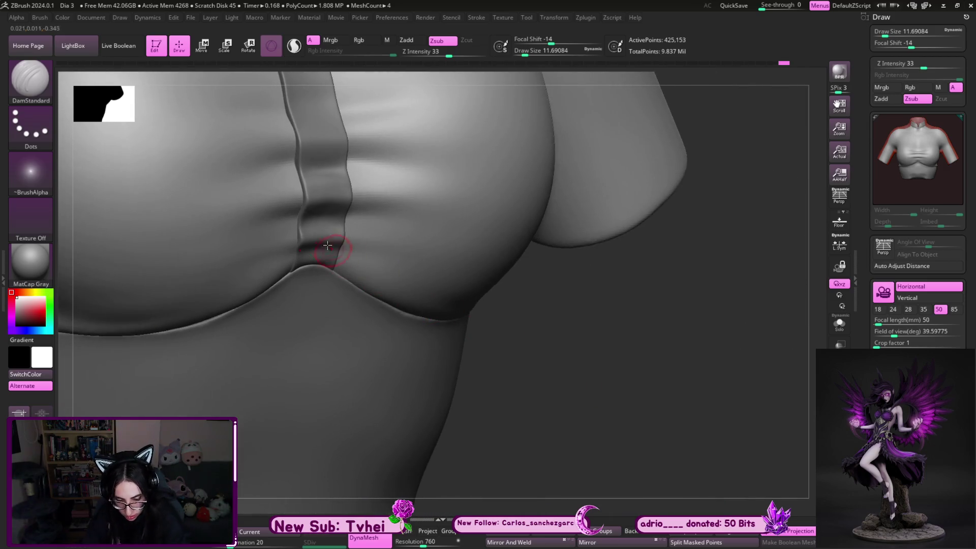
Make the Extract7_1 centre strap the active subtool and switch to the Move brush
left_click(327, 229, "alt")
key("b")
key("m")
key("v")
mouse_move(417, 337)
left_mouse_down("alt")
mouse_move(541, 382)
mouse_move(389, 305)
left_mouse_up("alt")
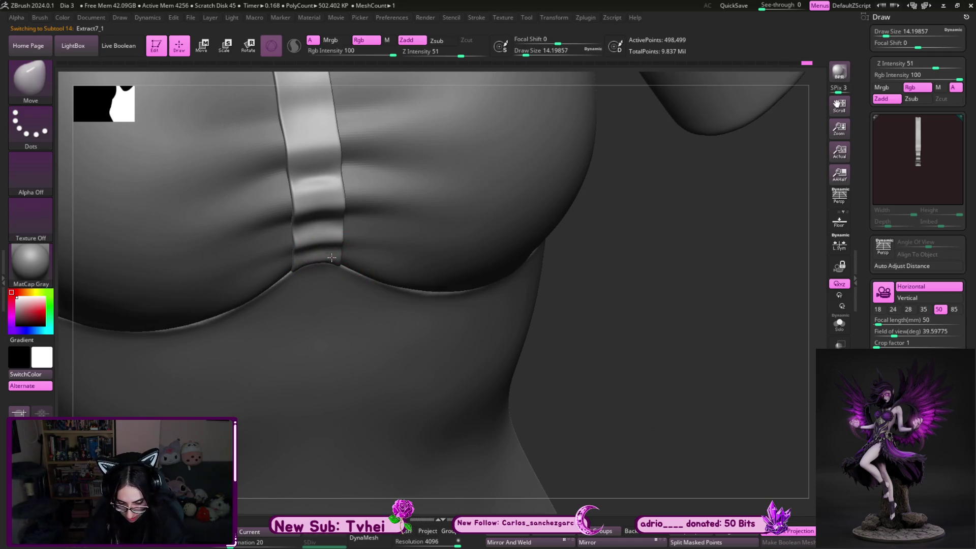
Reshape the strap-to-body crease into a smoother arc with a larger DamStandard brush
mouse_move(562, 353)
right_mouse_down()
mouse_move(670, 410)
mouse_move(376, 288)
right_mouse_up()
key("bracketright")
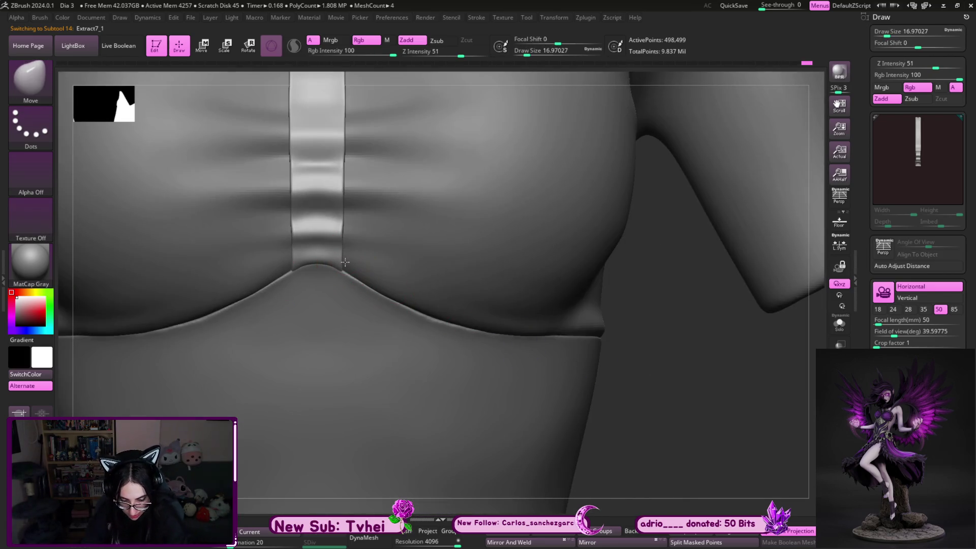
mouse_move(527, 380)
right_mouse_down()
mouse_move(641, 355)
mouse_move(640, 374)
mouse_move(636, 356)
mouse_move(359, 282)
right_mouse_up()
key("b")
key("d")
key("s")
key("s")
key("bracketright")
key("bracketright")
key("bracketright")
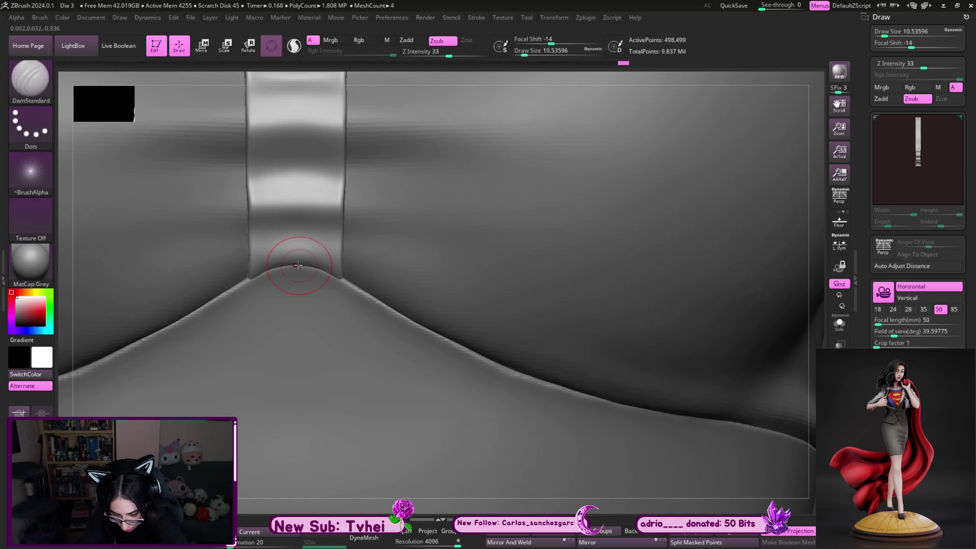
mouse_move(307, 269)
left_mouse_down()
mouse_move(329, 277)
mouse_move(348, 261)
mouse_move(291, 259)
left_mouse_up()
Switch to the Move brush at about size 46 and frame the chest seam
key("b")
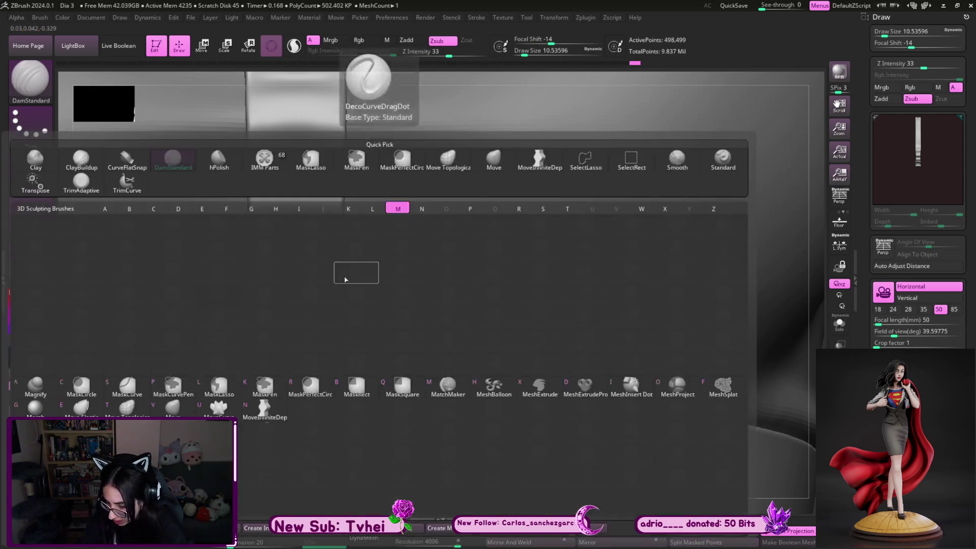
key("m")
key("v")
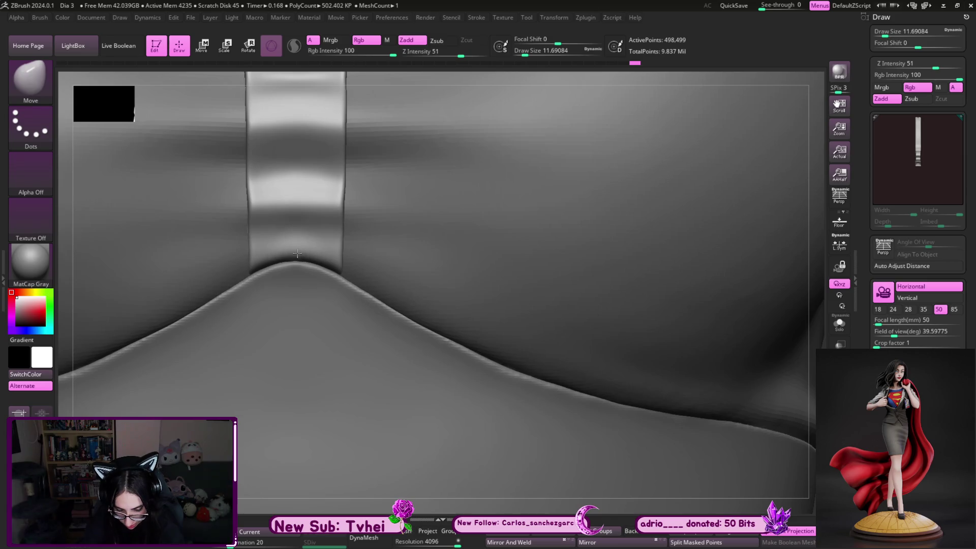
right_click_drag(354, 410, 396, 412)
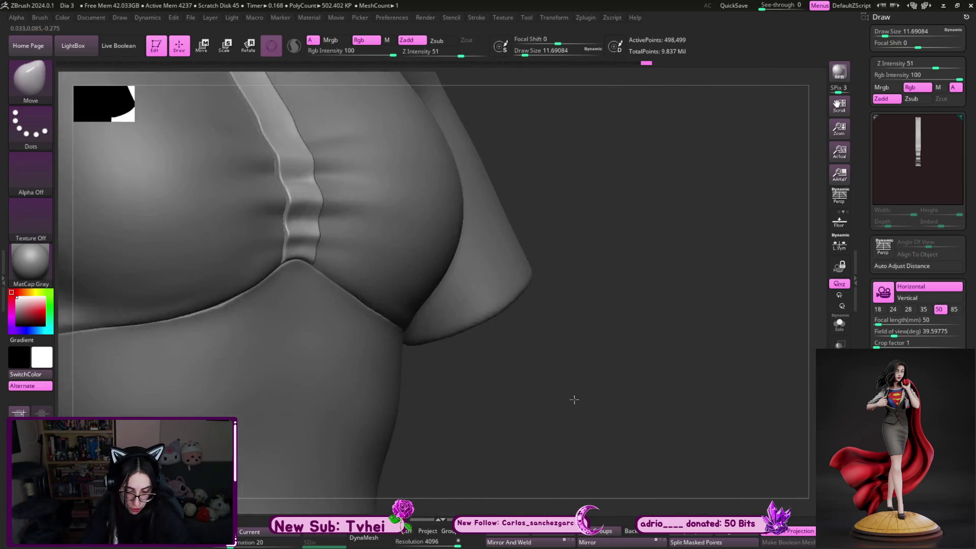
right_click_drag(573, 399, 505, 394, "ctrl")
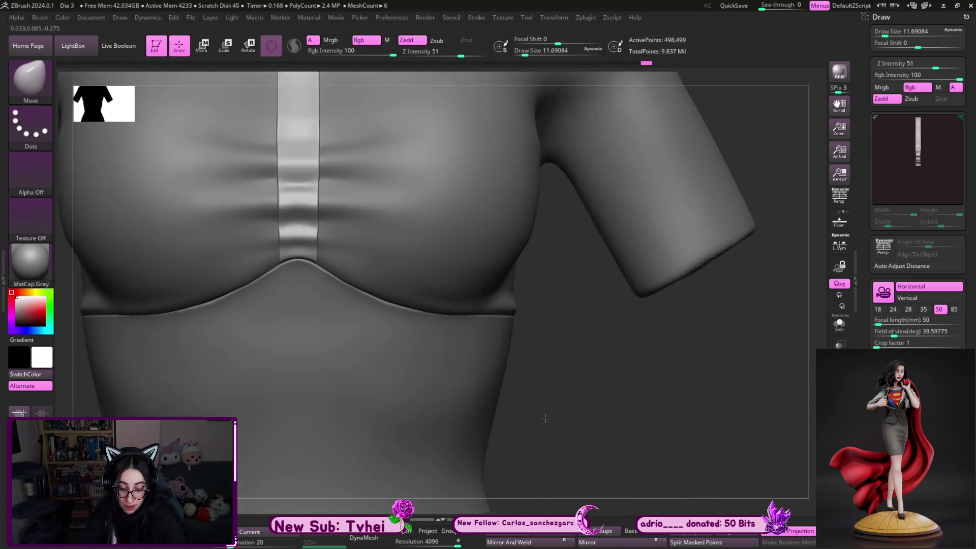
right_click_drag(509, 413, 323, 264, "ctrl")
key("s")
left_click_drag(322, 265, 331, 268)
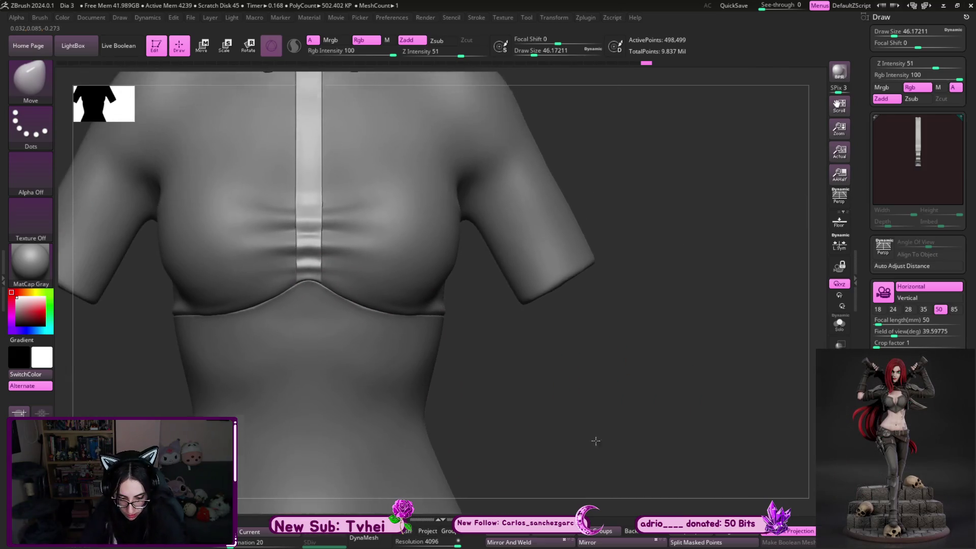
right_click_drag(548, 347, 468, 447)
key("s")
left_click_drag(332, 376, 336, 376)
right_click_drag(435, 403, 359, 370)
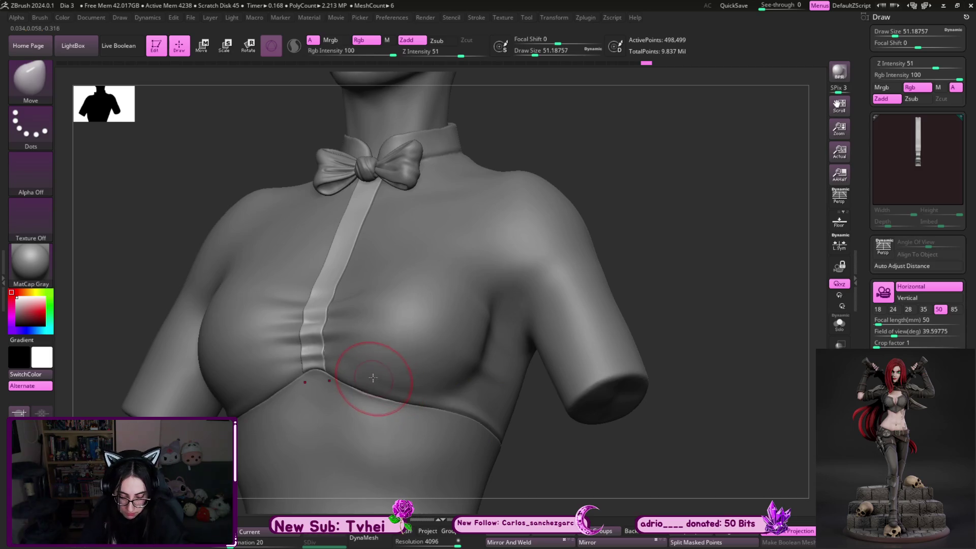
Make the Extract4 blouse the active subtool and smooth it, undoing a stray stroke
left_click(375, 385, "alt")
key("shift")
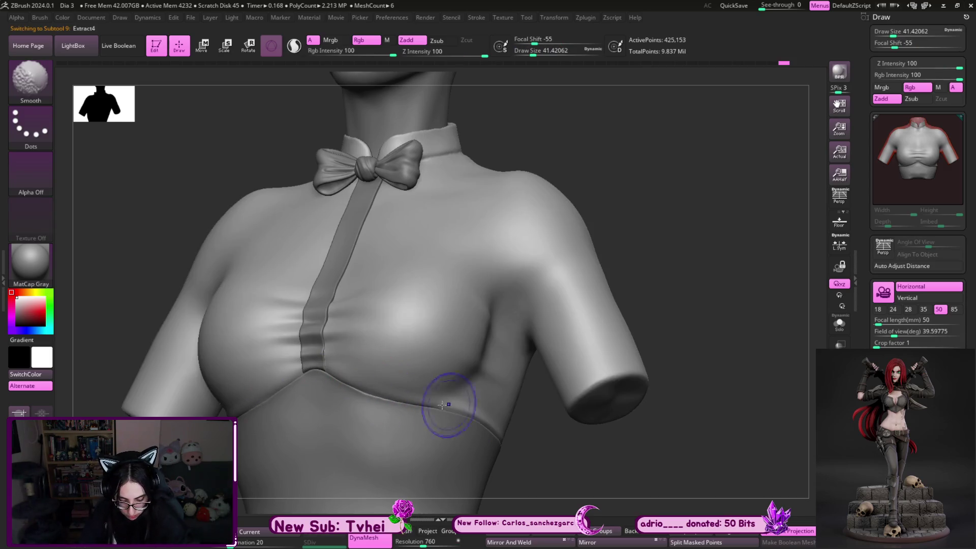
right_click_drag(444, 414, 556, 348)
mouse_move(654, 405)
right_mouse_down()
mouse_move(642, 387)
mouse_move(447, 421)
right_mouse_up()
key("ctrl+z")
mouse_move(388, 414)
right_mouse_down()
mouse_move(539, 414)
mouse_move(523, 429)
right_mouse_up()
left_click(415, 349, "alt")
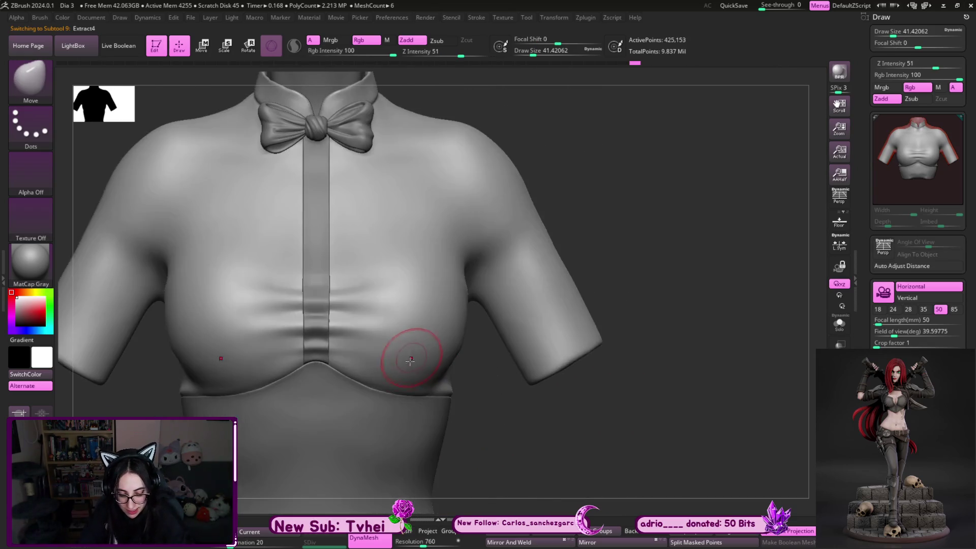
key("shift")
mouse_move(608, 388)
right_mouse_down()
mouse_move(652, 229)
mouse_move(541, 214)
mouse_move(425, 288)
right_mouse_up()
With ClayBuildup, hide the arm and build a softened diagonal fold across the chest
key("b")
key("c")
key("b")
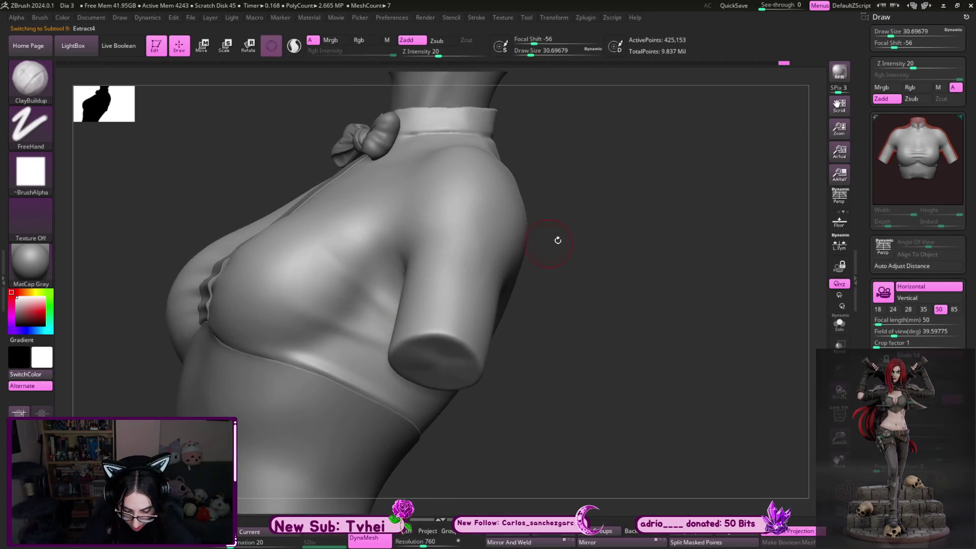
right_click_drag(549, 240, 588, 261)
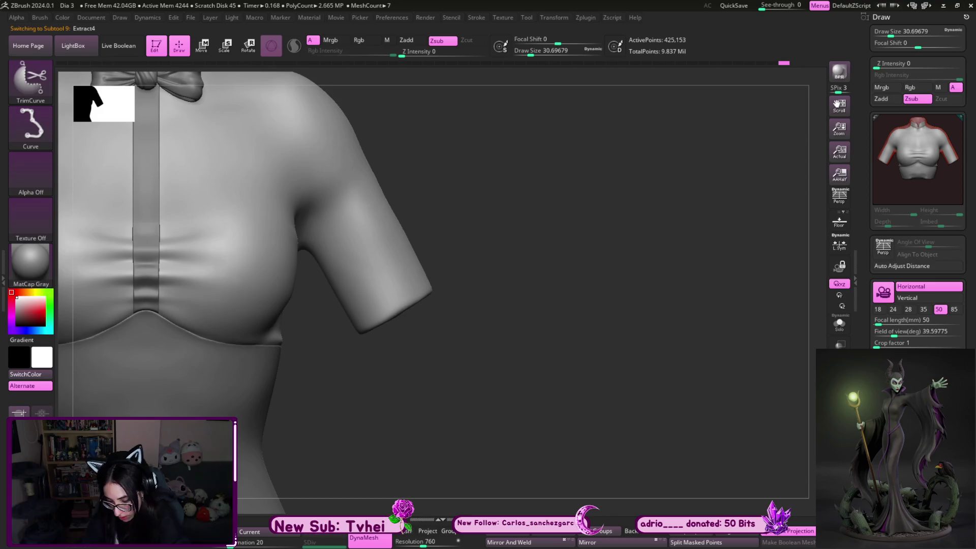
mouse_move(598, 359)
left_mouse_down("ctrl+alt+shift")
mouse_move(378, 224)
mouse_move(305, 70)
left_mouse_up("ctrl+alt+shift")
mouse_move(305, 69)
right_mouse_down()
mouse_move(428, 223)
mouse_move(534, 184)
mouse_move(580, 216)
right_mouse_up()
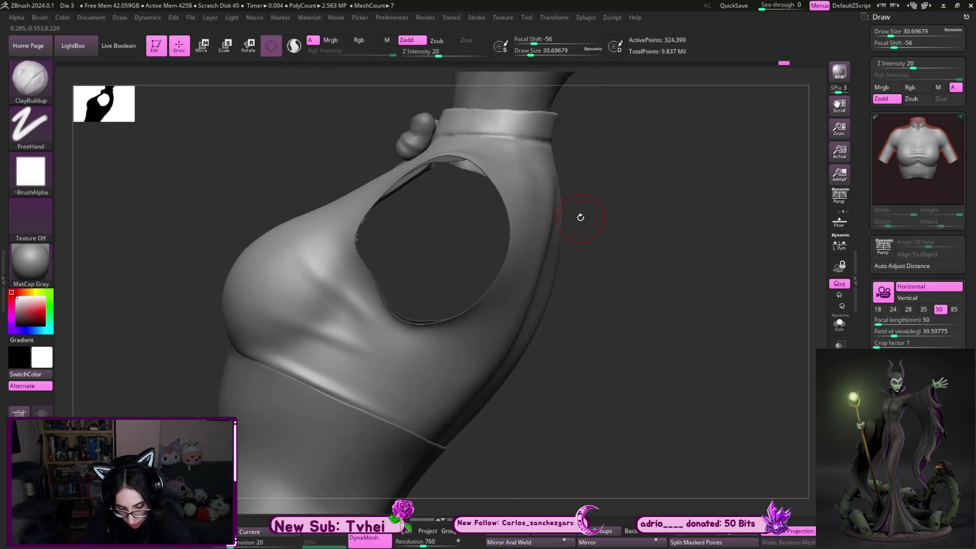
mouse_move(320, 275)
left_mouse_down()
mouse_move(351, 307)
mouse_move(231, 299)
mouse_move(366, 351)
mouse_move(243, 302)
left_mouse_up()
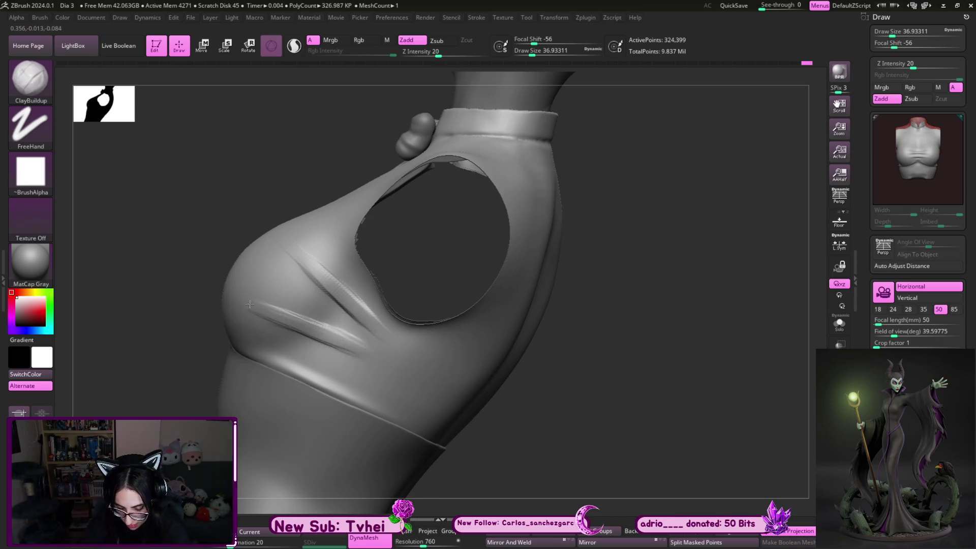
left_click_drag(305, 329, 366, 348, "shift")
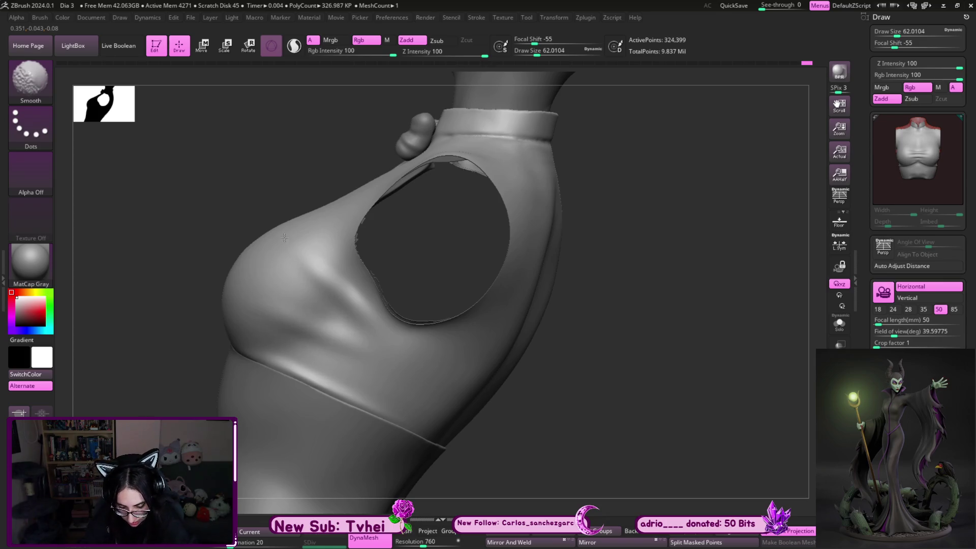
Add layered clay creases across the chest toward the strap and check the blouse in Solo
mouse_move(565, 358)
left_mouse_down()
mouse_move(612, 382)
mouse_move(475, 305)
mouse_move(586, 327)
mouse_move(529, 305)
left_mouse_up()
left_click_drag(516, 353, 251, 288)
key("s")
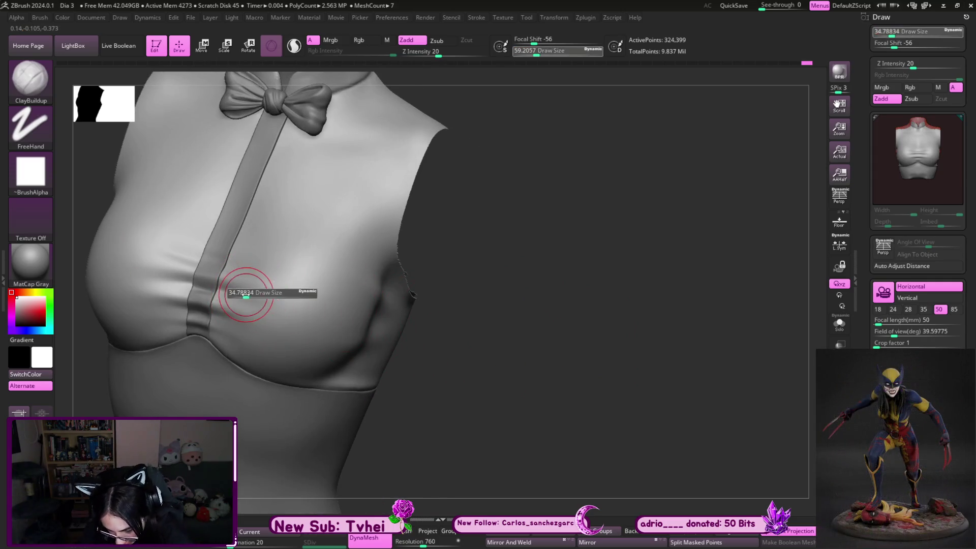
left_click_drag(137, 283, 286, 305)
left_click_drag(207, 304, 270, 323)
left_click_drag(118, 260, 298, 303)
key("s")
key("alt+s")
left_click_drag(190, 272, 318, 303)
left_click_drag(219, 295, 298, 328)
Review the folds with the full collar in view and return to the Standard brush
mouse_move(468, 331)
left_mouse_down()
mouse_move(531, 297)
mouse_move(569, 303)
left_mouse_up()
key("b")
key("s")
key("t")
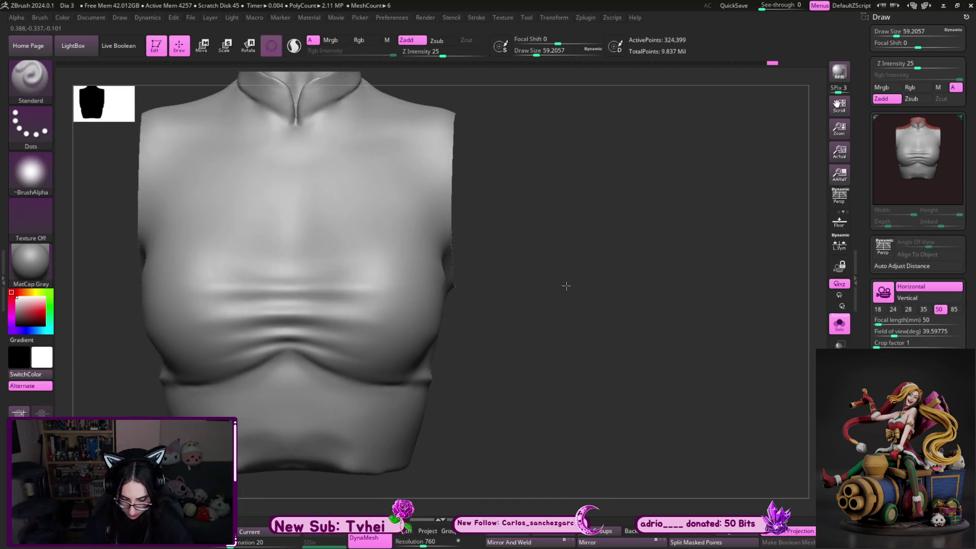
scroll(565, 281, "down", 2)
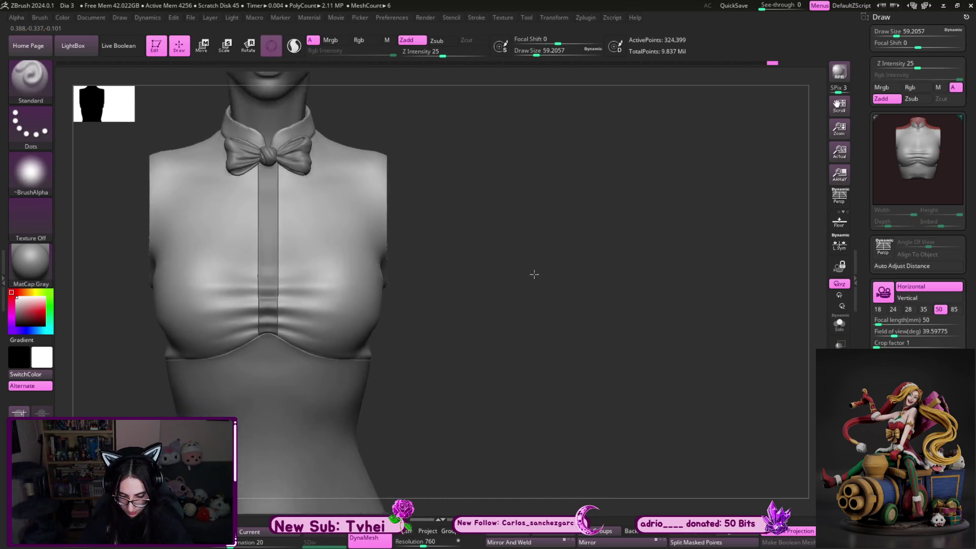
scroll(539, 272, "down", 4)
Select the Extract8 corset and push its waist inward on both sides with MoveInfiniteDepth
mouse_move(413, 266)
left_mouse_down("alt")
mouse_move(499, 292)
mouse_move(516, 334)
mouse_move(521, 327)
mouse_move(551, 348)
left_mouse_up("alt")
left_click(456, 339, "alt")
scroll(481, 342, "up", 3)
key("b")
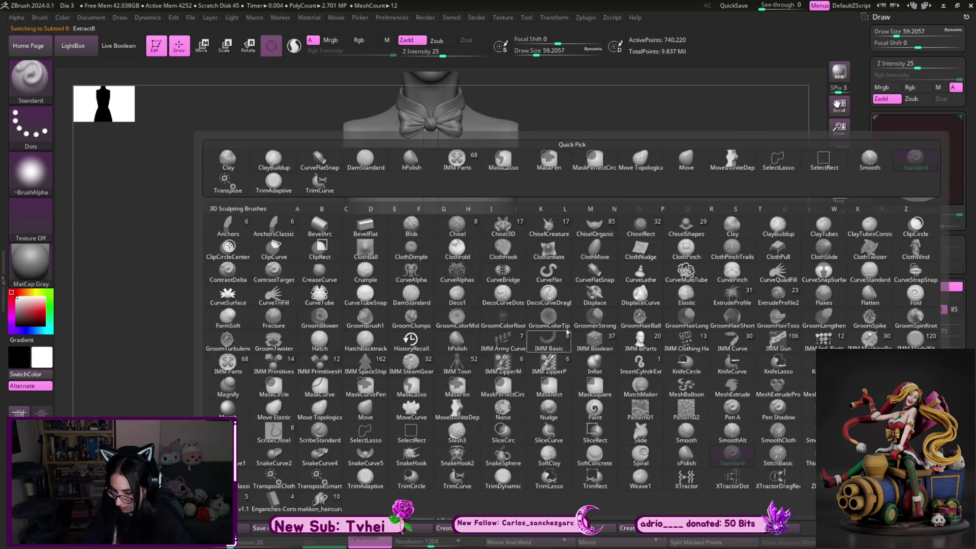
key("m")
key("i")
key("s")
mouse_move(481, 343)
left_mouse_down()
mouse_move(524, 338)
mouse_move(495, 335)
left_mouse_up()
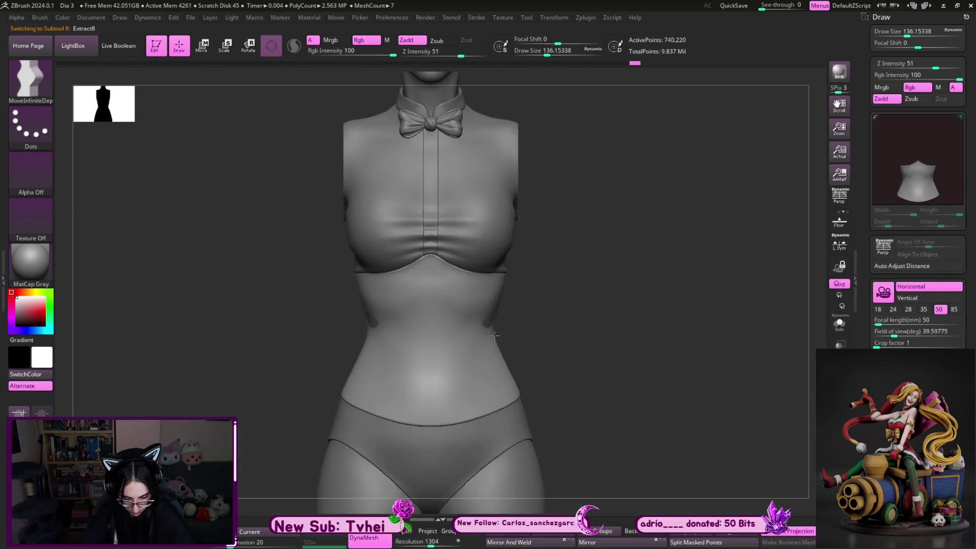
Reselect the corset after checking the body and step the brush down to about 33
left_click(490, 320, "alt")
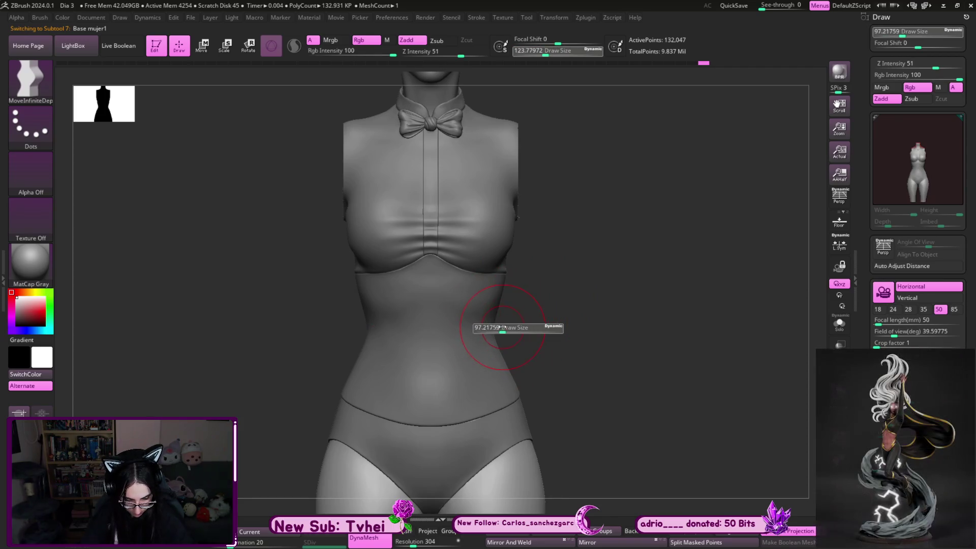
key("bracketleft")
key("bracketleft")
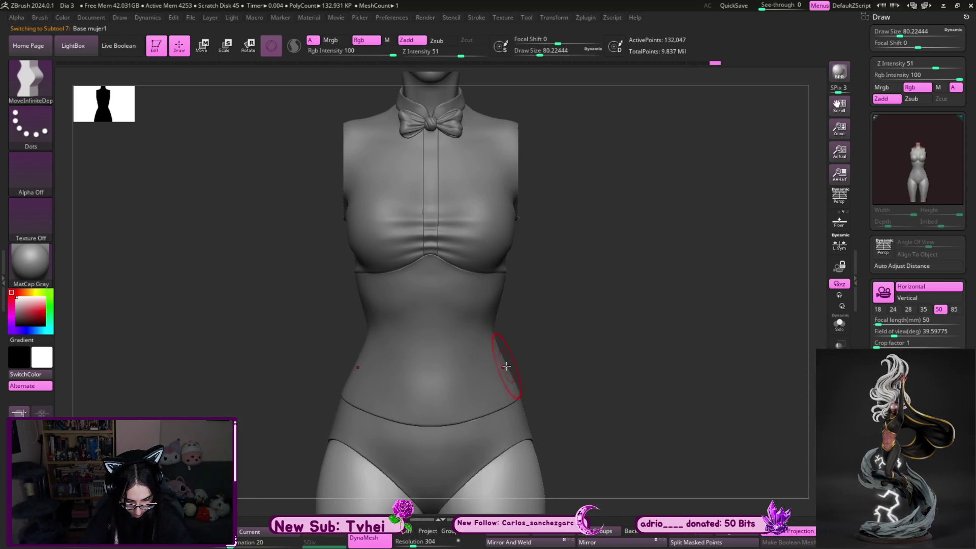
left_click(505, 367, "alt")
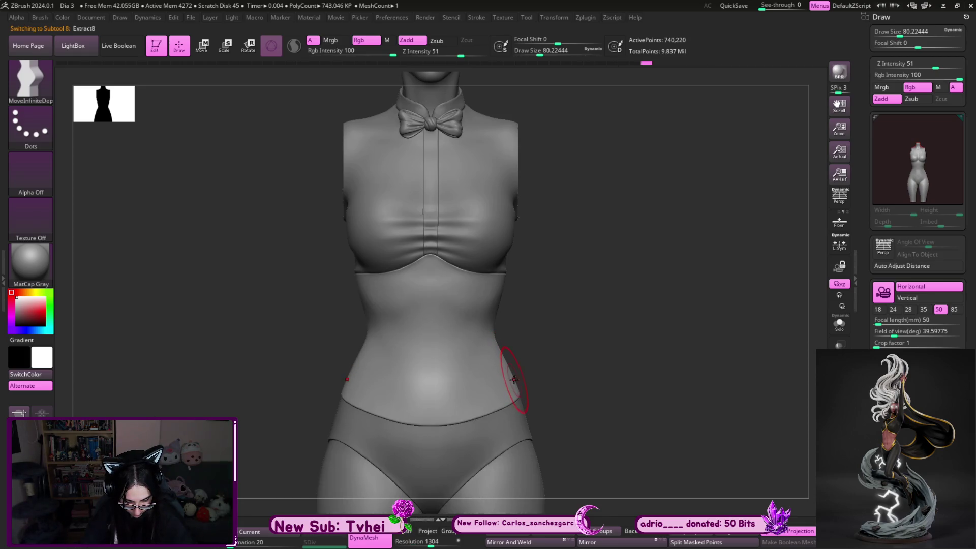
mouse_move(517, 385)
right_mouse_down("alt")
mouse_move(600, 289)
mouse_move(547, 302)
mouse_move(514, 283)
right_mouse_up("alt")
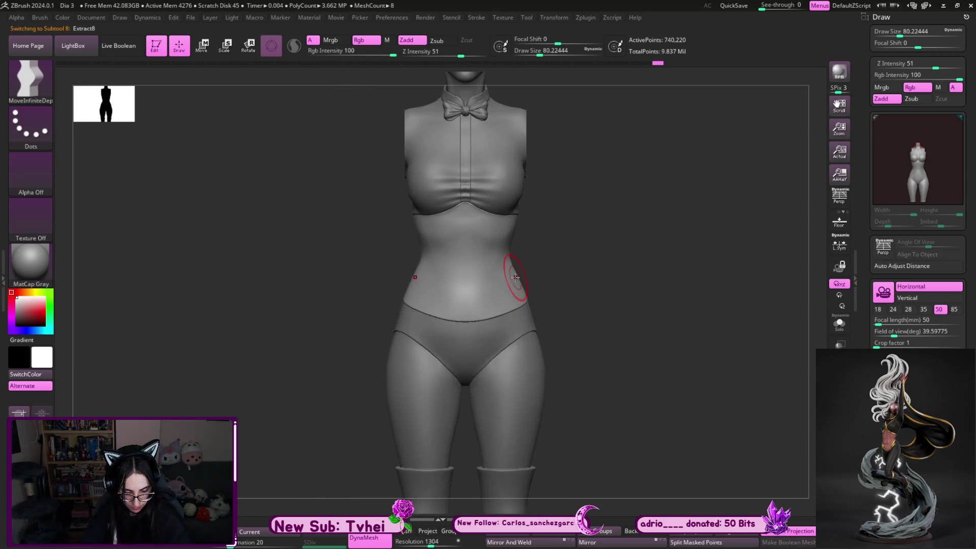
key("s")
left_click_drag(528, 248, 514, 235)
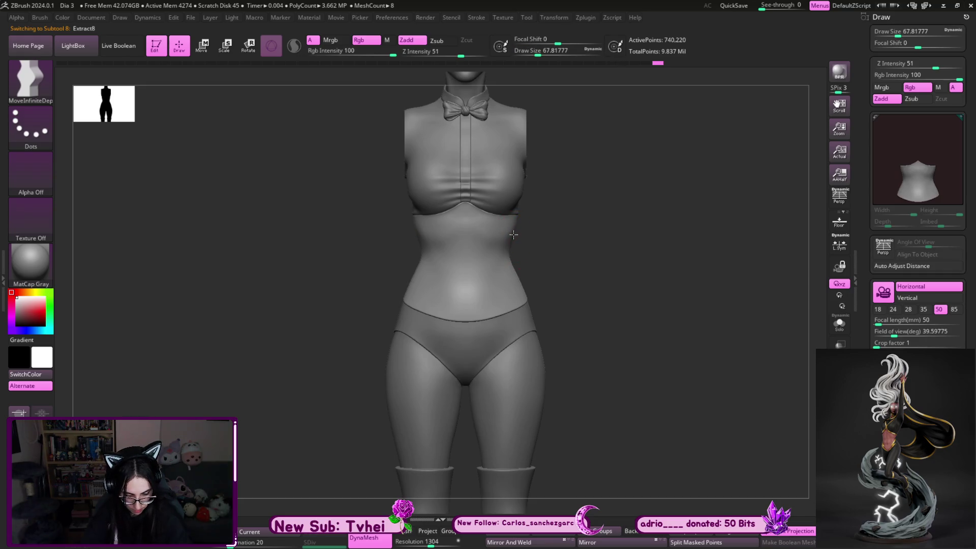
mouse_move(537, 229)
right_mouse_down("ctrl")
mouse_move(573, 279)
mouse_move(503, 247)
right_mouse_up("ctrl")
key("s")
left_click_drag(519, 246, 505, 247)
key("bracketleft")
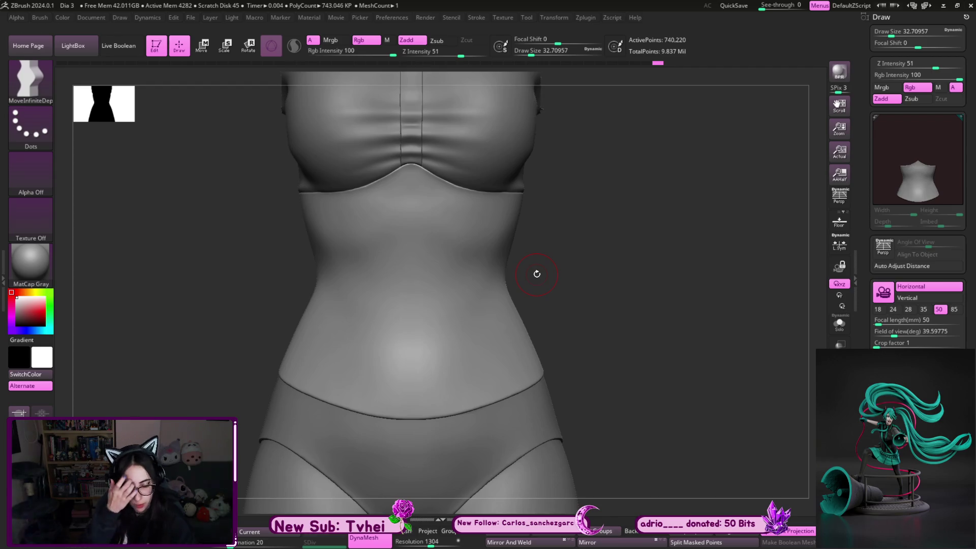
Smooth with a roughly size-80 brush and turn to a side view of the waist
left_click_drag(578, 283, 483, 240)
key("shift")
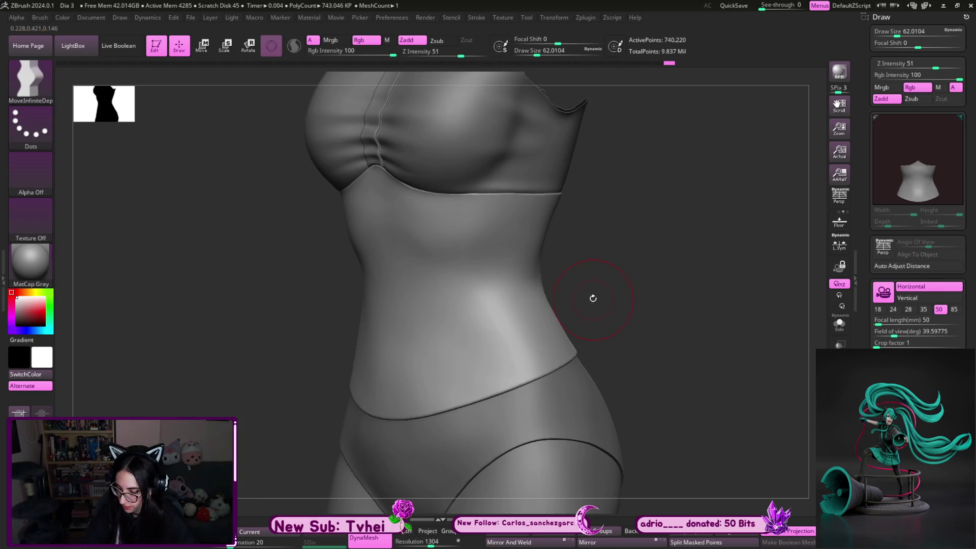
key("s")
left_click(538, 270)
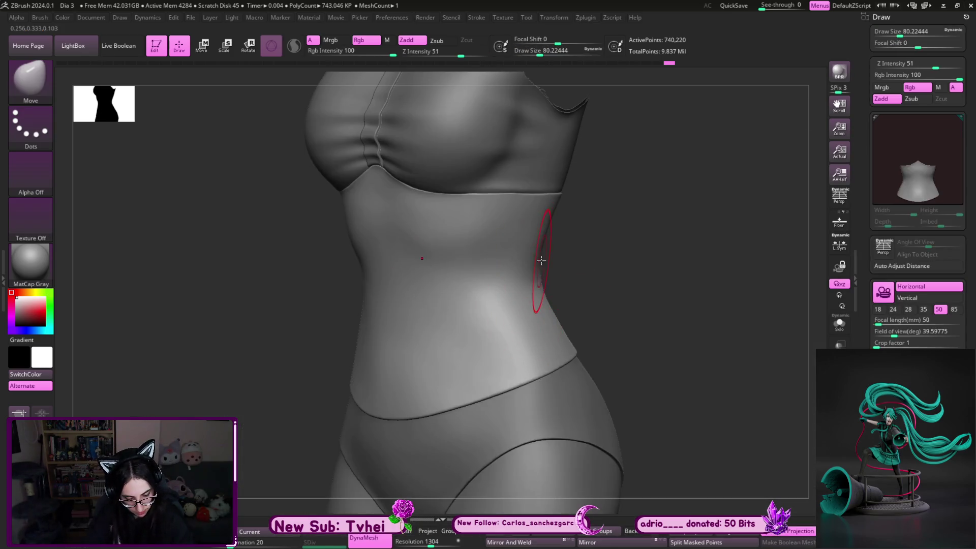
key("bracketleft")
left_click(535, 254, "alt")
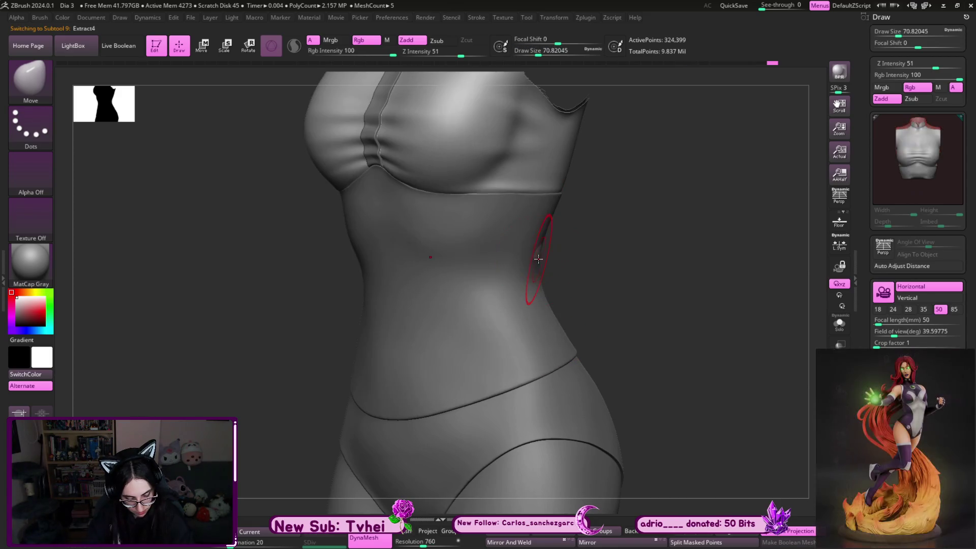
left_click_drag(569, 247, 564, 271)
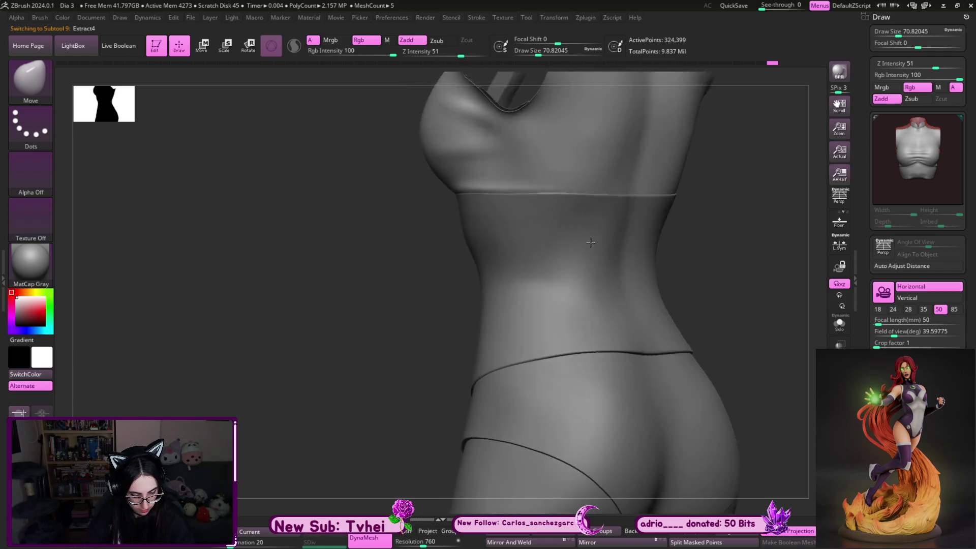
Push the corset's side waist contour inward with MoveInfiniteDepth
left_click(567, 269, "alt")
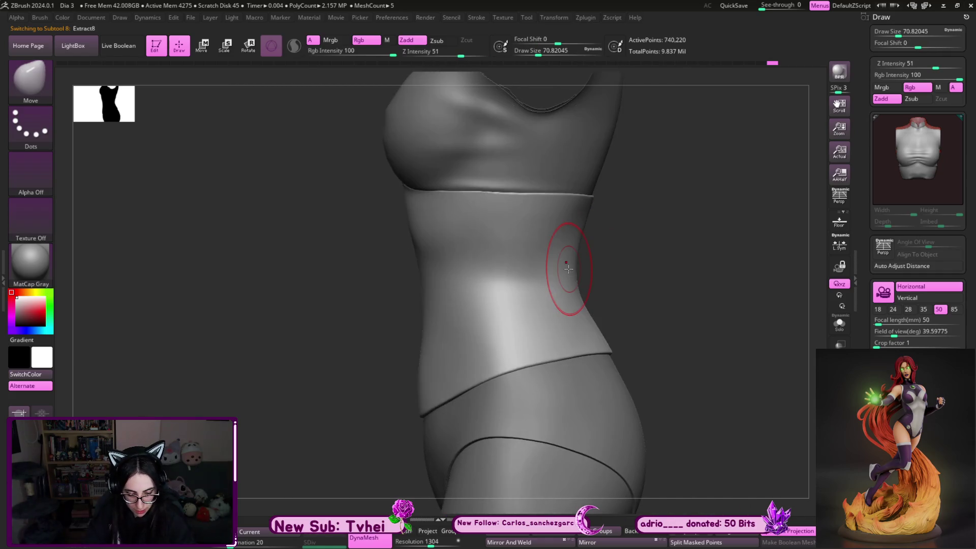
key("b")
key("m")
key("i")
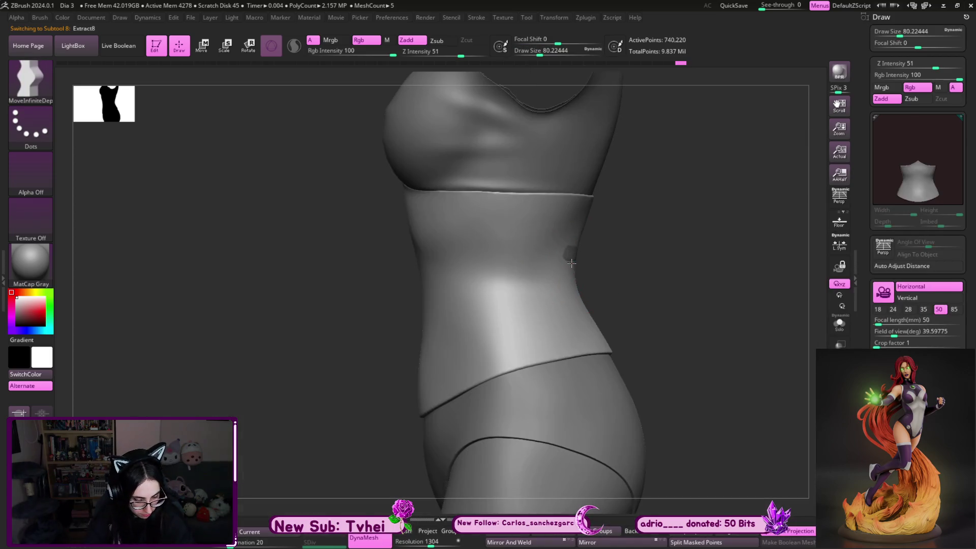
left_click_drag(573, 255, 565, 257)
key("bracketleft")
left_click_drag(588, 314, 591, 317)
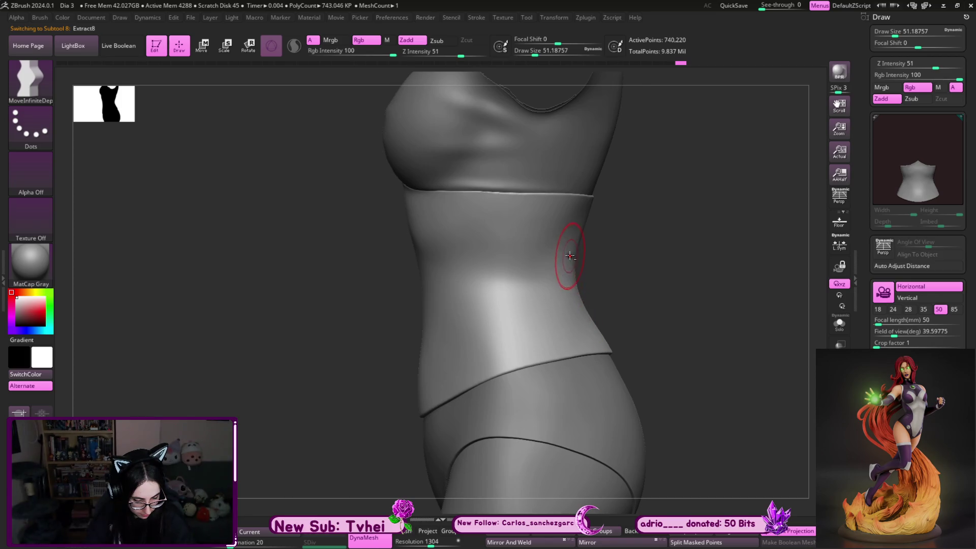
Show the waist piece on its own in side profile after checking the back
left_click(570, 258, "alt")
mouse_move(638, 265)
left_mouse_down("shift")
mouse_move(595, 229)
mouse_move(632, 218)
left_mouse_up("shift")
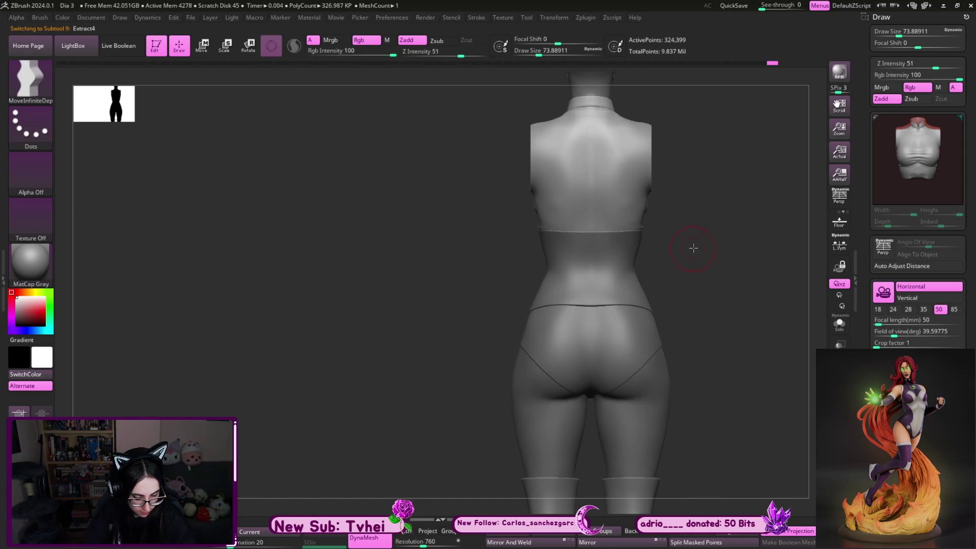
left_click(615, 287, "alt")
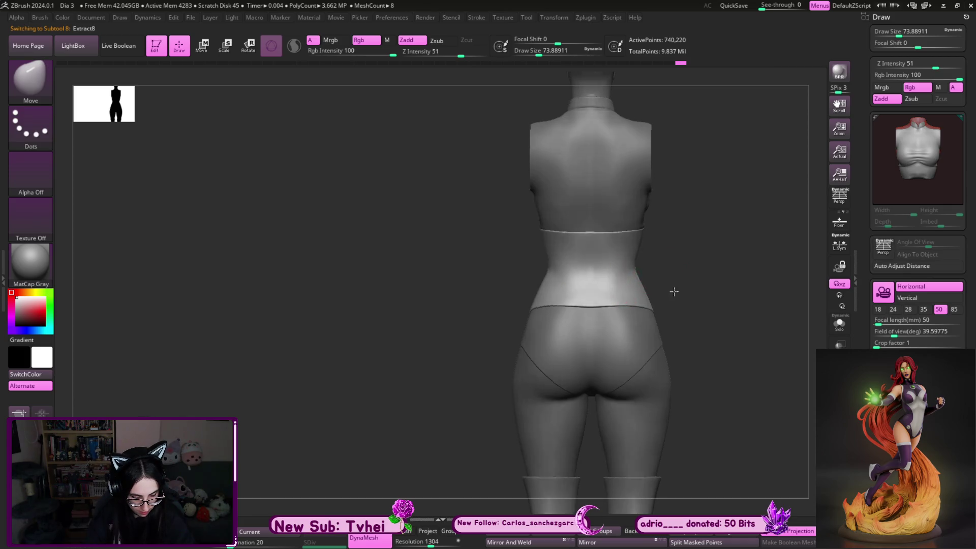
left_click(587, 299, "alt")
left_click(614, 303, "alt")
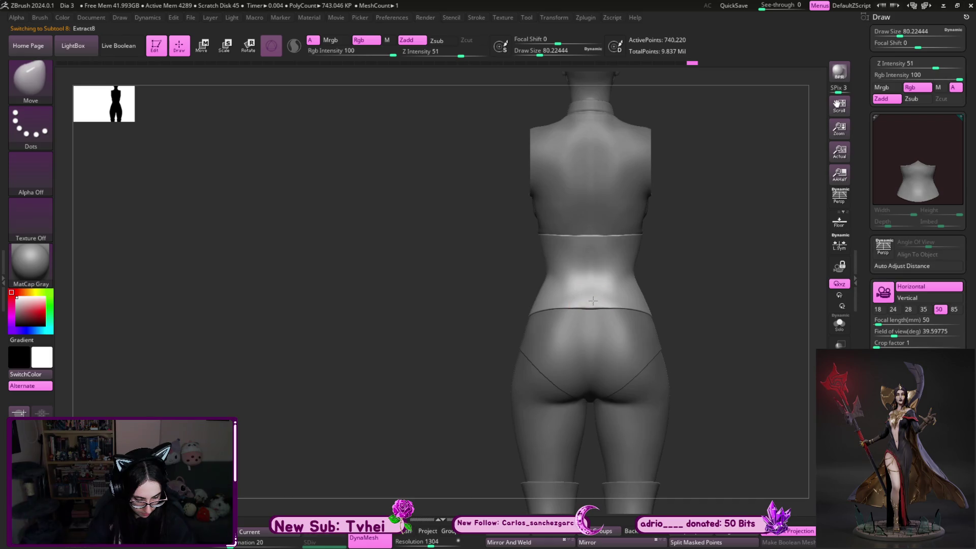
key("Right")
left_click_drag(594, 307, 591, 291, "alt")
Refine the waist silhouette with a smaller MoveInfiniteDepth brush and smooth it into the hips
key("b")
key("m")
key("i")
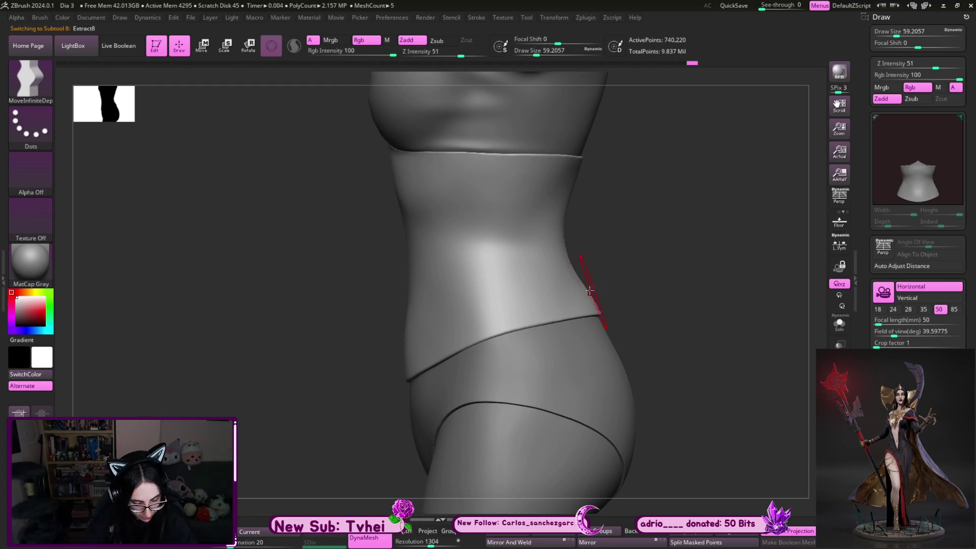
key("bracketleft")
key("bracketleft")
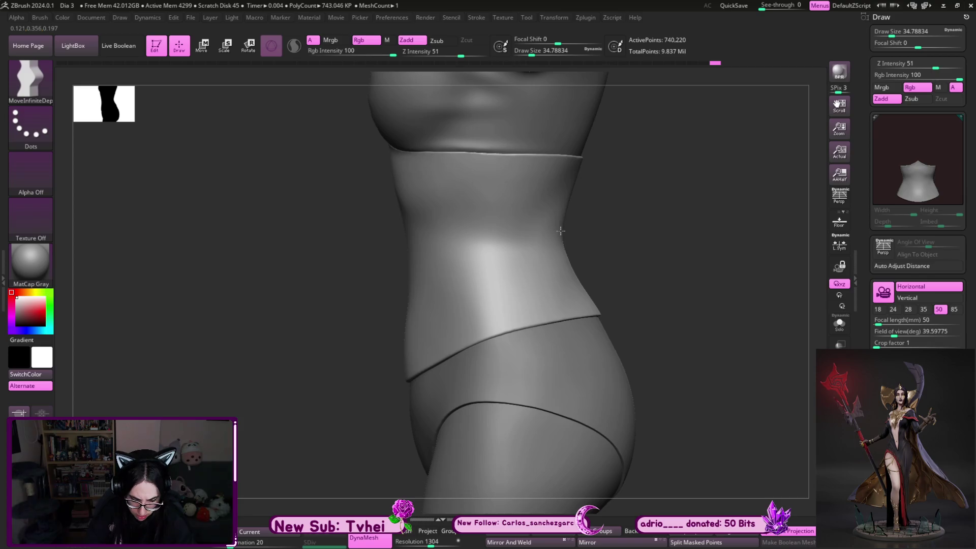
key("shift")
mouse_move(640, 212)
left_mouse_down()
mouse_move(747, 202)
mouse_move(584, 260)
left_mouse_up()
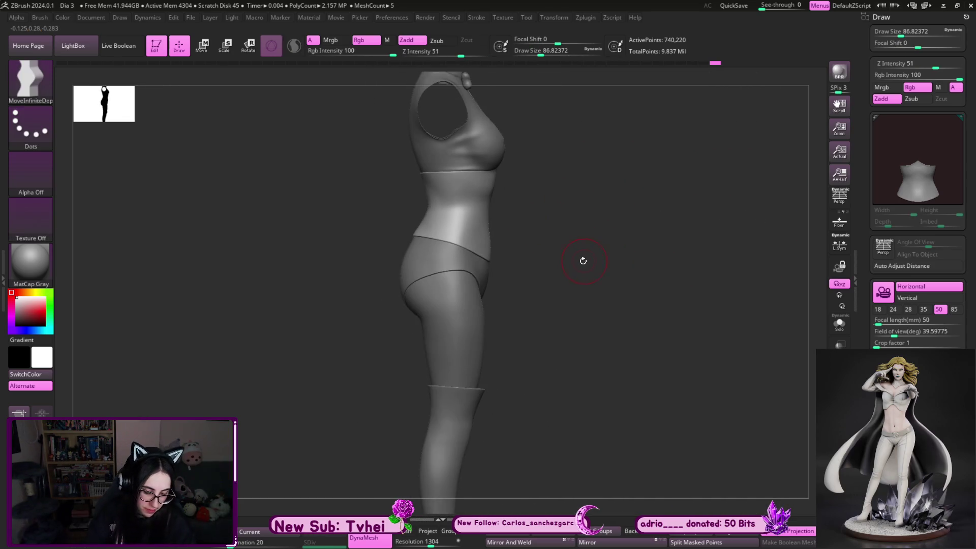
Make the Extract4 blouse active, shrink the brush, and bring its bow collar into view
left_click_drag(541, 268, 523, 283)
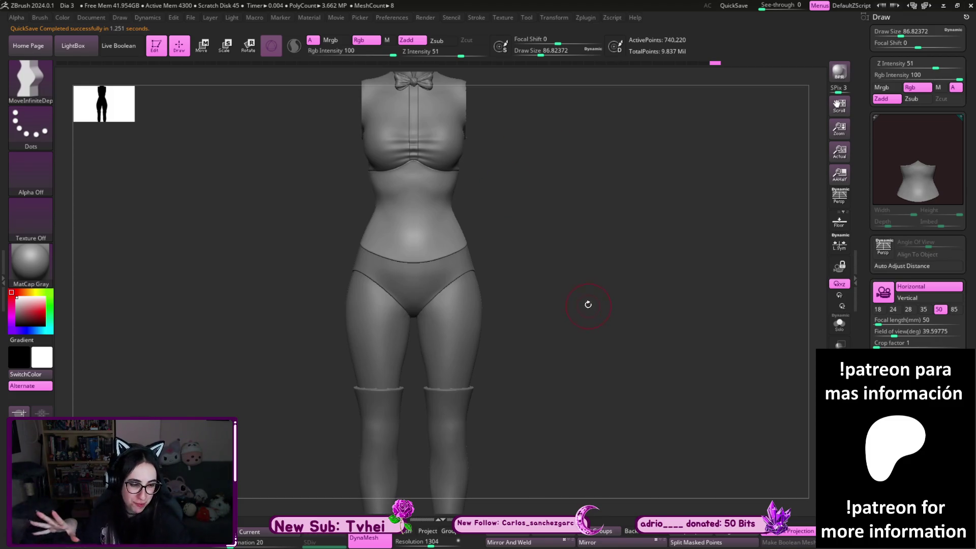
right_click_drag(557, 229, 496, 247, "ctrl")
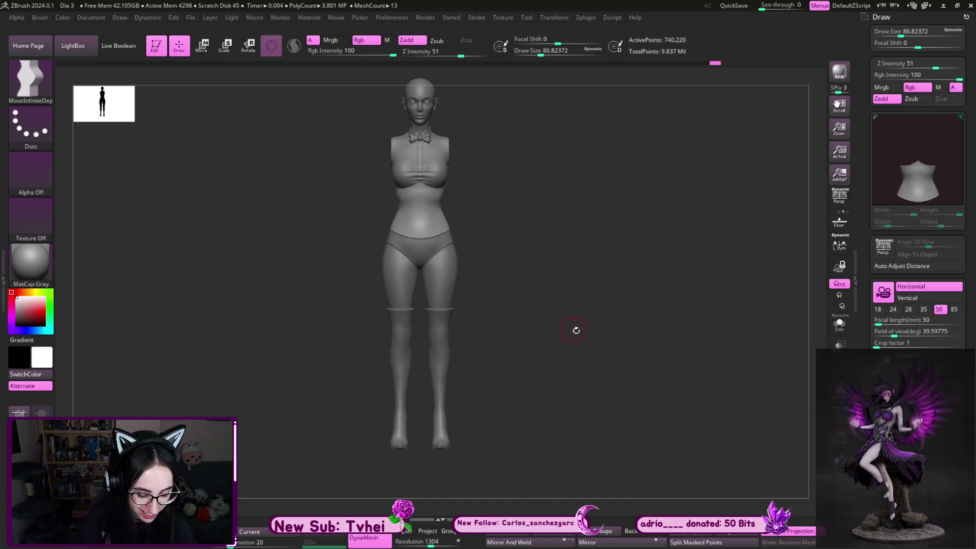
mouse_move(560, 355)
left_mouse_down("alt")
mouse_move(635, 458)
mouse_move(443, 315)
mouse_move(506, 273)
mouse_move(373, 253)
left_mouse_up("alt")
left_click(374, 252, "alt")
mouse_move(599, 251)
left_mouse_down()
mouse_move(541, 251)
mouse_move(518, 287)
mouse_move(431, 287)
mouse_move(645, 277)
mouse_move(736, 334)
left_mouse_up()
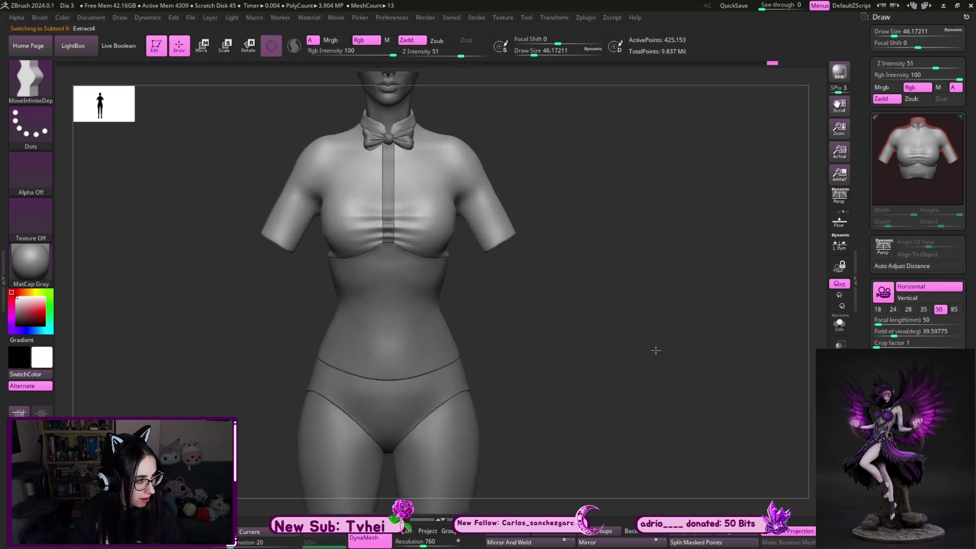
key("s")
left_click_drag(458, 271, 446, 271)
left_click_drag(563, 291, 592, 440, "alt")
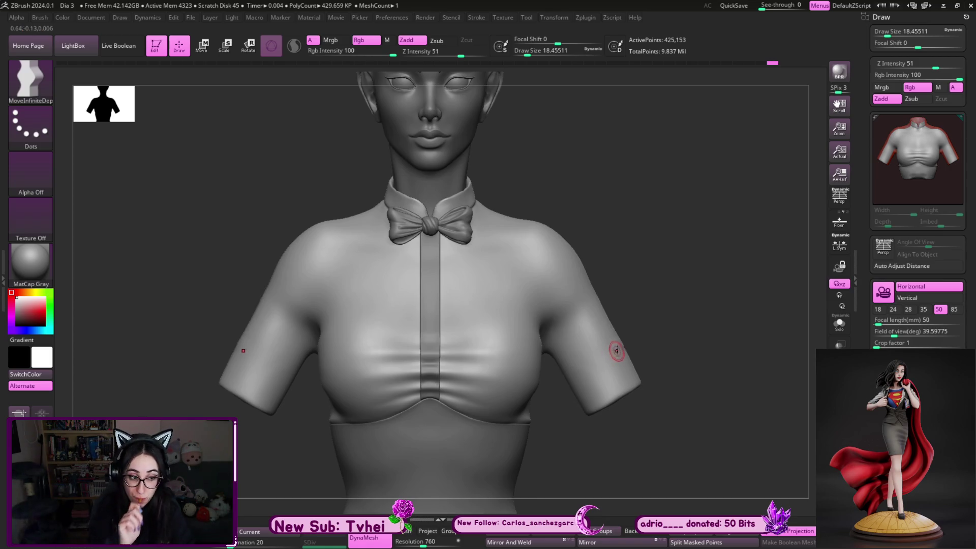
Step the blouse up a subdivision level and show it alone with Solo
key("shift+d")
left_click_drag(615, 206, 616, 188, "shift")
scroll(670, 212, "up", 5)
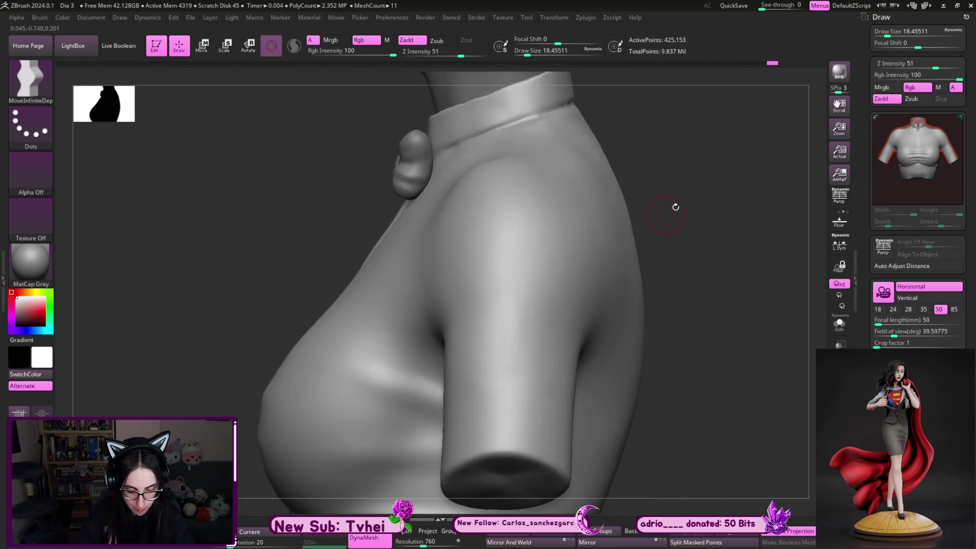
key("b")
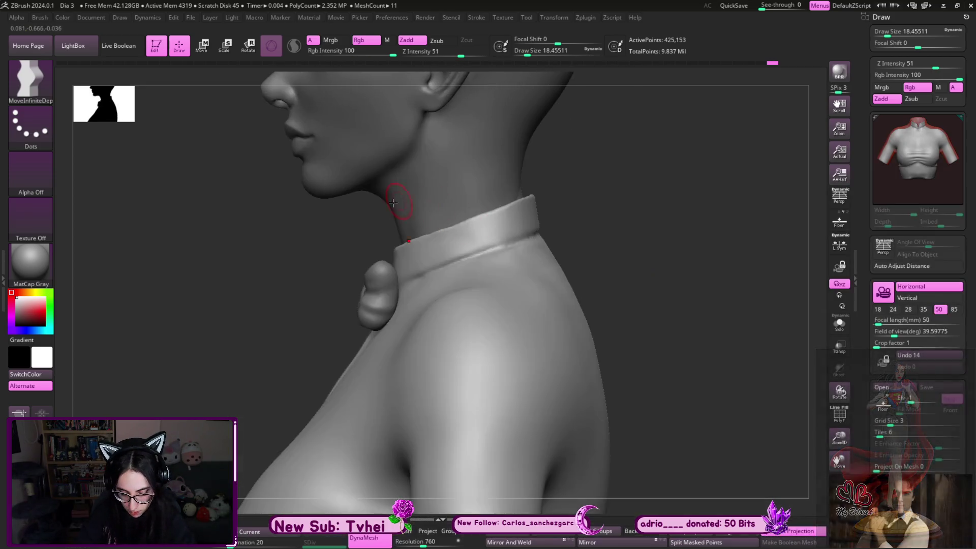
key("s")
left_click_drag(390, 238, 396, 247)
key("alt+s")
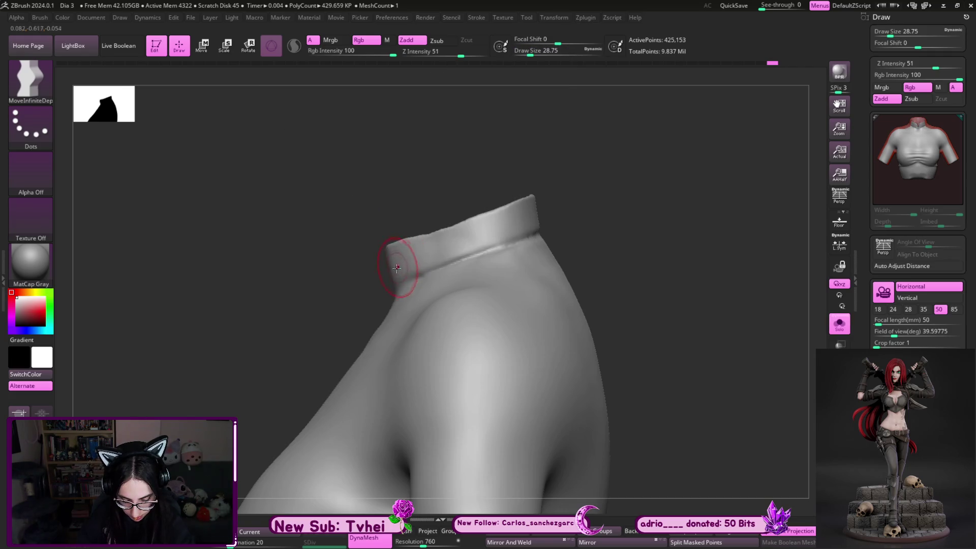
Dial in a small brush size and frame the standing collar's inner fold up close
key("bracketleft")
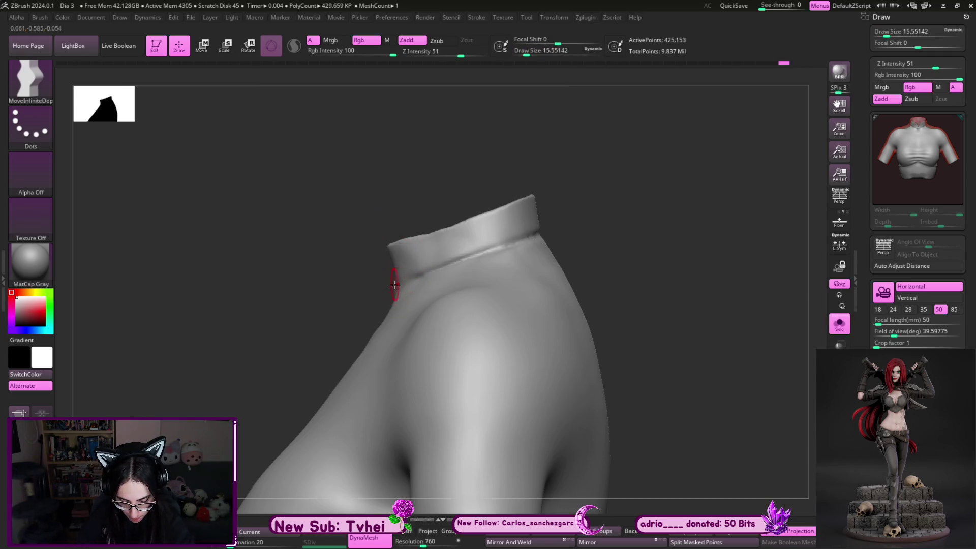
key("s")
left_click(373, 339)
key("bracketright")
right_click_drag(398, 261, 382, 338, "alt")
key("s")
left_click(385, 339)
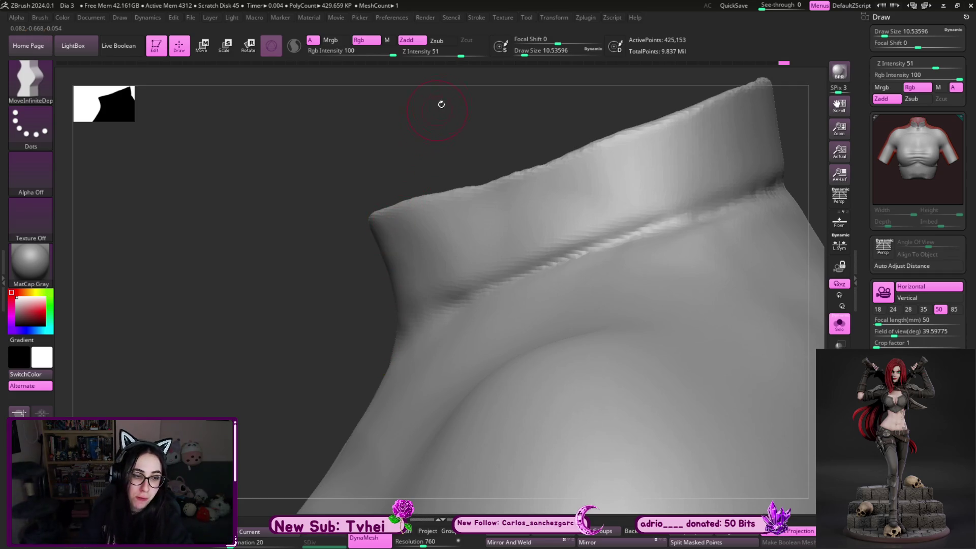
left_click_drag(439, 106, 681, 126)
left_click_drag(767, 153, 741, 131)
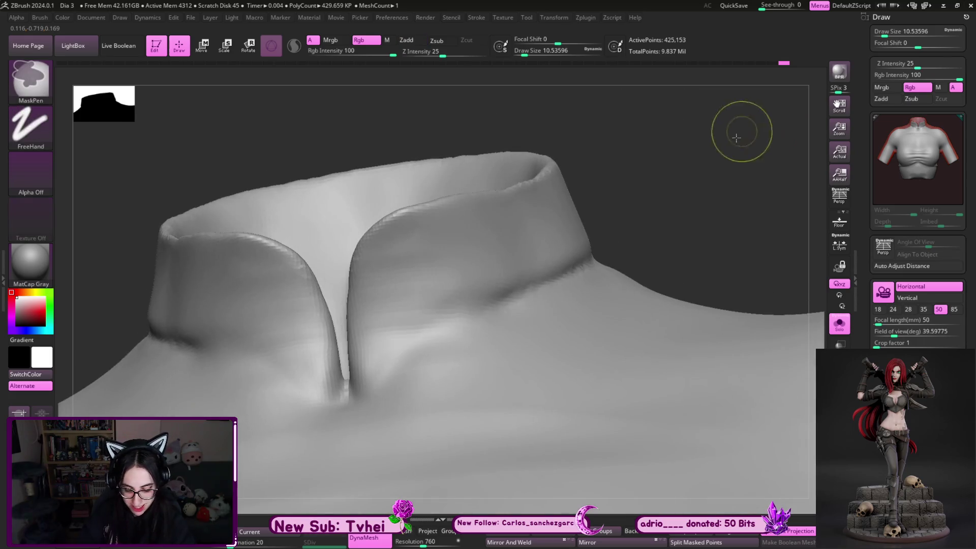
Try an hPolish pass on the collar edge, then undo the stroke
key("b")
key("h")
key("p")
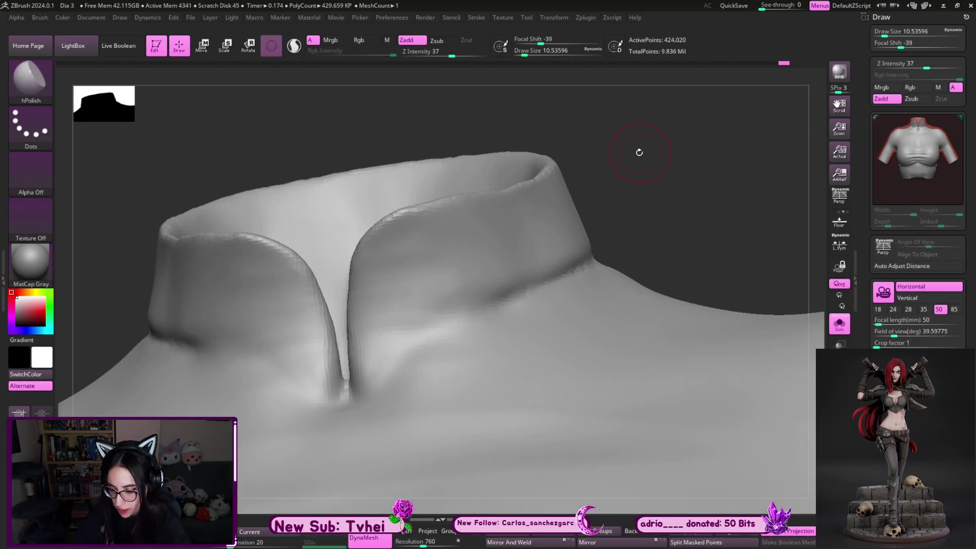
key("bracketright")
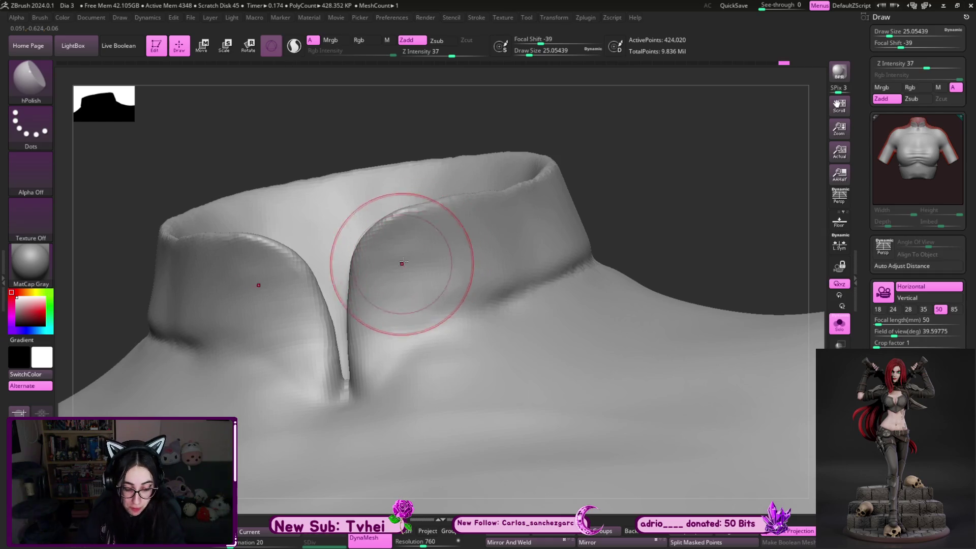
left_click_drag(427, 114, 635, 183)
key("ctrl+z")
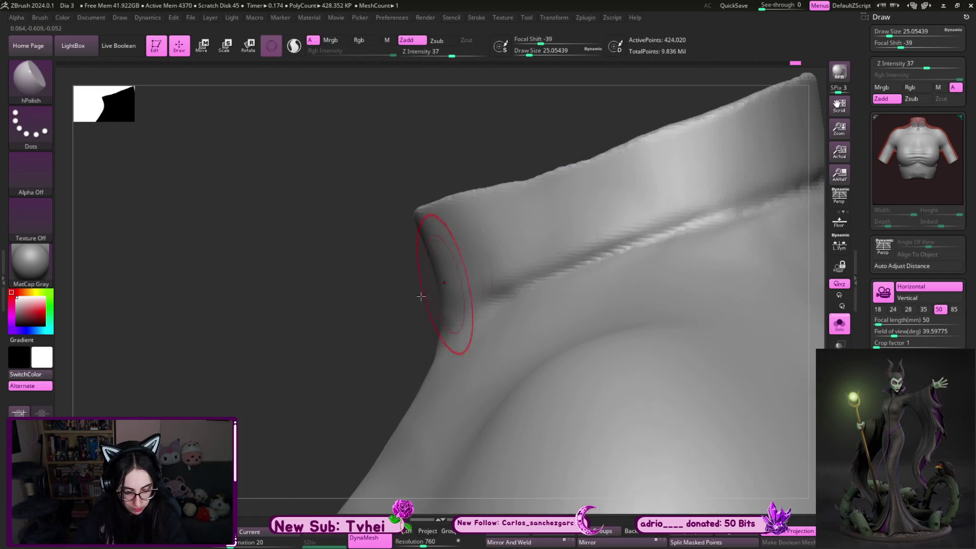
Nudge the collar edge with MoveInfiniteDepth and Shift-smooth it with a small brush
key("b")
key("b")
key("m")
key("i")
mouse_move(478, 202)
left_mouse_down()
mouse_move(401, 288)
mouse_move(465, 268)
left_mouse_up()
key("s")
key("s")
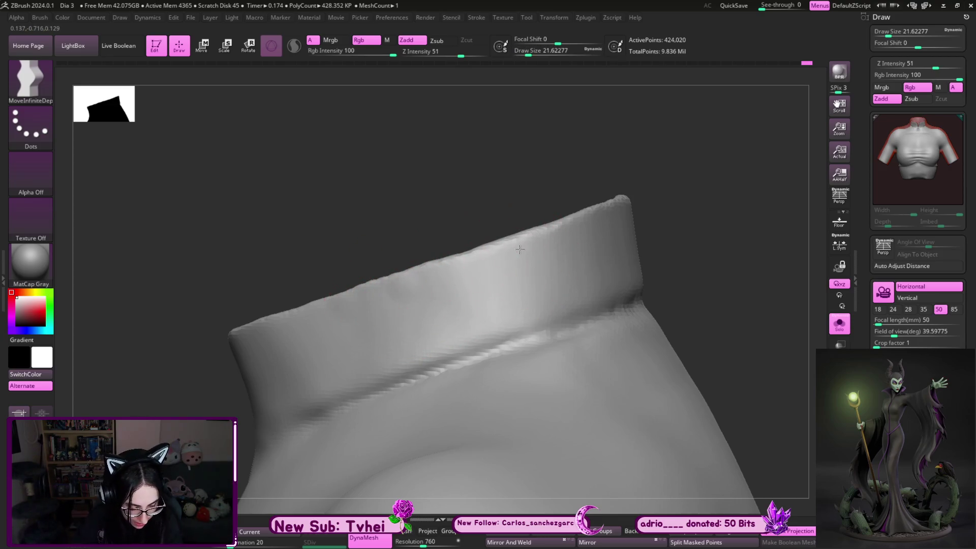
key("shift")
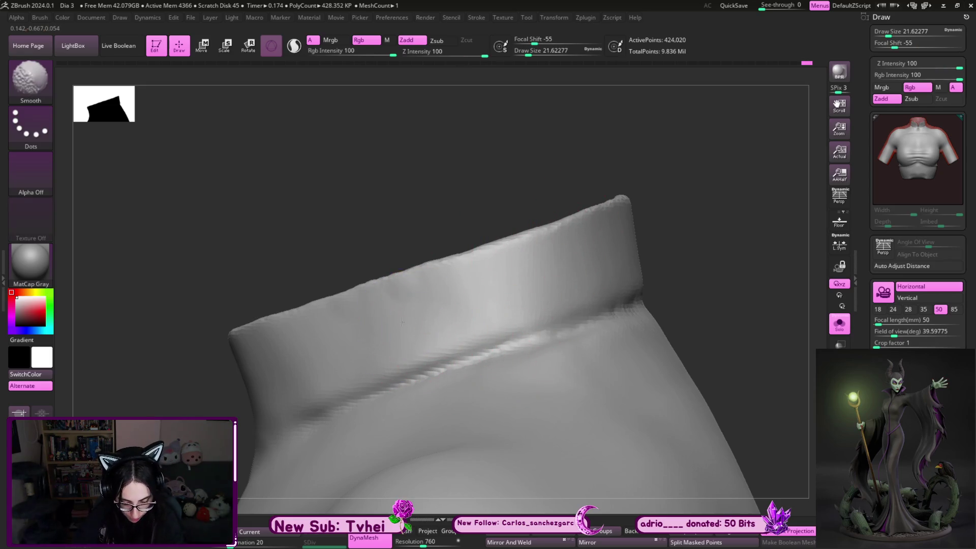
key("s")
left_click_drag(447, 321, 428, 342)
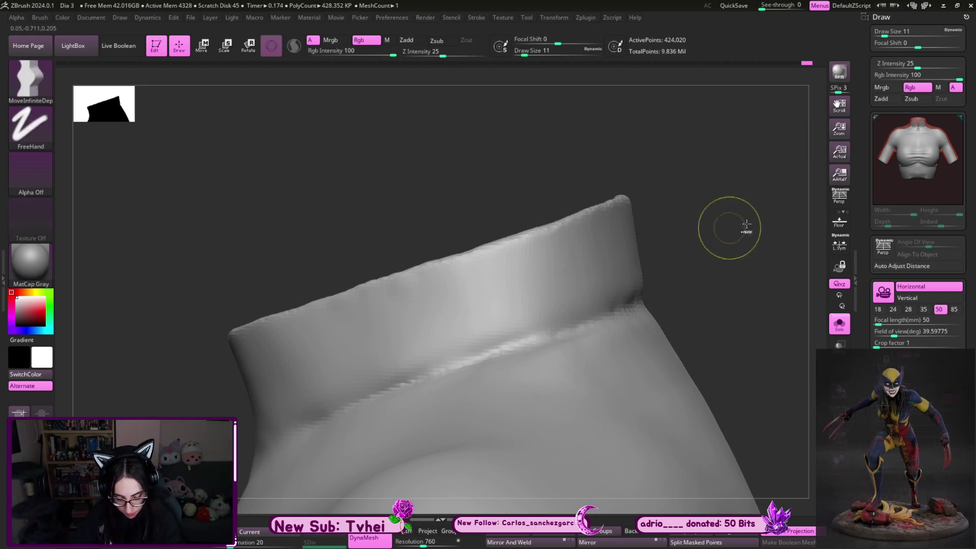
Reshape the rim's bottom and right edges with Move Topological, facing the opening head-on
mouse_move(633, 316)
right_mouse_down()
mouse_move(706, 314)
mouse_move(708, 323)
right_mouse_up()
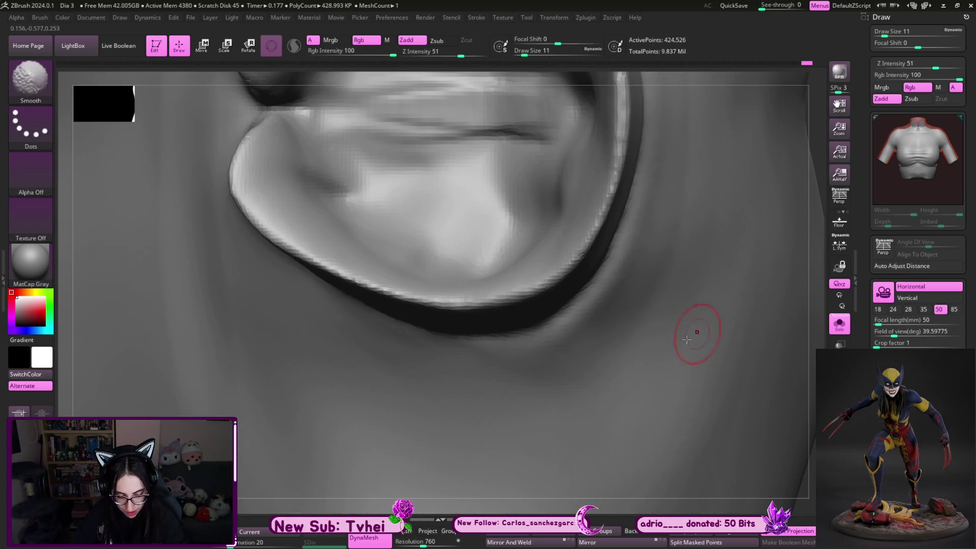
right_click_drag(453, 504, 488, 458)
key("b")
key("m")
key("t")
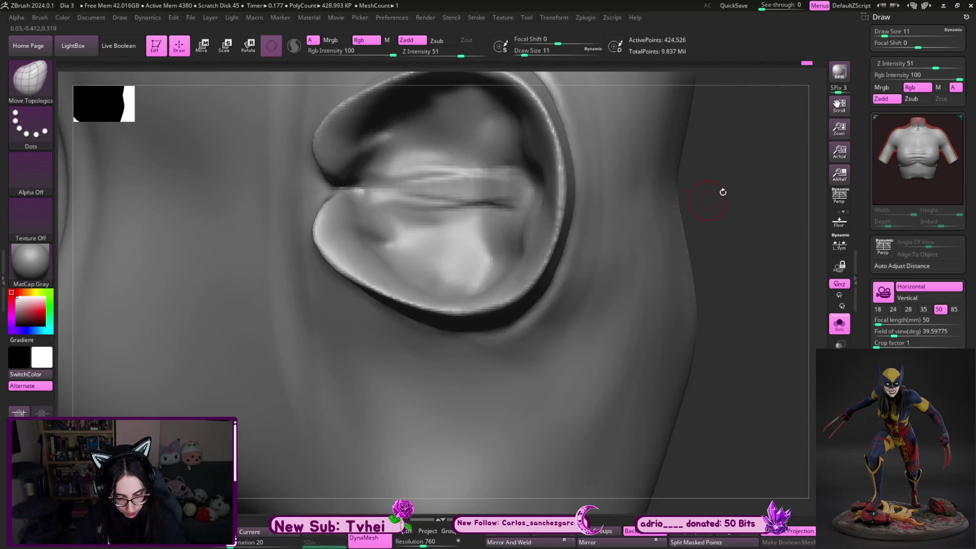
right_click_drag(714, 197, 451, 392)
key("s")
mouse_move(451, 392)
left_mouse_down()
mouse_move(349, 415)
mouse_move(431, 416)
left_mouse_up()
left_click_drag(534, 263, 522, 250)
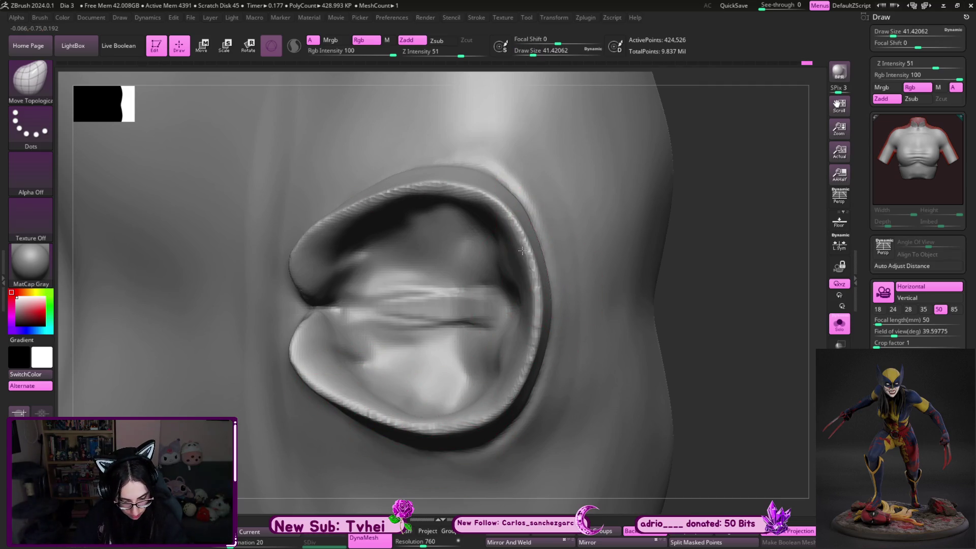
Adjust the rim further with the standard Move brush at a smaller size
key("b")
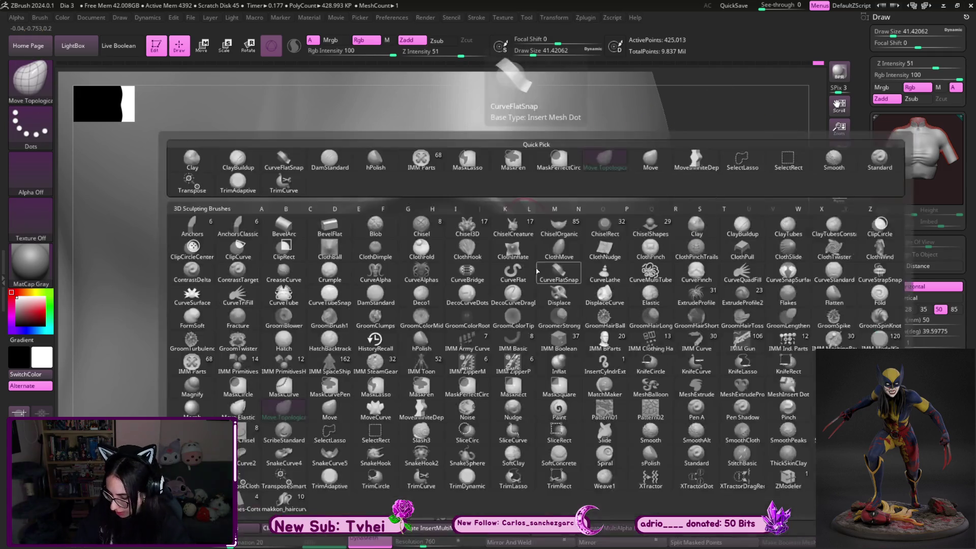
key("m")
key("v")
key("s")
left_click_drag(501, 157, 496, 160)
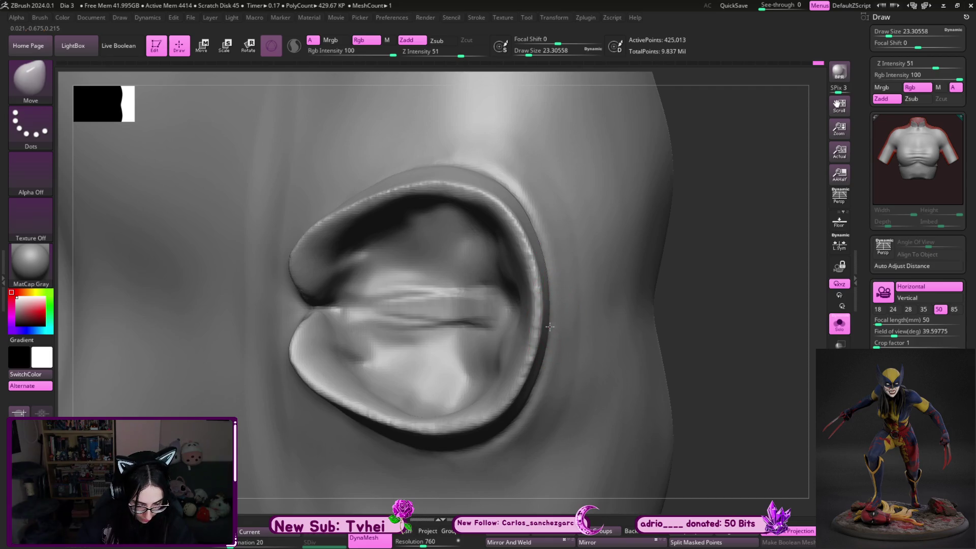
key("s")
left_click_drag(518, 406, 530, 405)
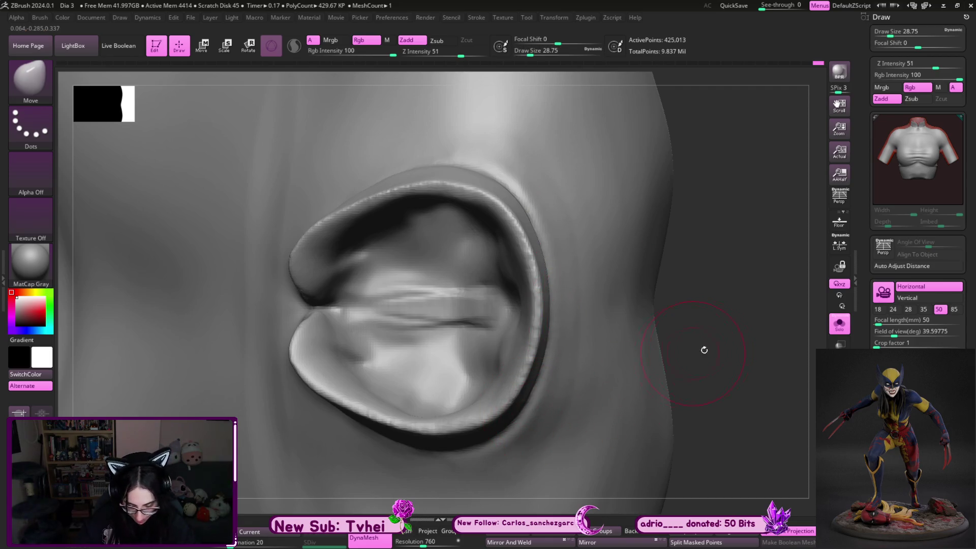
Build up the rim with ClayBuildup and Shift-smooth it from several angles
key("b")
key("c")
key("b")
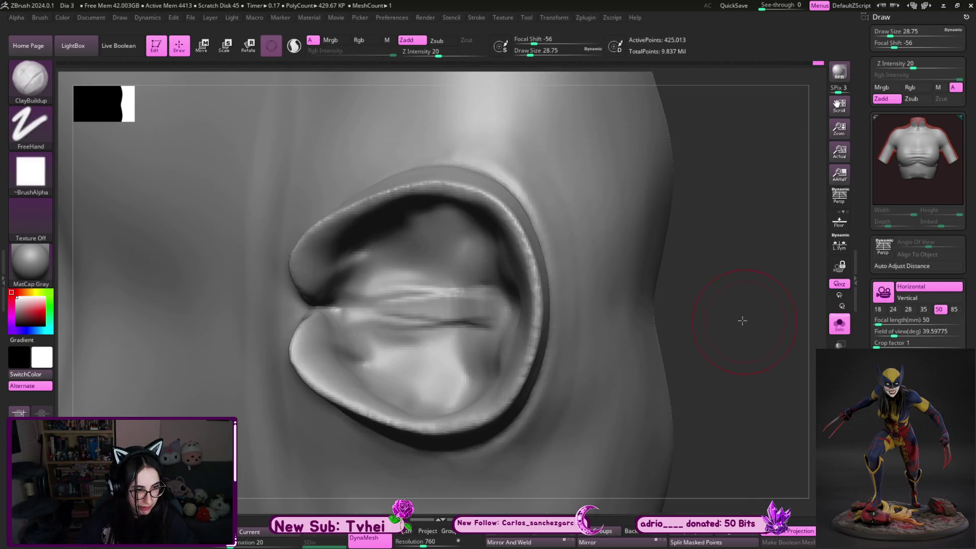
left_click_drag(743, 321, 740, 309)
mouse_move(740, 308)
right_mouse_down()
mouse_move(720, 277)
mouse_move(741, 279)
mouse_move(562, 333)
right_mouse_up()
key("s")
left_click_drag(561, 336, 532, 359)
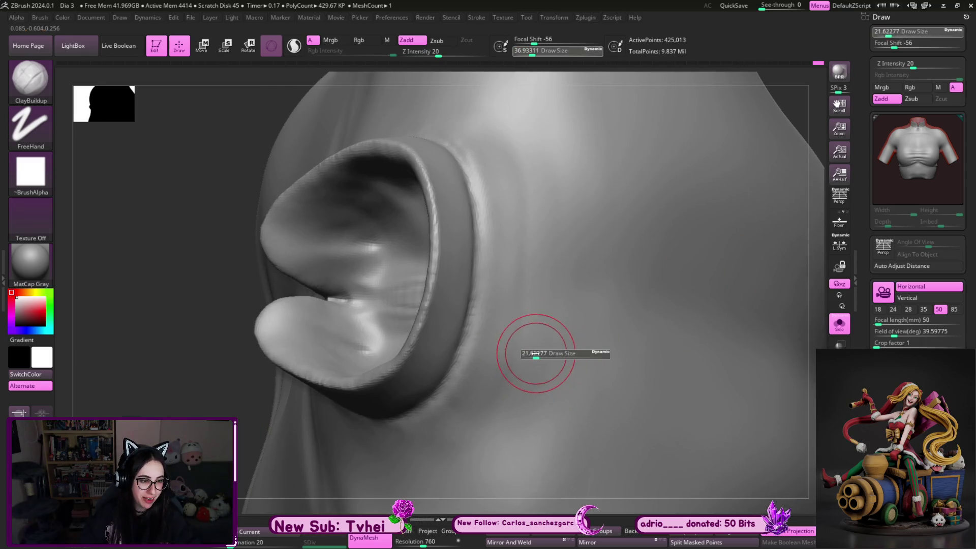
key("shift")
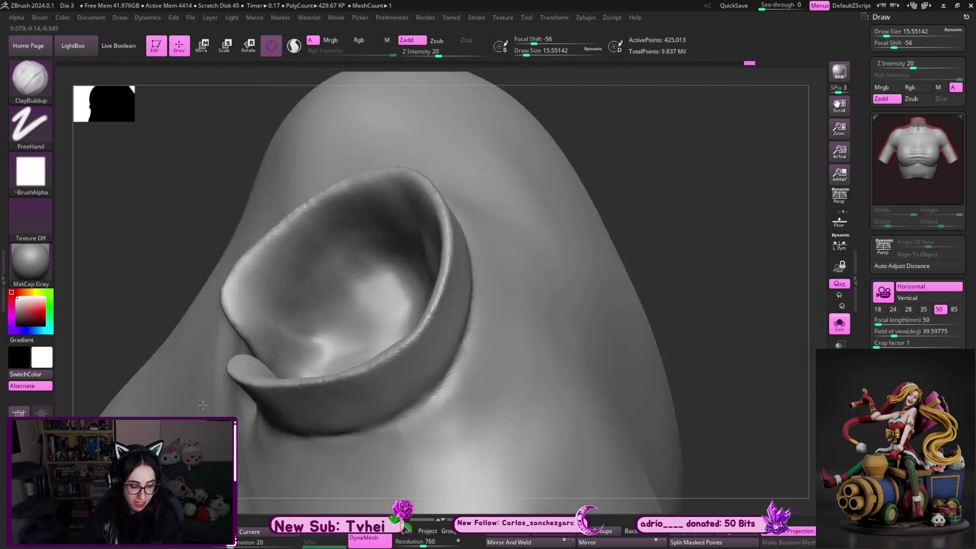
right_click_drag(253, 453, 447, 396)
mouse_move(556, 349)
right_mouse_down()
mouse_move(664, 305)
mouse_move(628, 290)
right_mouse_up()
key("shift")
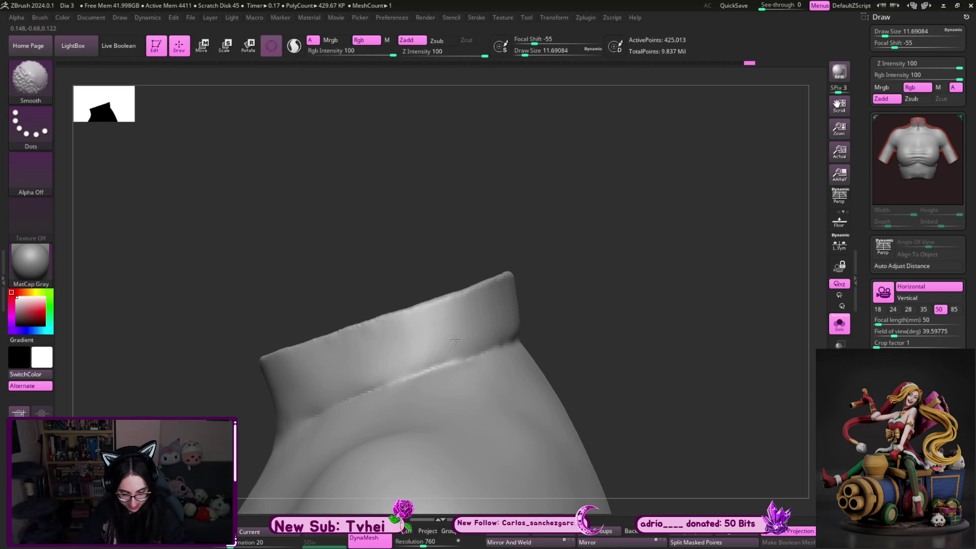
Smooth the standing collar from the front and isolate it with Solo
right_click_drag(519, 318, 730, 200)
key("shift")
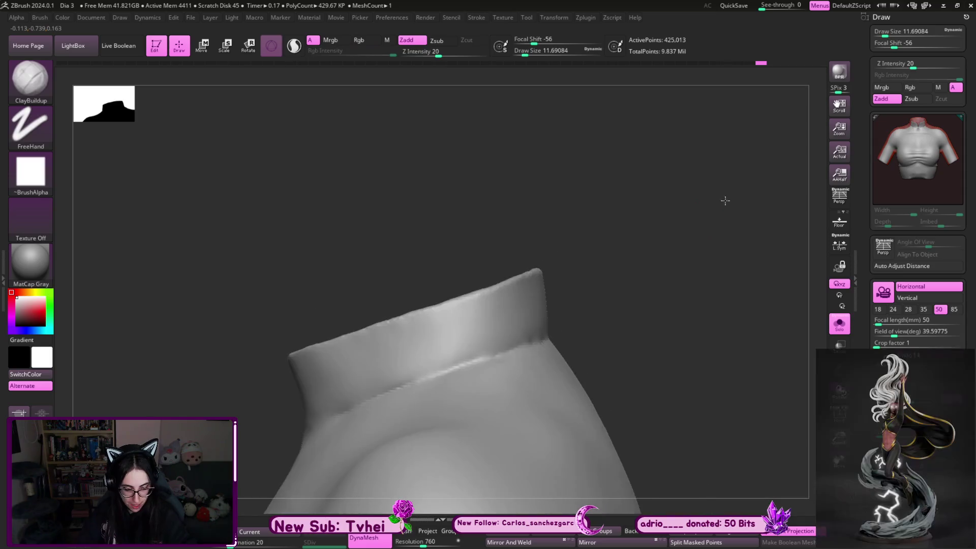
right_click_drag(622, 332, 659, 334, "shift")
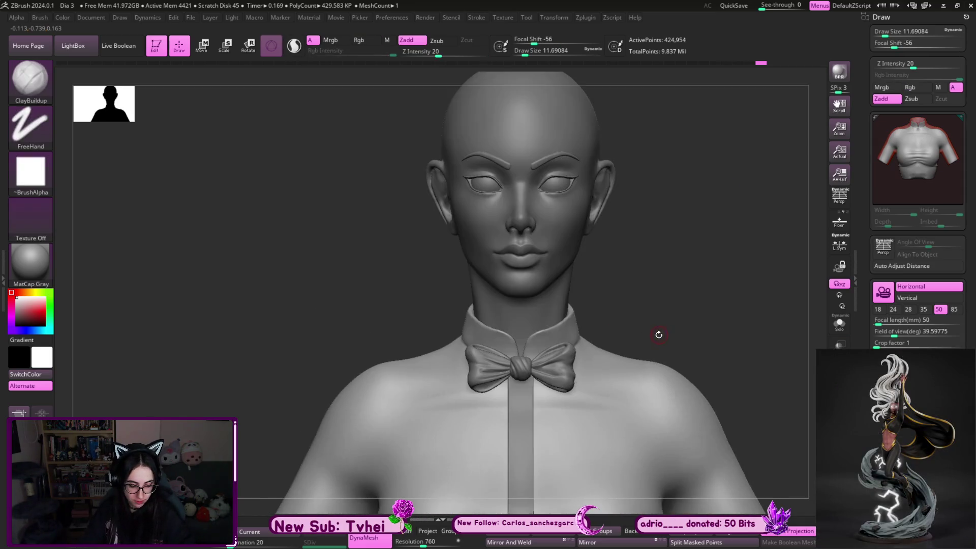
key("ctrl+shift+s")
mouse_move(647, 294)
right_mouse_down("alt")
mouse_move(676, 334)
mouse_move(532, 386)
right_mouse_up("alt")
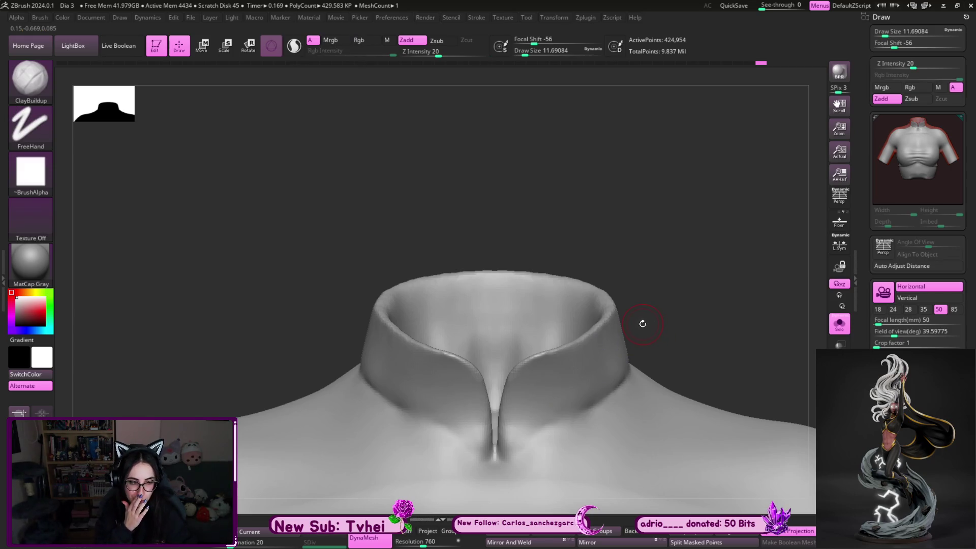
With the figure shown again, pull the collar edge near the bow using the Move brush
key("b")
key("m")
key("v")
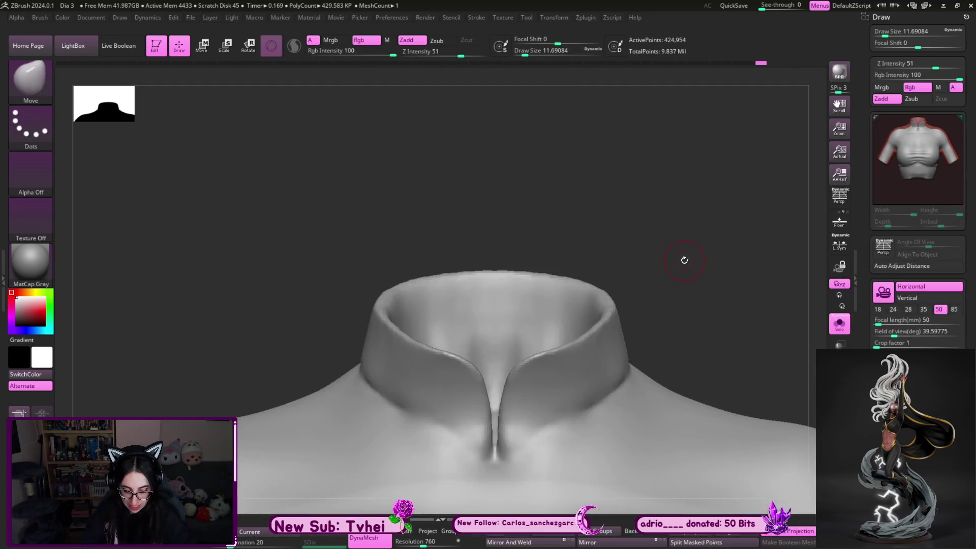
key("ctrl+shift+s")
right_click_drag(691, 246, 514, 360)
key("s")
key("s")
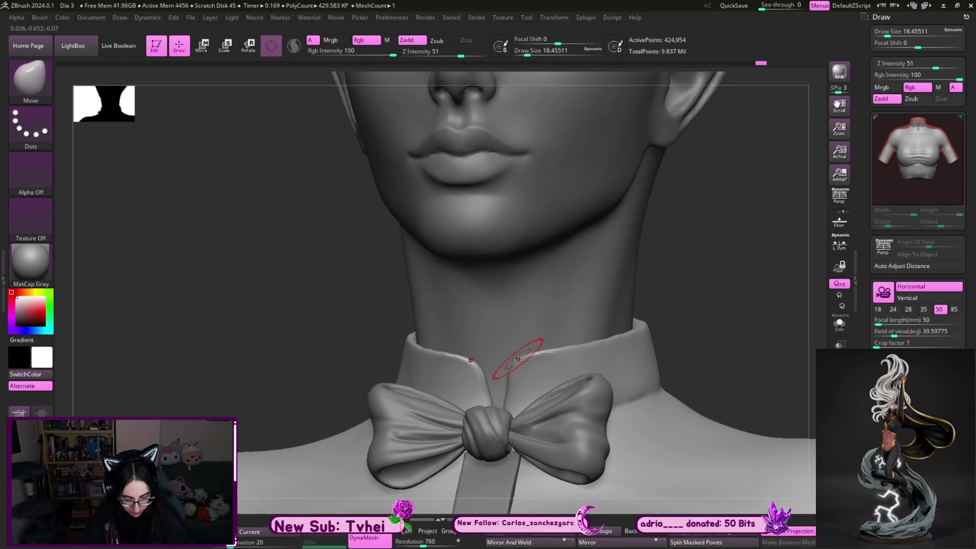
left_click(513, 359)
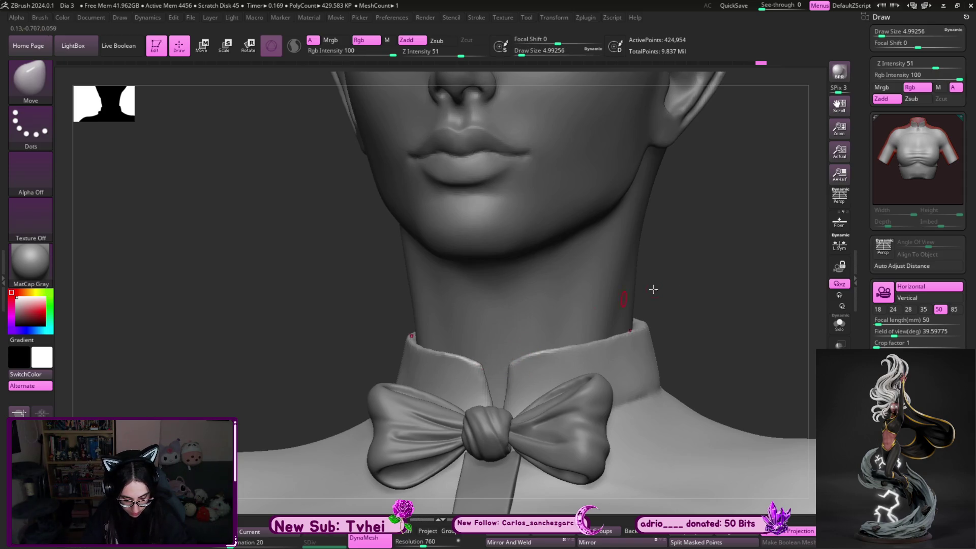
right_click_drag(509, 368, 540, 343)
key("]")
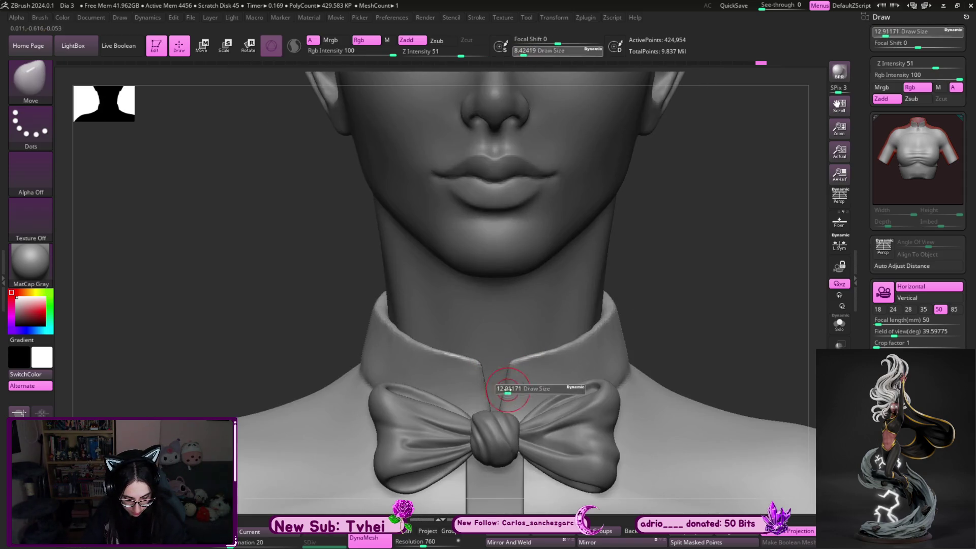
mouse_move(533, 361)
right_mouse_down("alt")
mouse_move(632, 255)
mouse_move(682, 262)
right_mouse_up("alt")
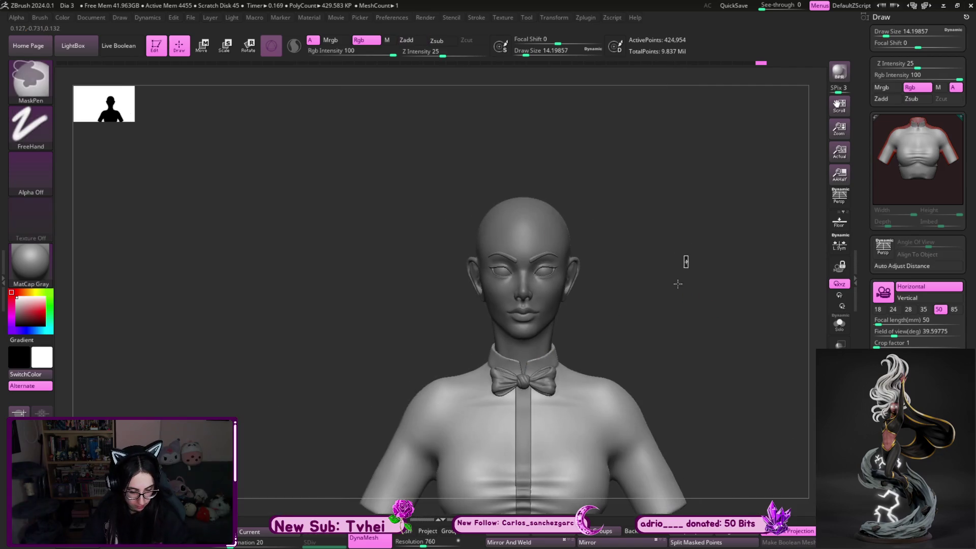
Make Base mujer1 the active subtool and reveal its hidden arms and hands
mouse_move(583, 343)
right_mouse_down("alt")
mouse_move(616, 257)
mouse_move(589, 373)
right_mouse_up("alt")
key("ctrl+shift+s")
key("ctrl+shift+s")
scroll(960, 109, "down", 3)
scroll(960, 109, "down", 5)
scroll(960, 109, "down", 5)
scroll(884, 264, "down", 3)
scroll(884, 262, "down", 4)
scroll(885, 263, "down", 3)
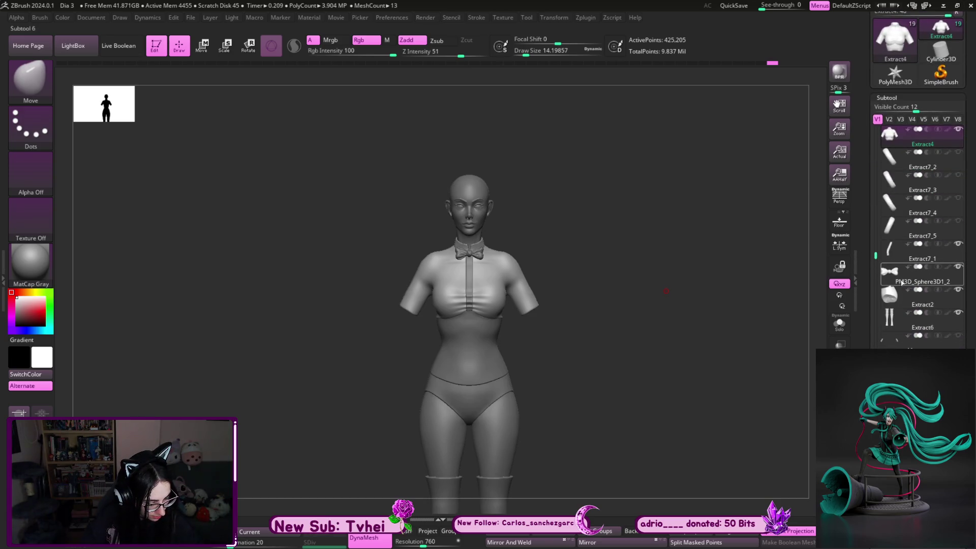
left_click_drag(886, 262, 885, 141)
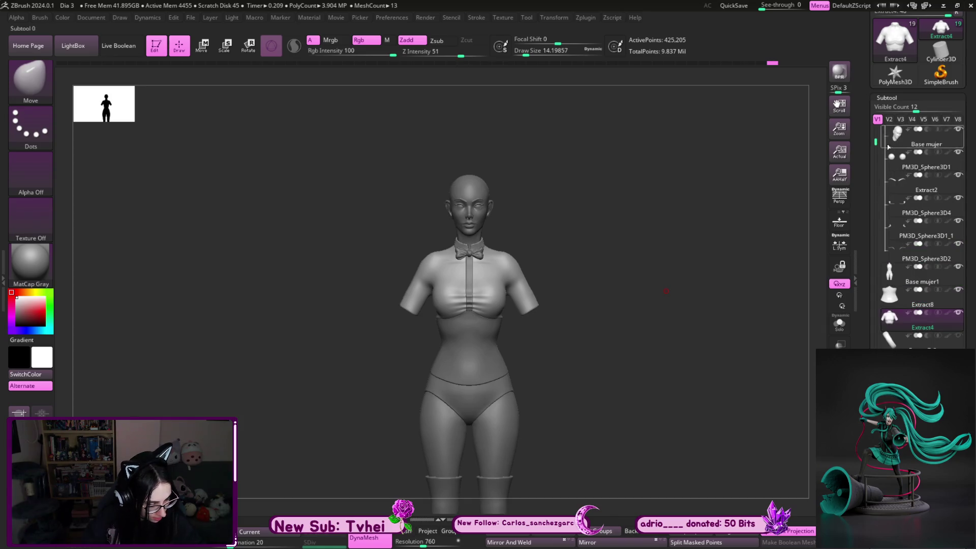
left_click(950, 281)
left_click(634, 327, "ctrl+shift")
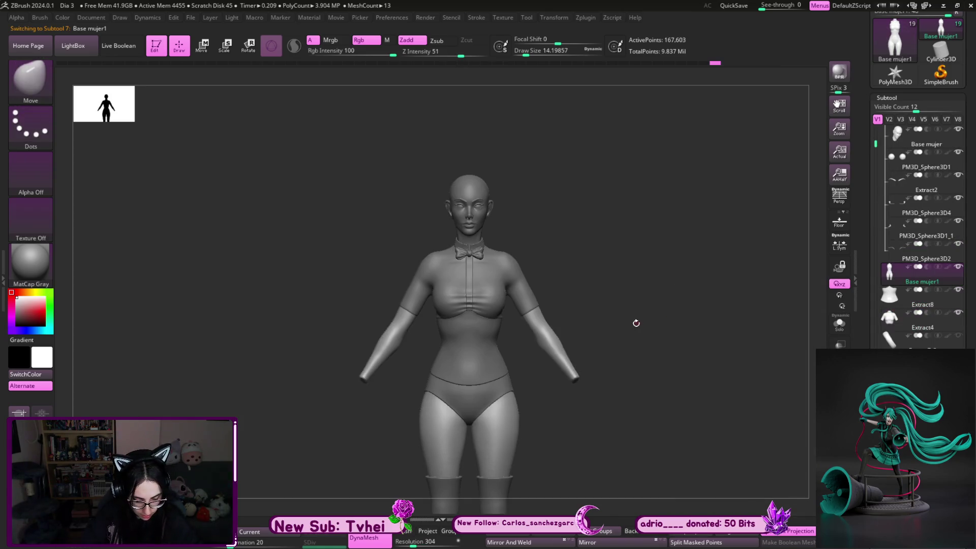
key("s")
left_click_drag(623, 326, 726, 300)
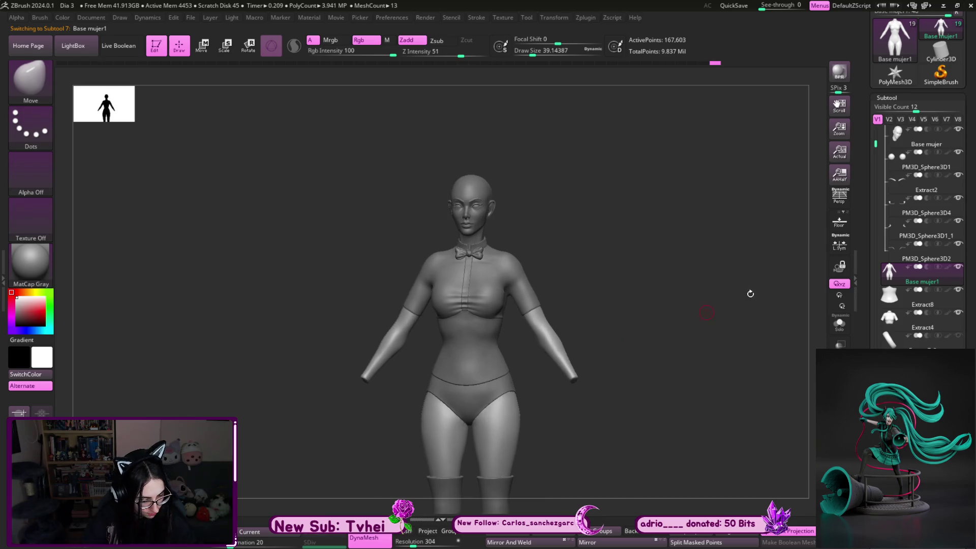
left_click_drag(876, 143, 877, 182)
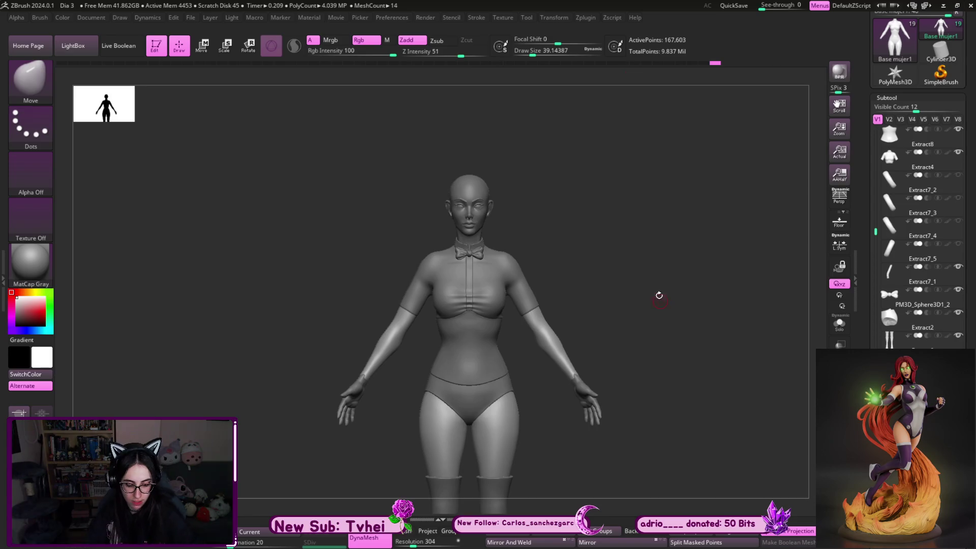
Briefly select Extract4, frame the torso, and return to Base mujer1 ready to mask
left_click(512, 293, "alt")
key("f")
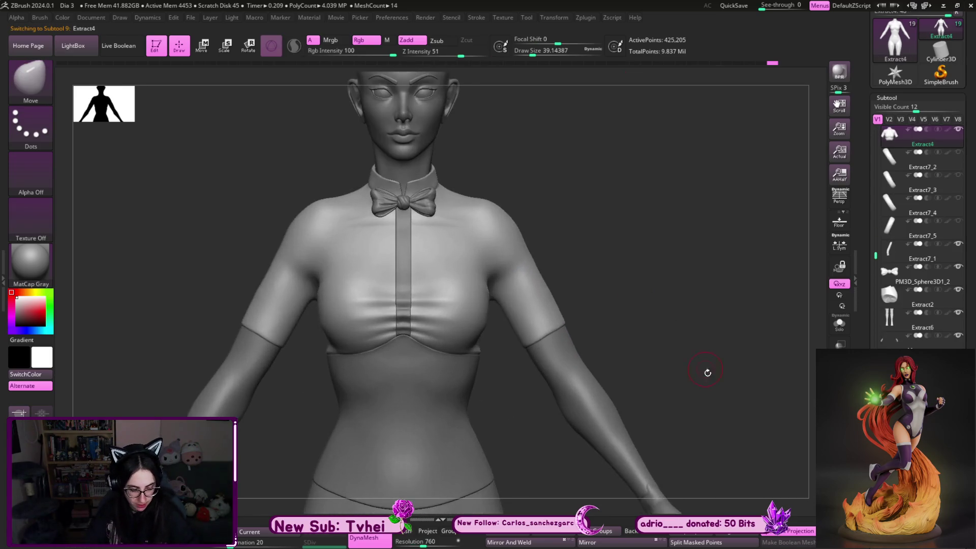
left_click_drag(705, 370, 610, 249, "alt")
left_click(564, 341, "alt")
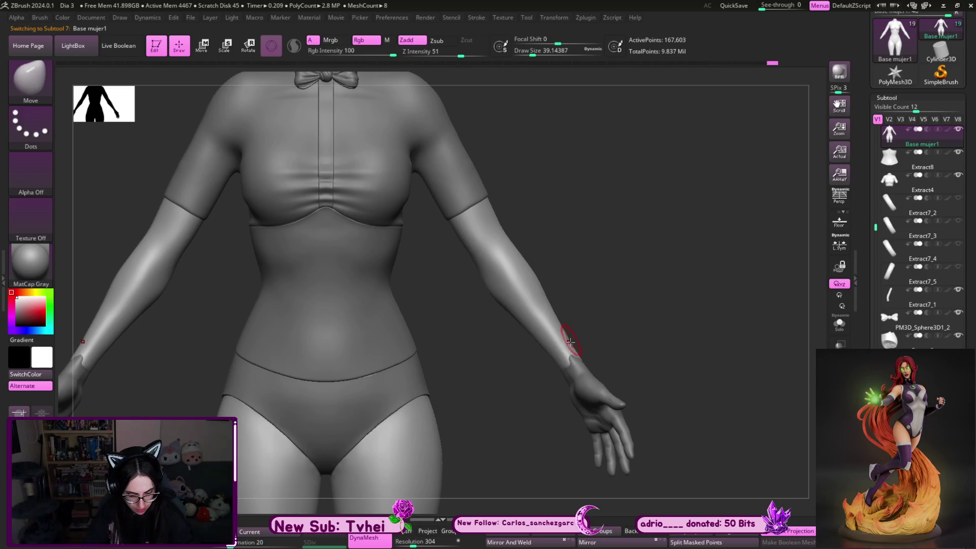
key("ctrl")
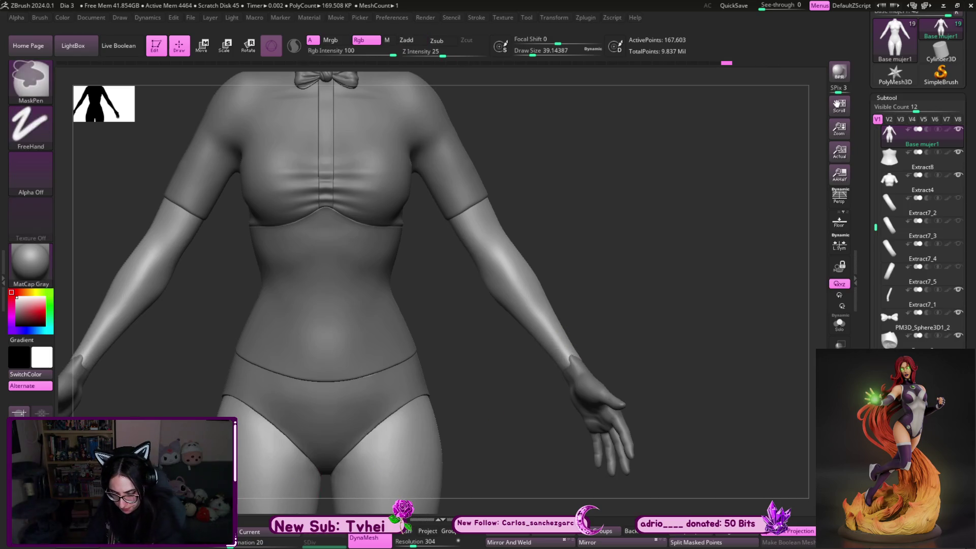
Lasso-mask a band around the right wrist of the base body
mouse_move(584, 336)
left_mouse_down("ctrl")
mouse_move(708, 366)
mouse_move(665, 420)
left_mouse_up("ctrl")
mouse_move(713, 453)
left_mouse_down()
mouse_move(696, 473)
mouse_move(682, 388)
mouse_move(593, 374)
mouse_move(611, 374)
left_mouse_up()
key("ctrl")
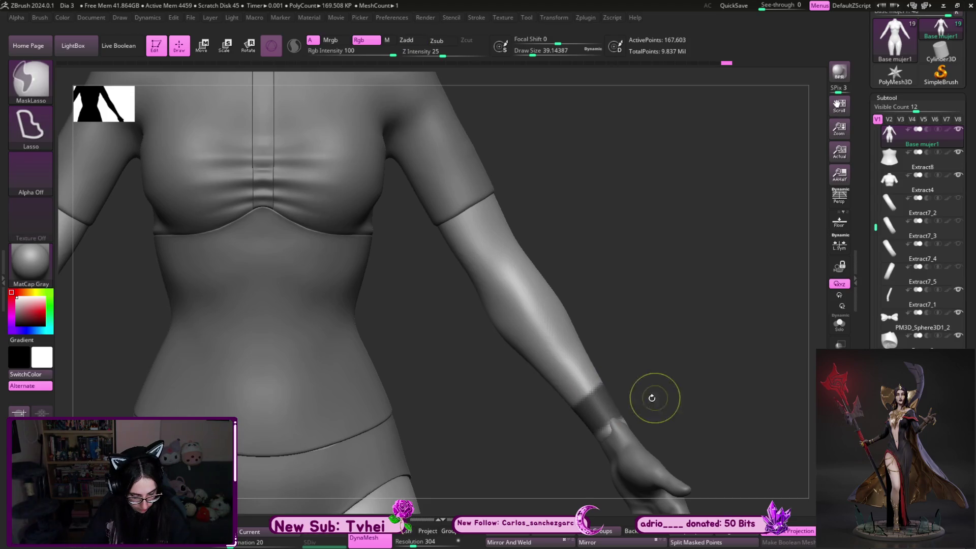
left_click_drag(671, 385, 767, 417, "ctrl")
key("f")
scroll(971, 333, "down", 2)
scroll(972, 332, "down", 2)
scroll(972, 333, "down", 2)
scroll(972, 332, "up", 1)
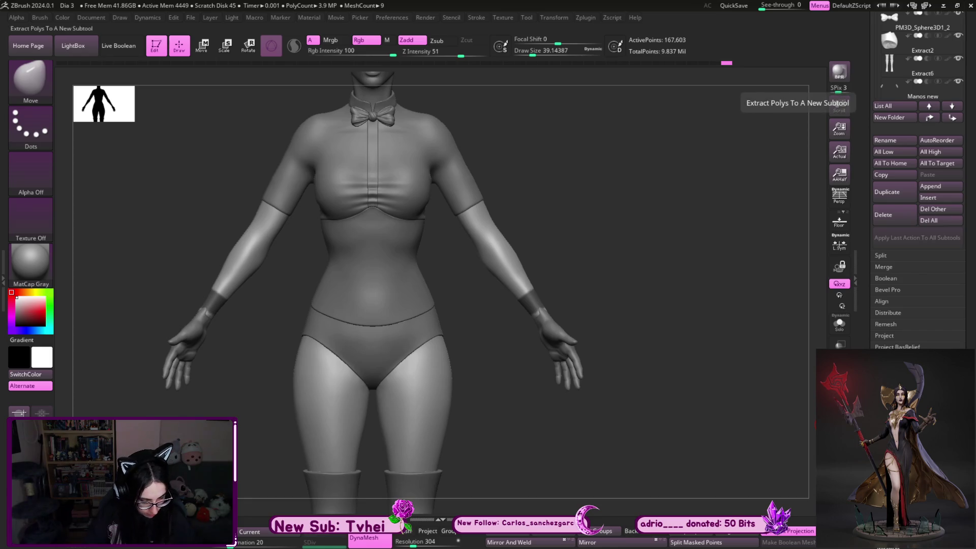
Extract the wrist band as new subtool Extract9, solo it and smooth its rim
left_click(840, 108)
mouse_move(724, 359)
left_mouse_down()
mouse_move(616, 353)
mouse_move(599, 287)
mouse_move(638, 349)
left_mouse_up()
key("alt+s")
left_click_drag(611, 288, 657, 319, "alt")
key("s")
left_click_drag(524, 362, 459, 396, "shift")
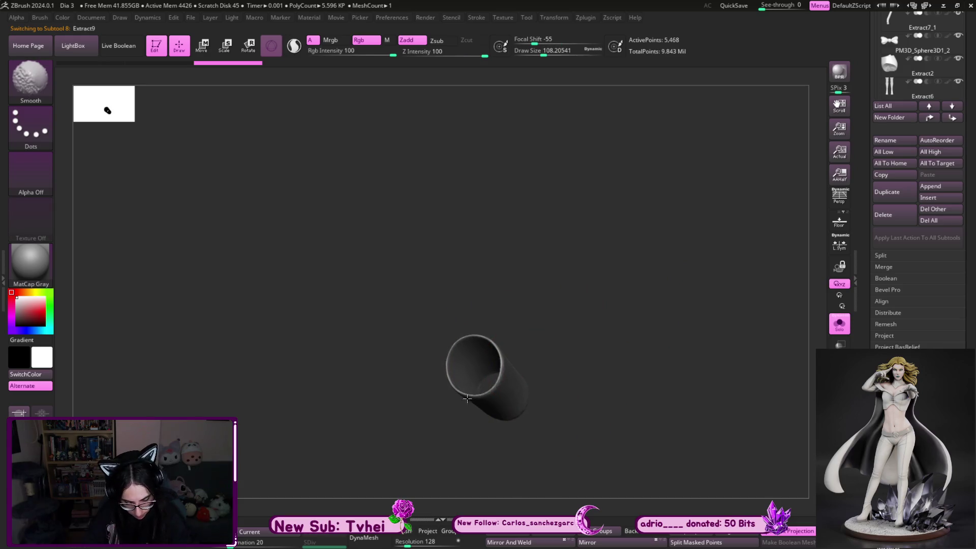
Tweak the cuff with Move Topological while inspecting it from all sides
key("b")
key("m")
key("t")
left_click_drag(544, 331, 545, 336)
mouse_move(486, 336)
left_mouse_down()
mouse_move(456, 373)
mouse_move(497, 380)
left_mouse_up()
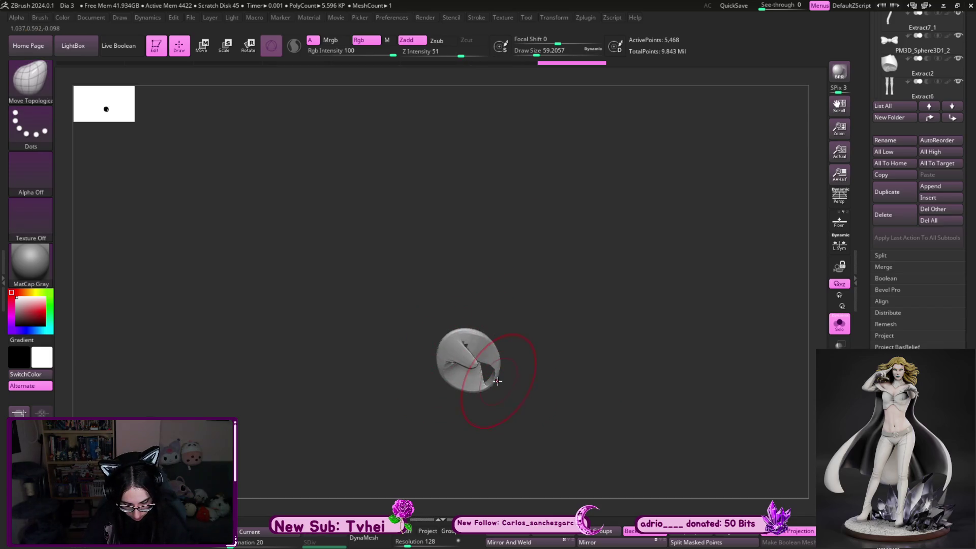
mouse_move(421, 326)
left_mouse_down()
mouse_move(537, 279)
mouse_move(455, 345)
left_mouse_up()
left_click_drag(527, 386, 540, 343)
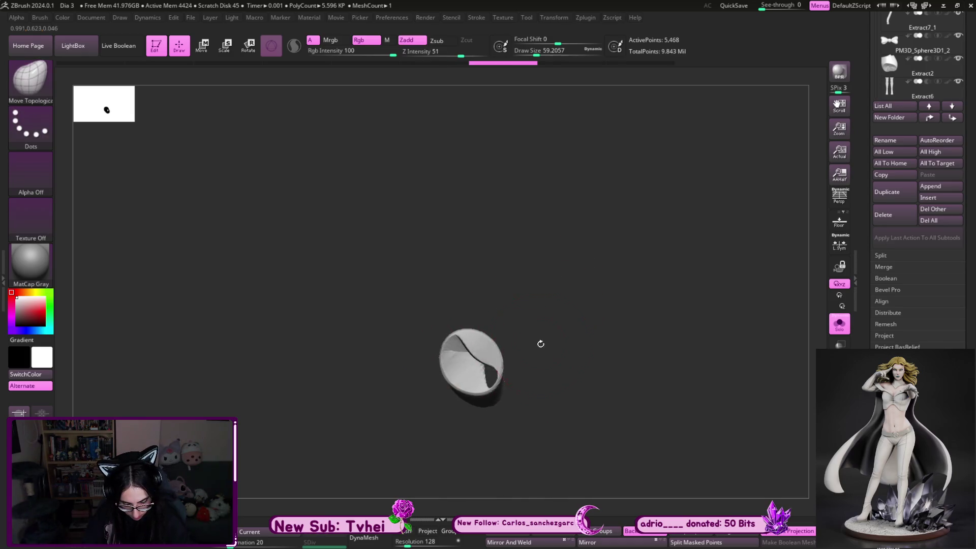
left_click_drag(521, 381, 536, 374)
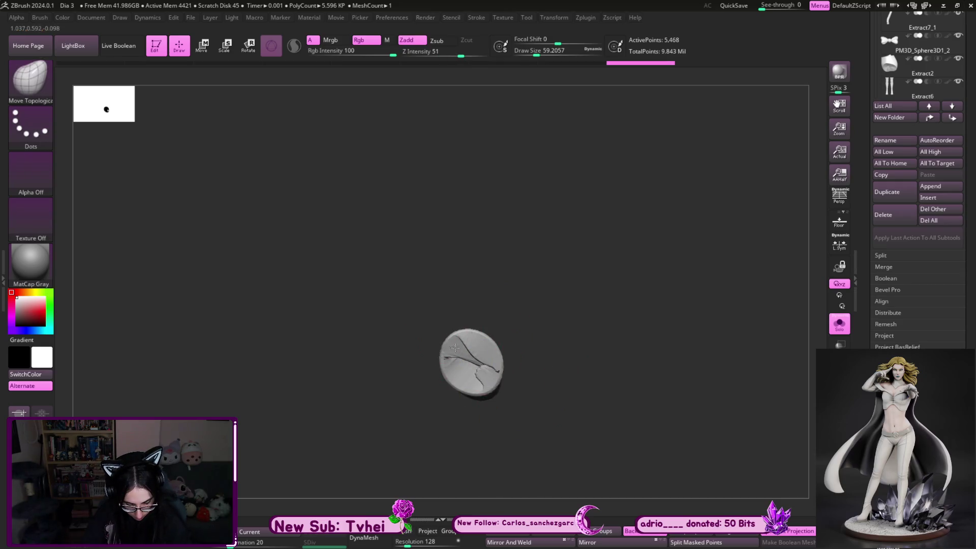
mouse_move(434, 327)
left_mouse_down()
mouse_move(572, 289)
mouse_move(519, 347)
mouse_move(524, 311)
mouse_move(573, 316)
mouse_move(518, 366)
left_mouse_up()
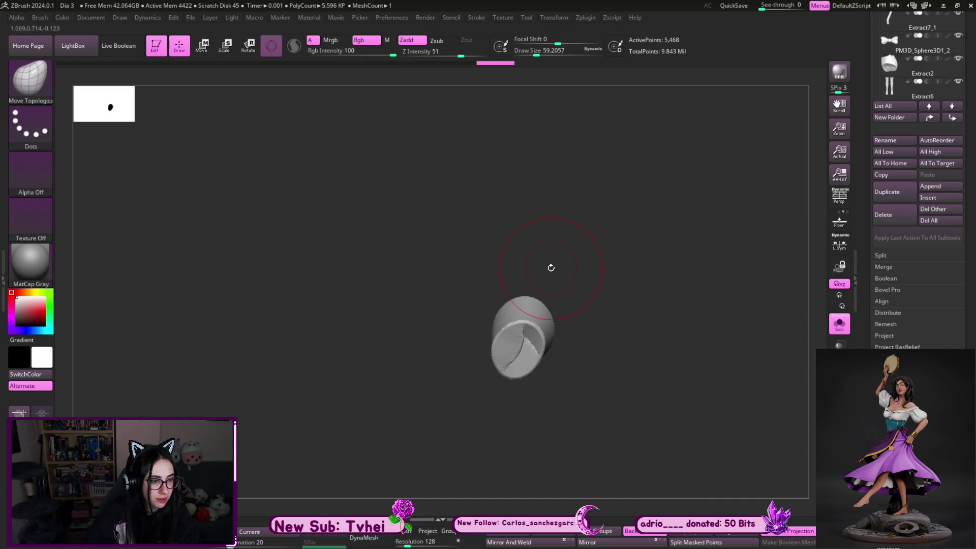
left_click_drag(550, 267, 595, 261)
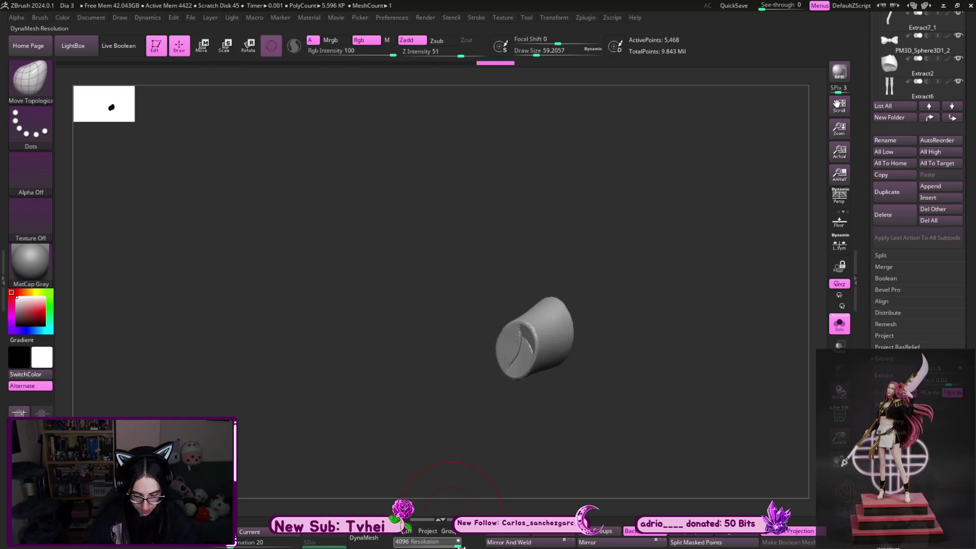
Remesh the cuff at DynaMesh Resolution 4096, smooth and mask it, then turn Solo off
left_click_drag(455, 542, 460, 542)
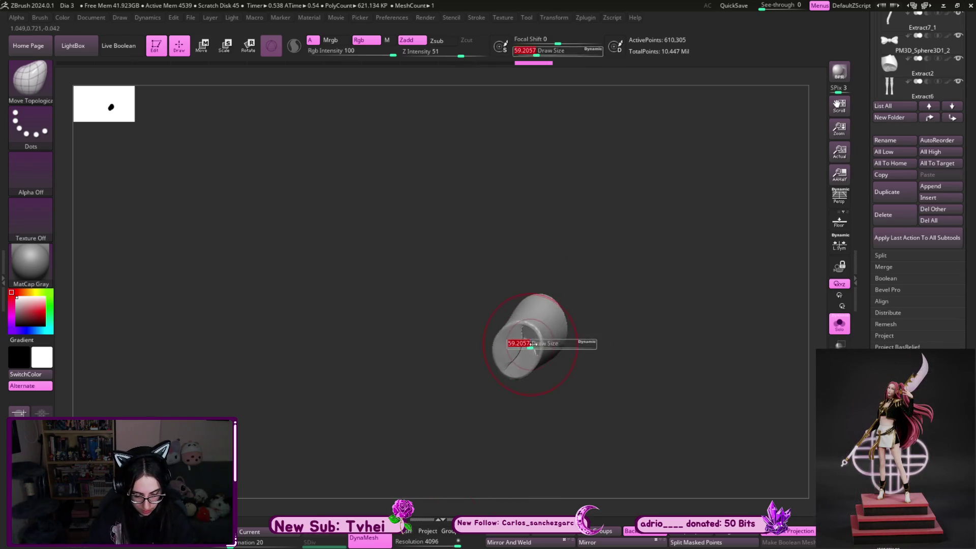
key("shift")
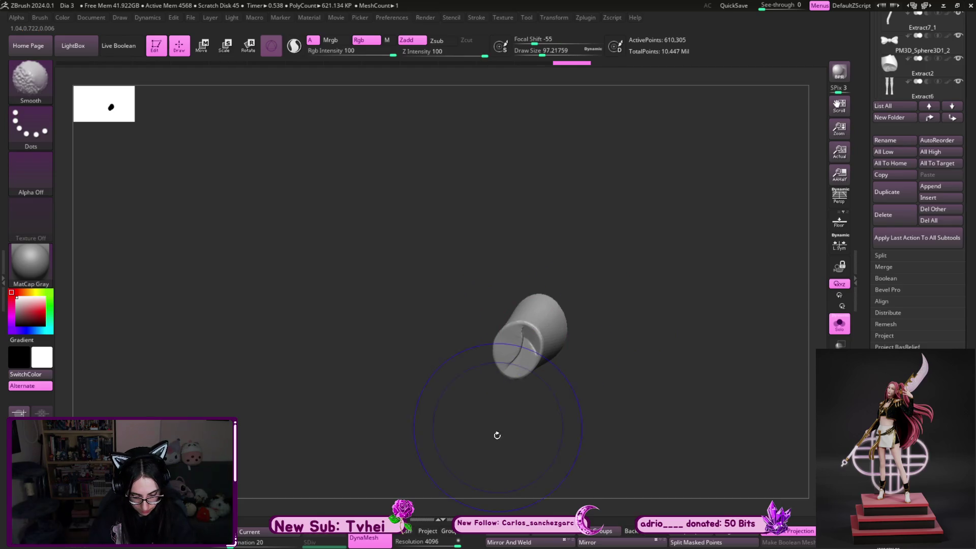
mouse_move(638, 271)
left_mouse_down("ctrl")
mouse_move(618, 314)
mouse_move(577, 295)
left_mouse_up("ctrl")
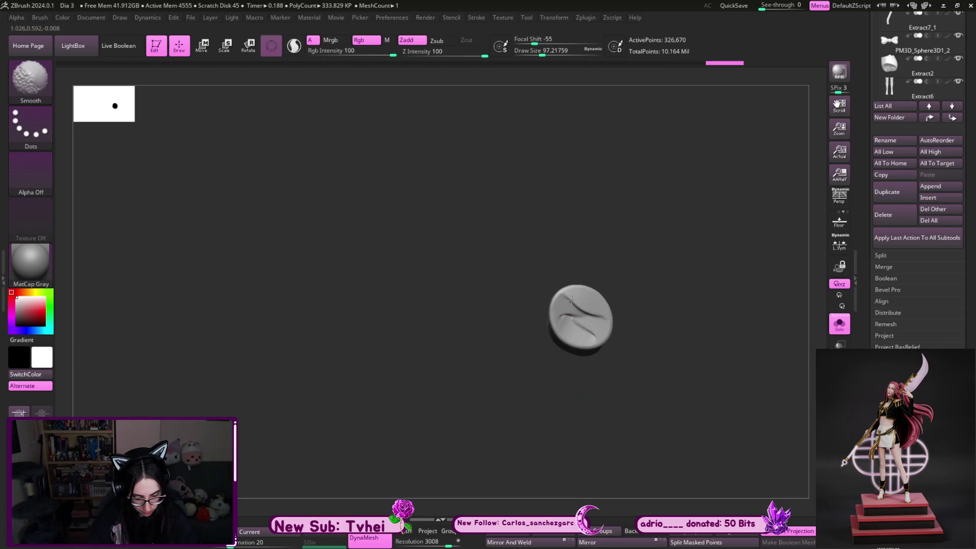
key("ctrl+shift+s")
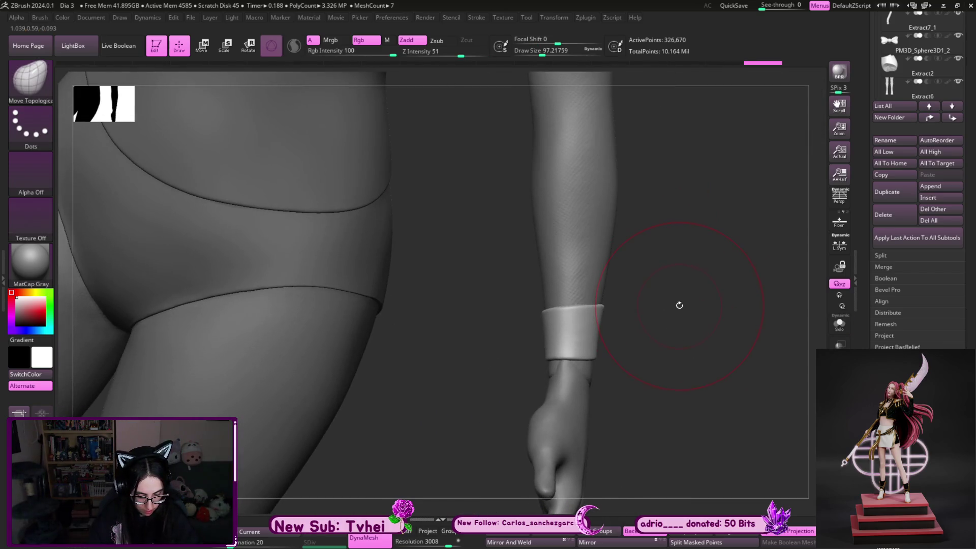
Reshape the wrist beneath the cuff with a deep-reaching Move brush
key("b")
key("m")
key("i")
mouse_move(523, 421)
left_mouse_down()
mouse_move(566, 482)
mouse_move(568, 453)
left_mouse_up()
mouse_move(653, 398)
left_mouse_down()
mouse_move(533, 438)
mouse_move(537, 470)
left_mouse_up()
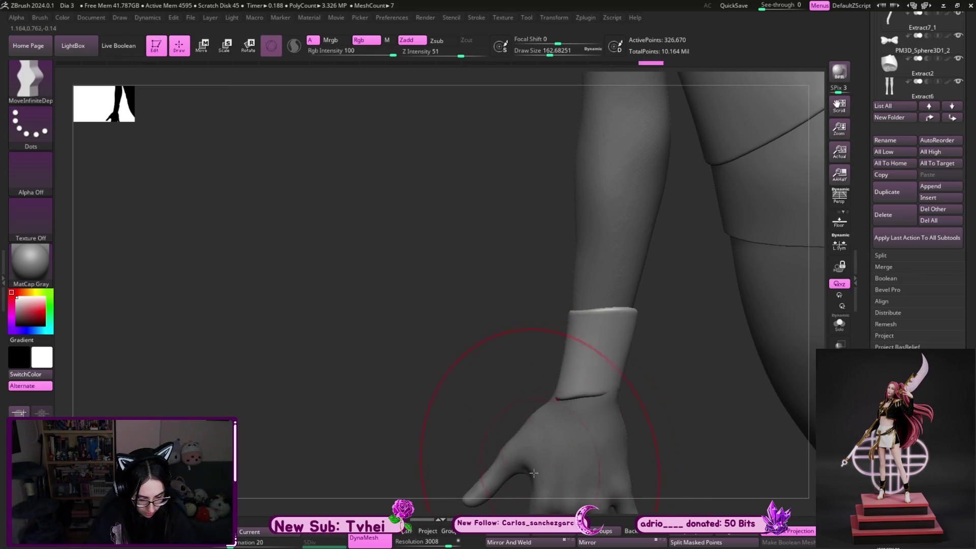
left_click_drag(610, 382, 565, 358)
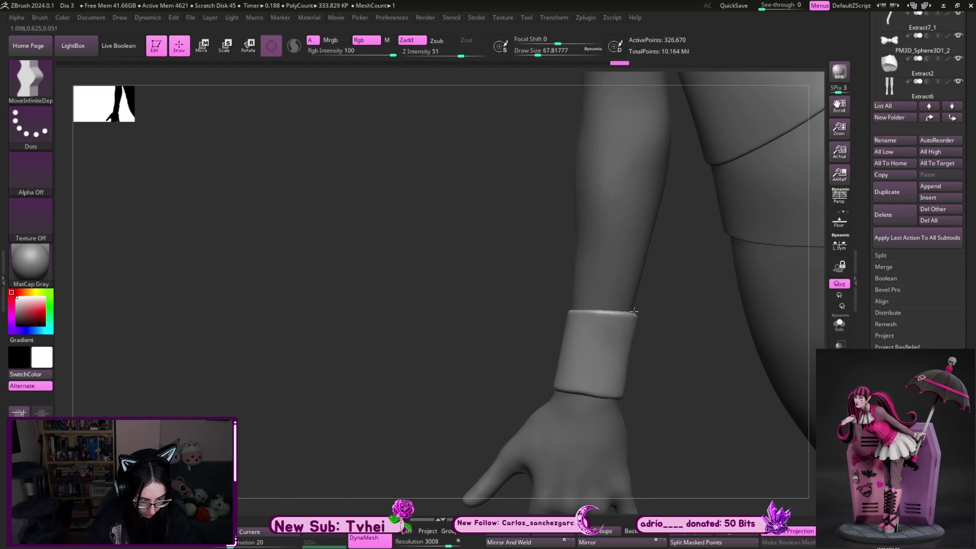
key("bracketleft")
key("bracketleft")
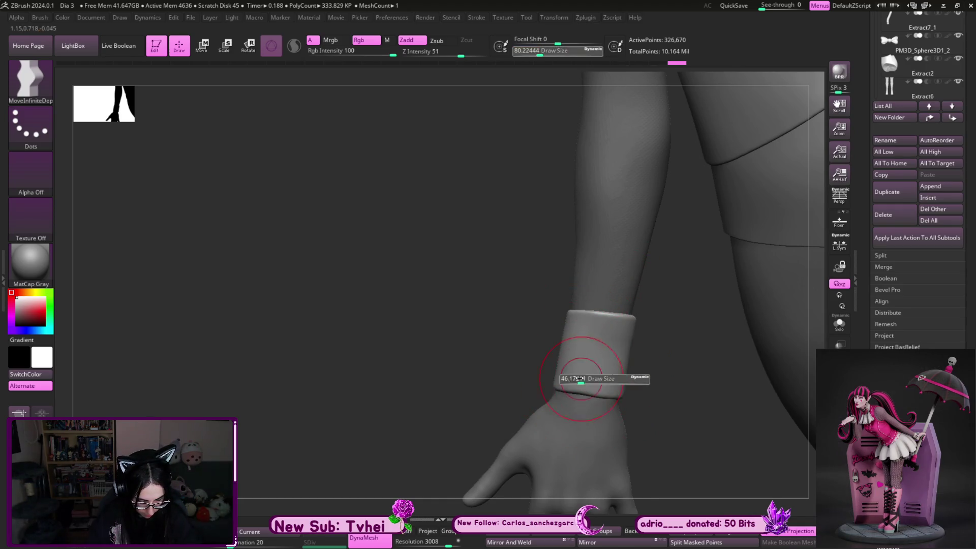
Push the cuff's right side outward with an enlarged brush
key("s")
left_click_drag(606, 378, 565, 376)
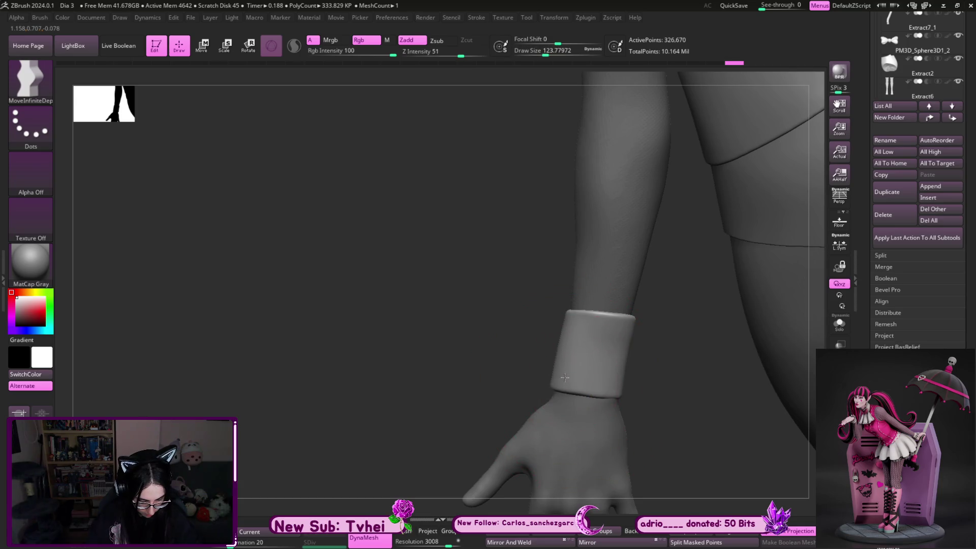
left_click_drag(622, 384, 628, 383)
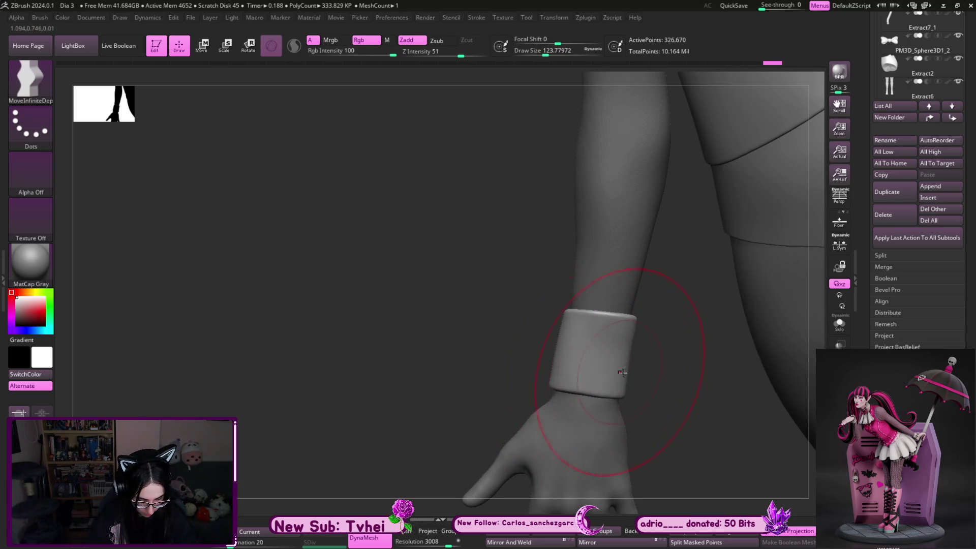
right_click_drag(624, 372, 582, 359)
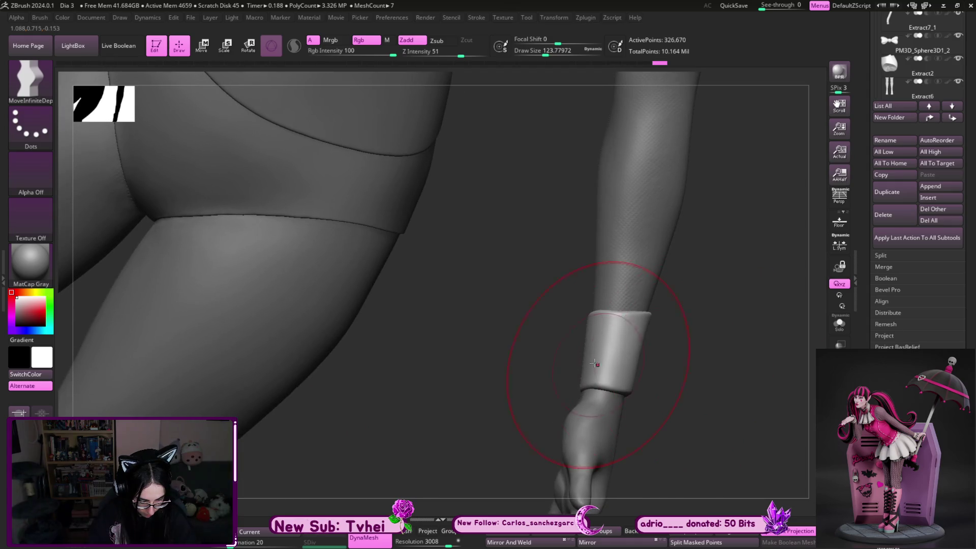
left_click_drag(628, 377, 636, 377)
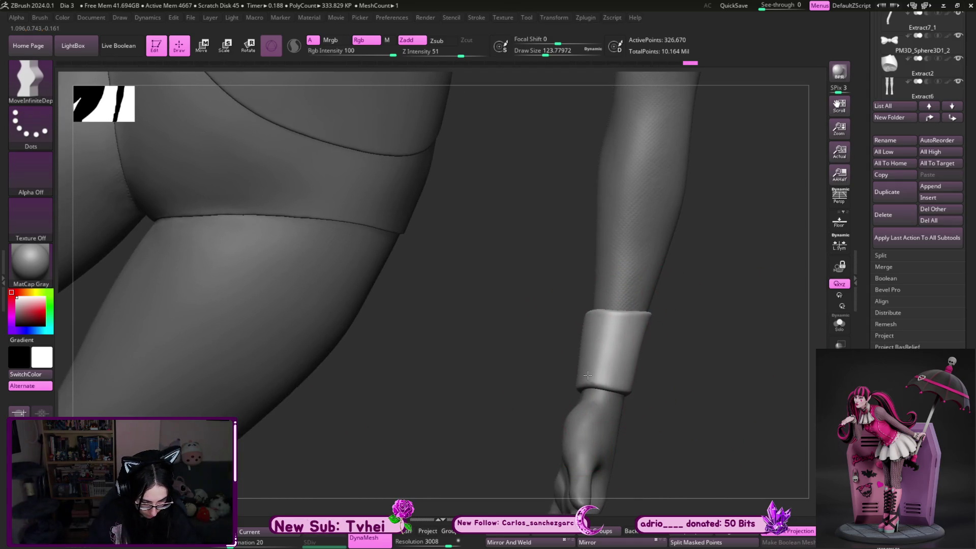
Solo the cuff, pick hPolish and turn it to show its rounded opening
key("shift+ctrl+s")
key("b")
key("h")
key("p")
mouse_move(667, 360)
right_mouse_down()
mouse_move(602, 413)
mouse_move(605, 423)
right_mouse_up()
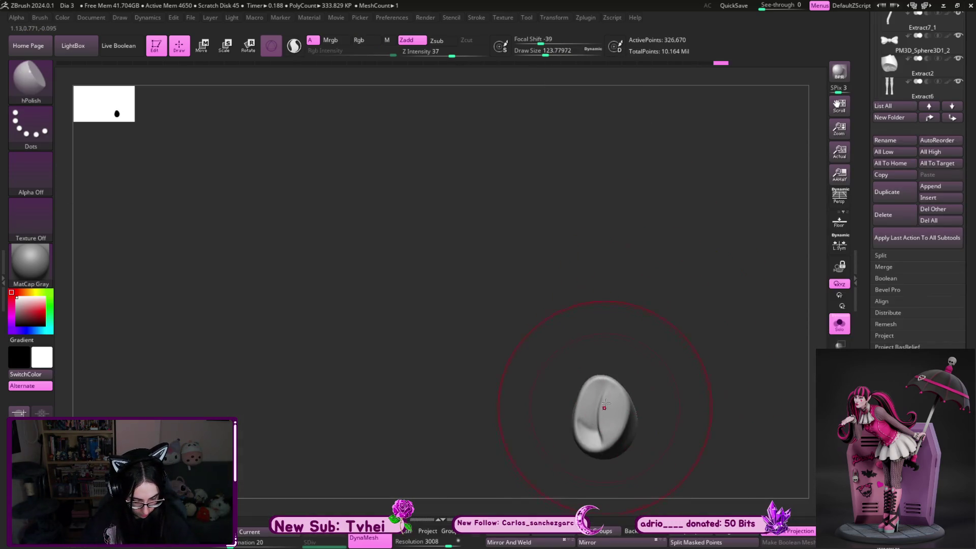
Smooth the isolated cuff and switch to the Move brush with an adjusted Draw Size
mouse_move(679, 344)
right_mouse_down("shift")
mouse_move(632, 392)
mouse_move(741, 392)
right_mouse_up("shift")
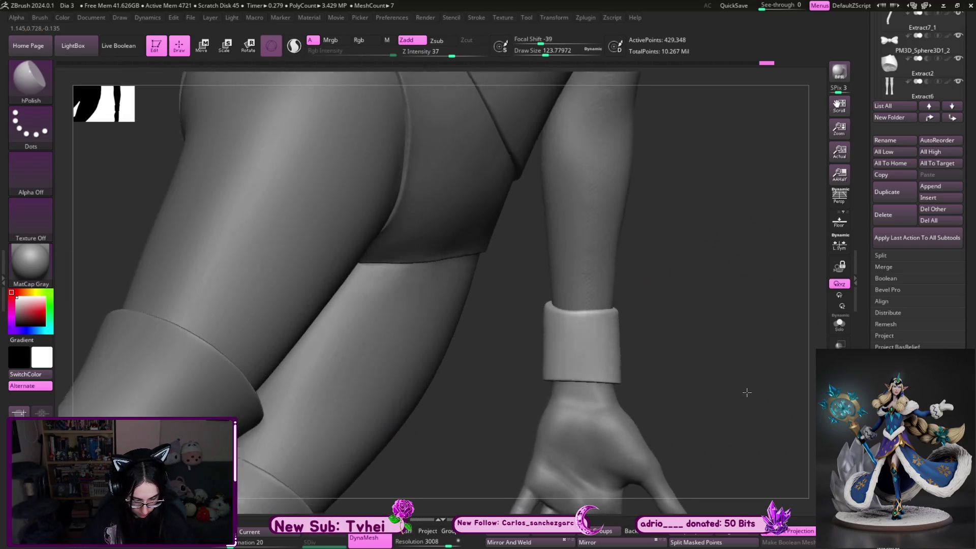
key("b")
key("m")
key("v")
key("s")
left_click_drag(551, 375, 577, 311)
key("s")
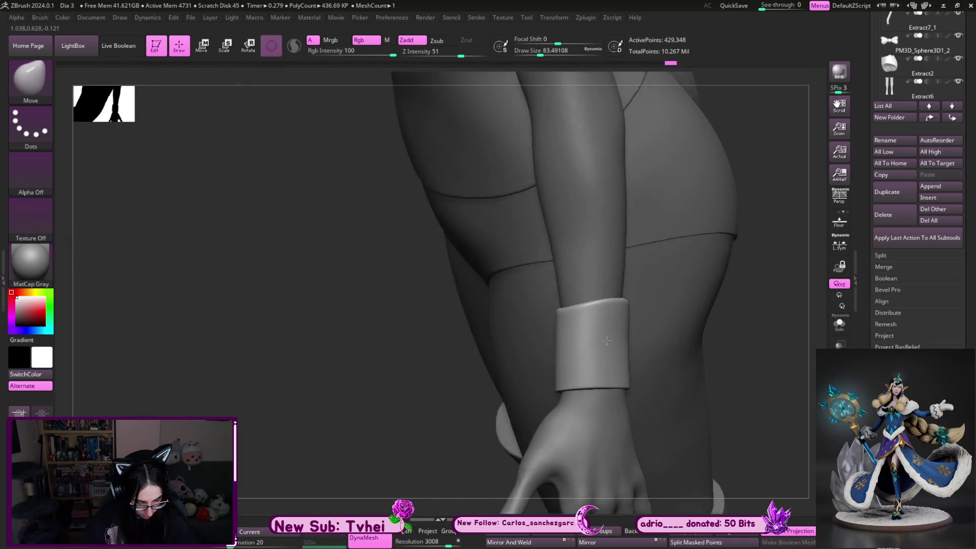
Tweak the cuff with the Move brush while orbiting around the forearm and raised hand
mouse_move(603, 315)
right_mouse_down()
mouse_move(523, 413)
mouse_move(554, 358)
right_mouse_up()
mouse_move(596, 323)
right_mouse_down()
mouse_move(702, 275)
mouse_move(625, 342)
right_mouse_up()
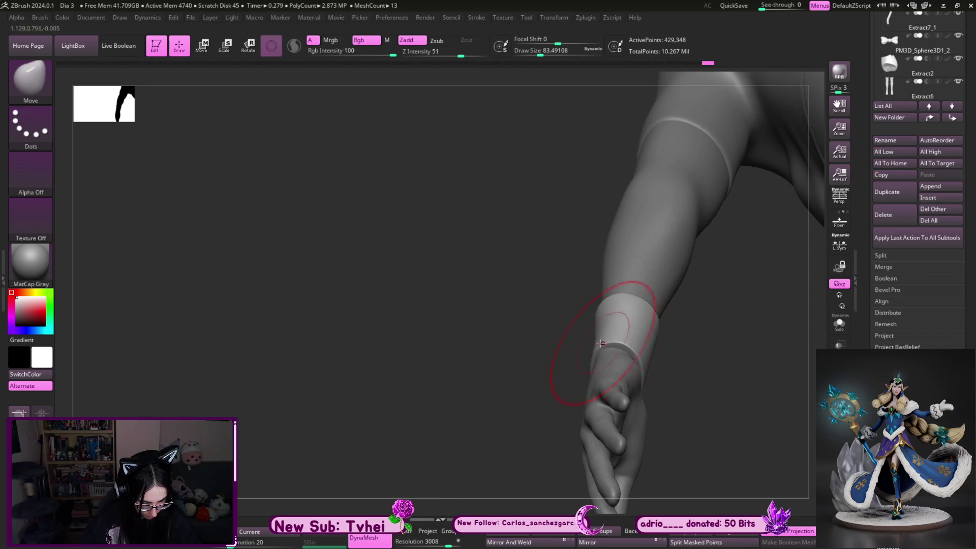
right_click_drag(688, 370, 701, 268)
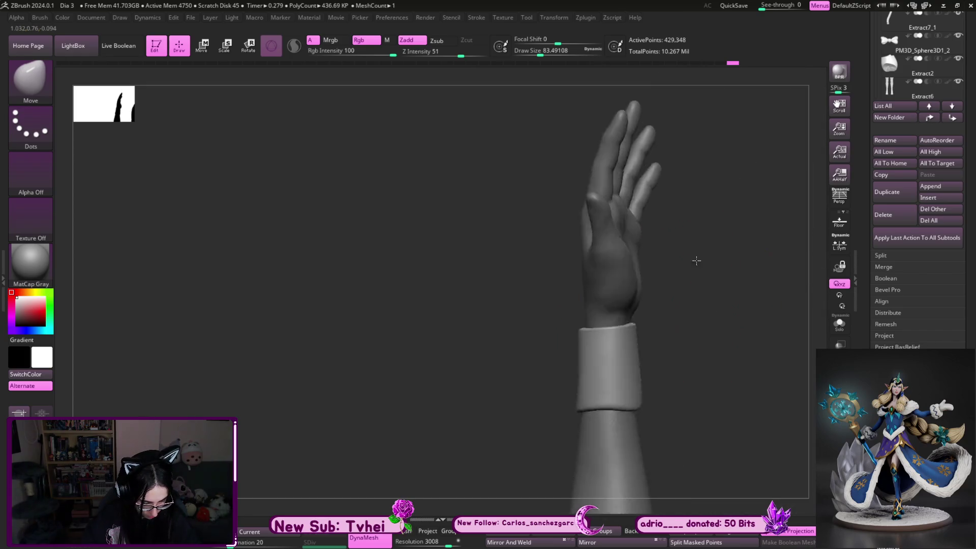
key("s")
right_click_drag(586, 362, 740, 305)
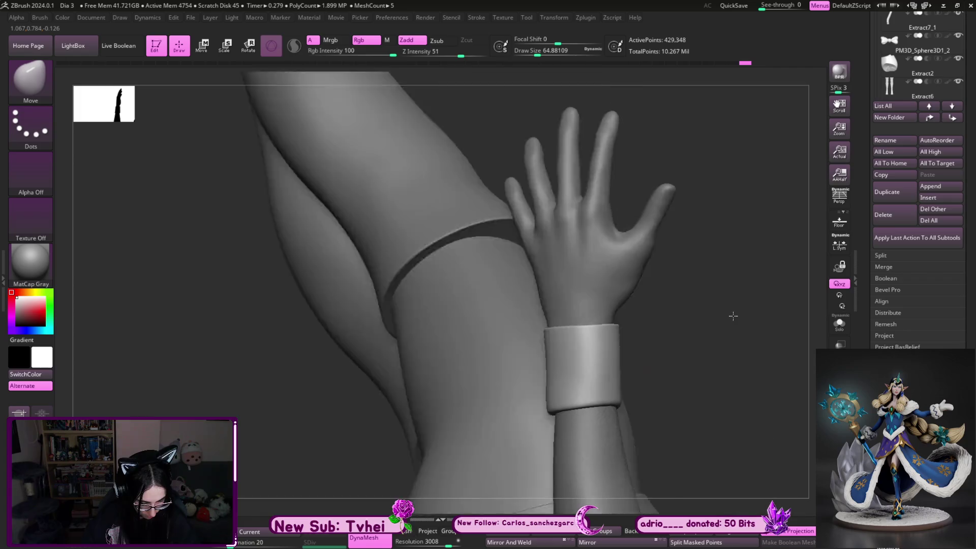
right_click_drag(580, 361, 600, 344)
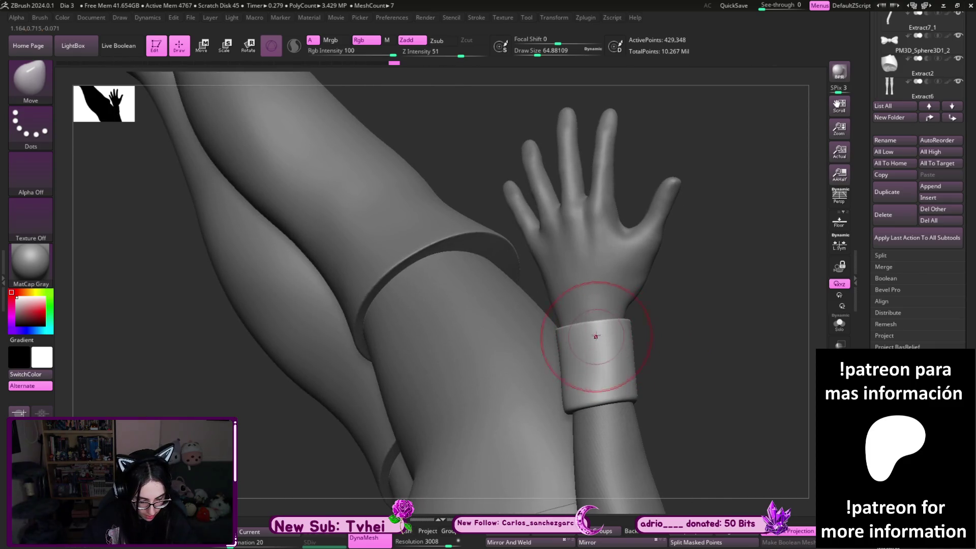
mouse_move(624, 358)
right_mouse_down()
mouse_move(646, 368)
mouse_move(641, 358)
right_mouse_up()
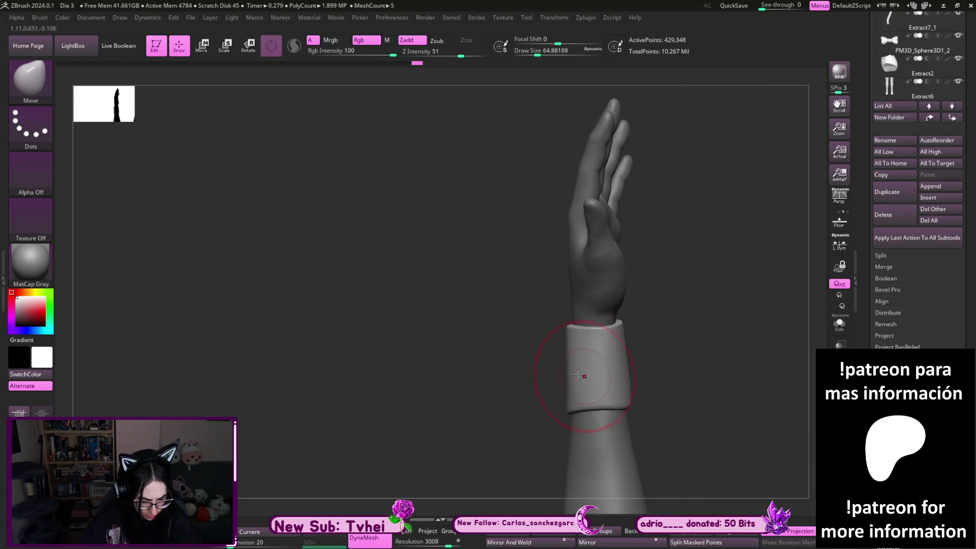
Refine the cuff from palm-facing and edge-on views, then frame the whole figure upright
right_click_drag(665, 354, 648, 336)
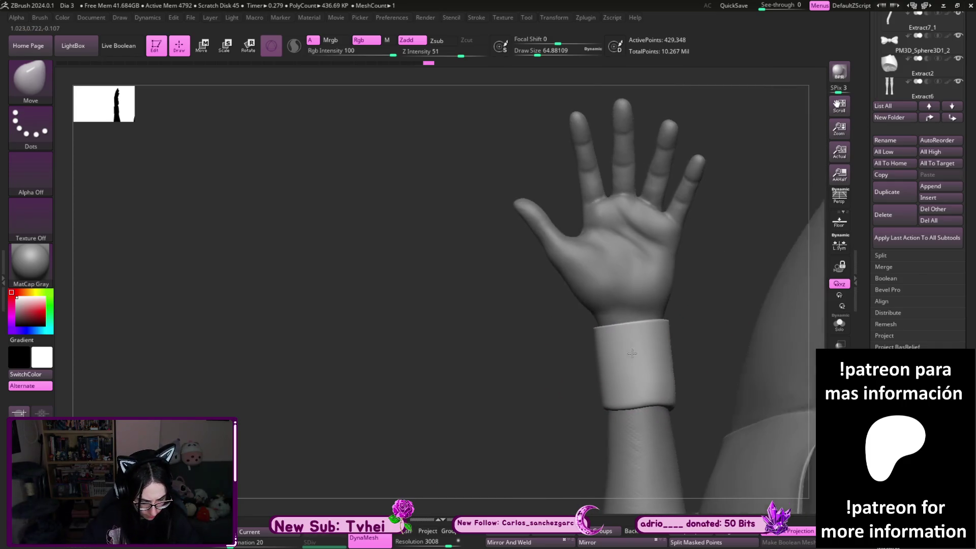
key("bracketright")
left_click_drag(610, 328, 644, 334)
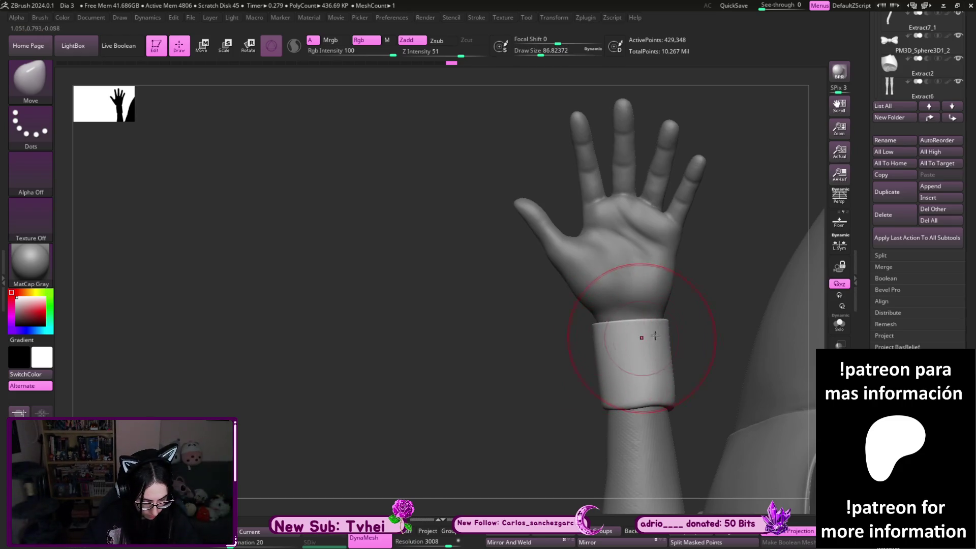
right_click_drag(641, 337, 638, 344)
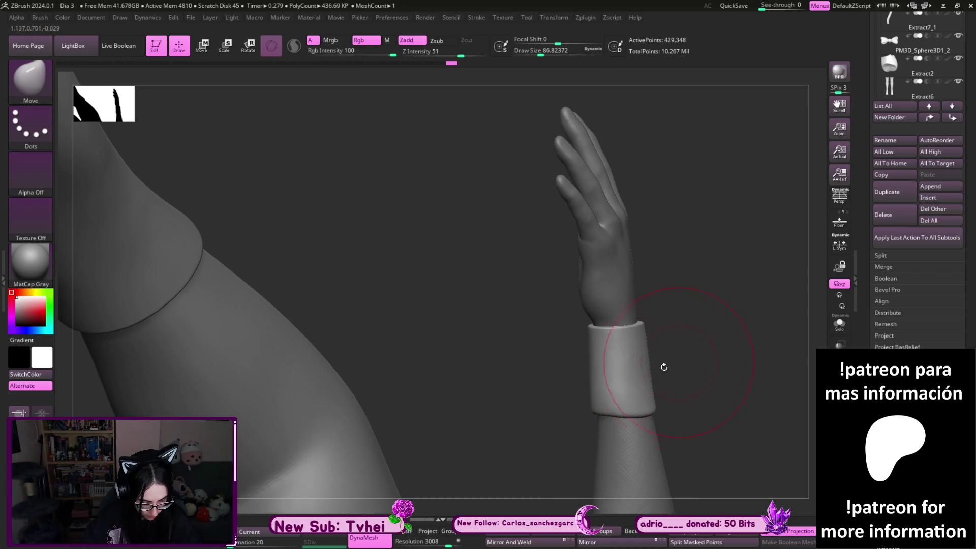
key("f")
mouse_move(599, 349)
right_mouse_down()
mouse_move(621, 429)
mouse_move(687, 501)
mouse_move(672, 469)
right_mouse_up()
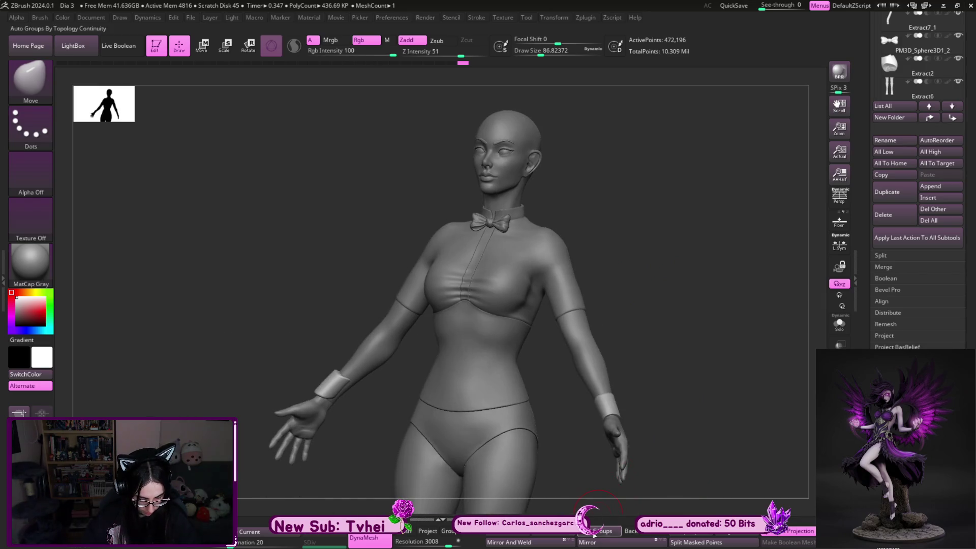
Select the Base mujer1 body subtool and zoom in on the torso from the front
mouse_move(604, 396)
right_mouse_down()
mouse_move(695, 412)
mouse_move(669, 403)
mouse_move(627, 266)
right_mouse_up()
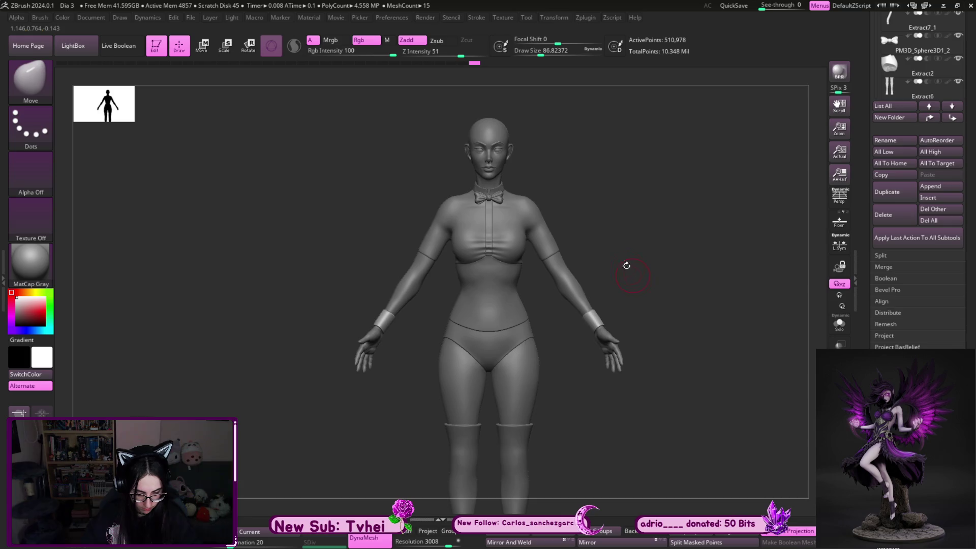
left_click(568, 286, "alt")
mouse_move(625, 266)
right_mouse_down("ctrl")
mouse_move(664, 282)
mouse_move(751, 359)
right_mouse_up("ctrl")
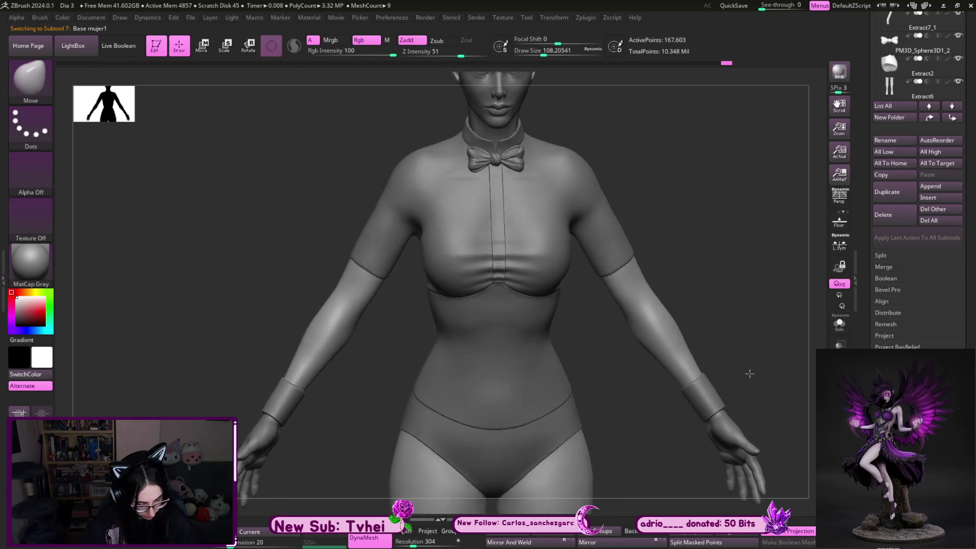
Lasso-mask around the right arm and show the base body in Solo mode
key("ctrl+shift")
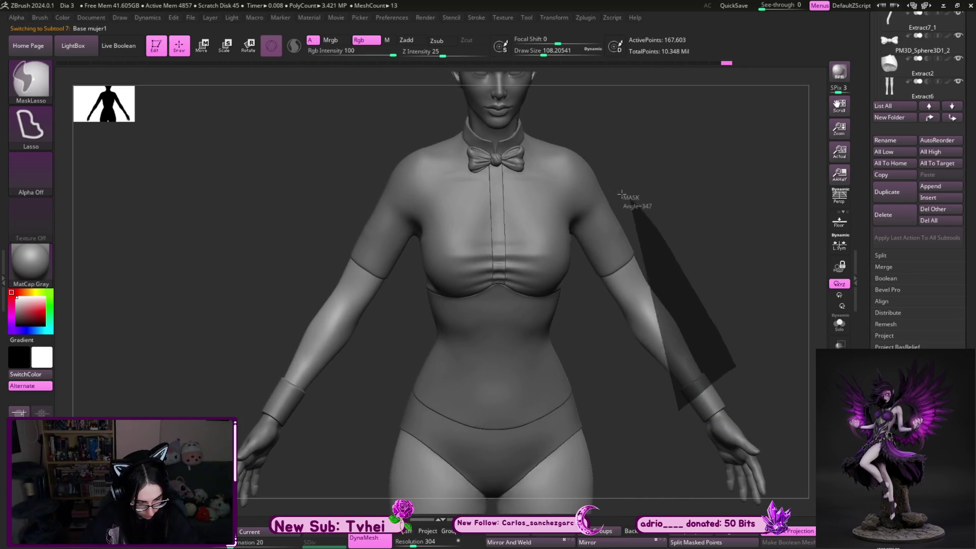
left_click_drag(734, 364, 712, 279, "ctrl+shift")
mouse_move(698, 275)
right_mouse_down("alt")
mouse_move(693, 260)
mouse_move(592, 182)
right_mouse_up("alt")
key("alt+s")
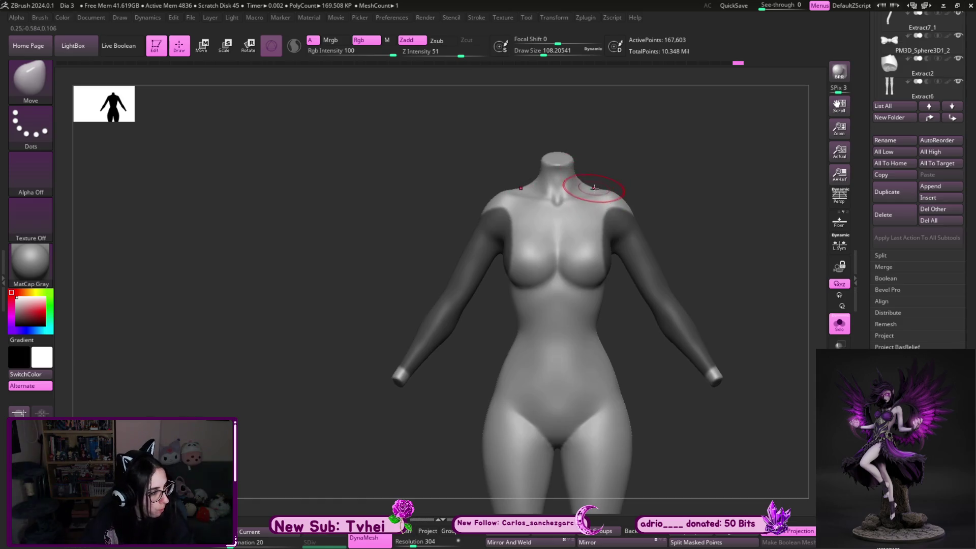
Lasso-mask the torso sides leaving a centre strip, then rotate to a straight back view
left_click_drag(594, 186, 582, 179, "ctrl")
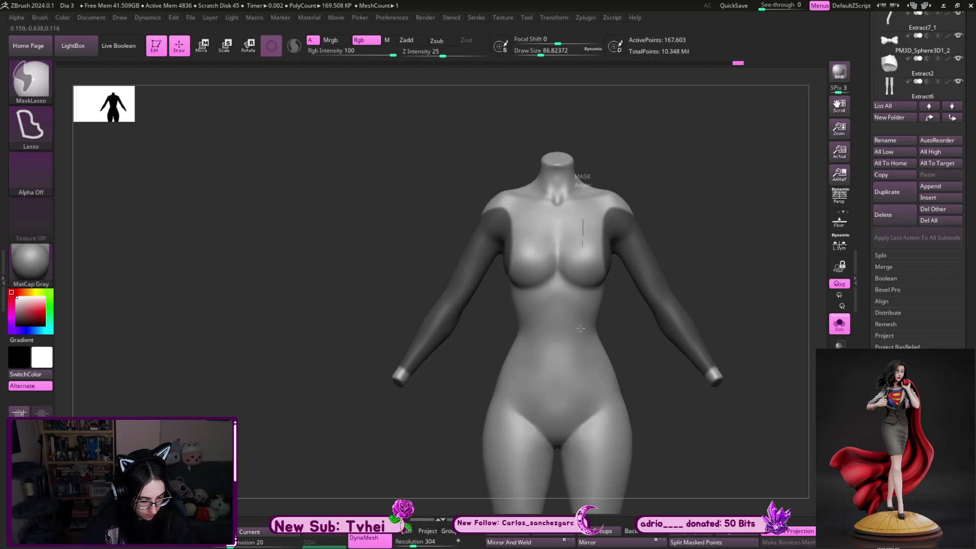
left_click_drag(580, 327, 700, 223, "ctrl")
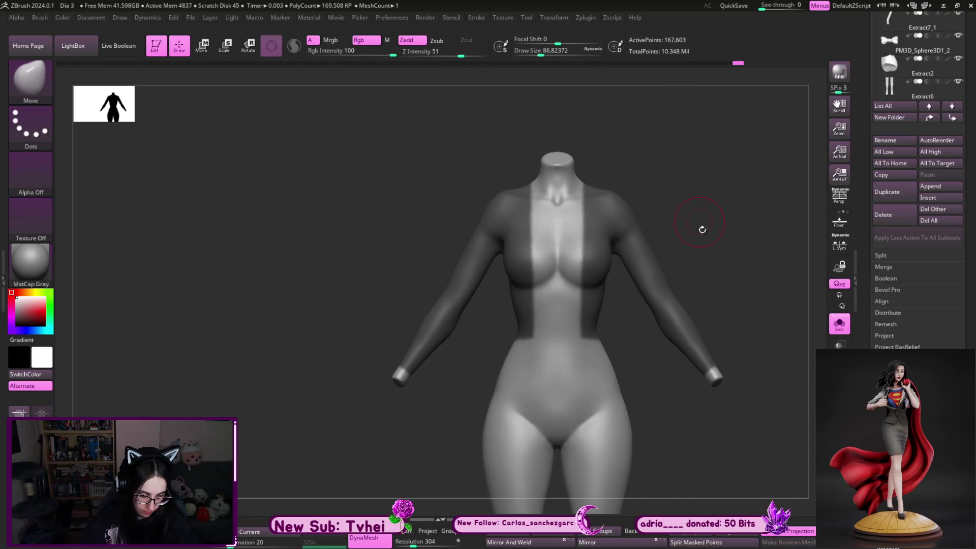
right_click_drag(728, 267, 321, 329)
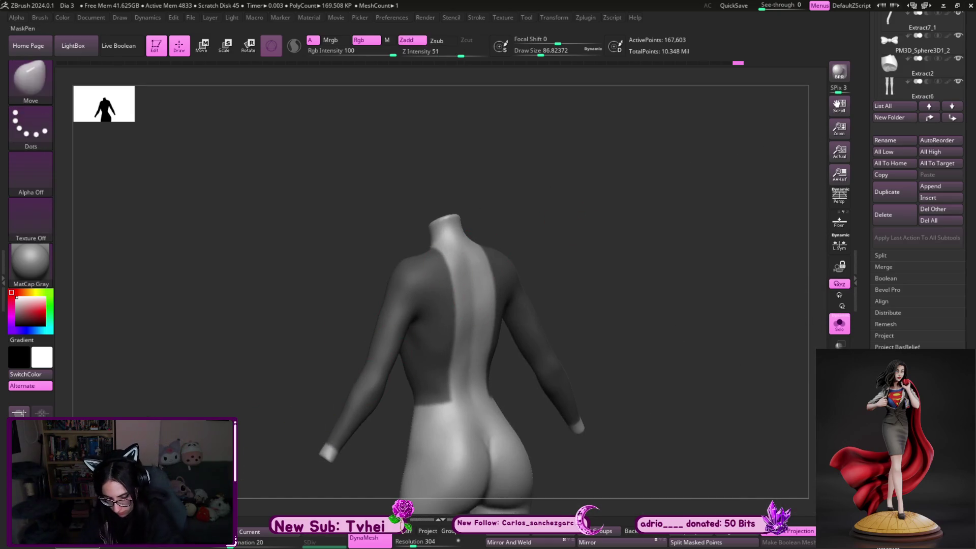
mouse_move(585, 238)
right_mouse_down()
mouse_move(598, 188)
mouse_move(706, 275)
right_mouse_up()
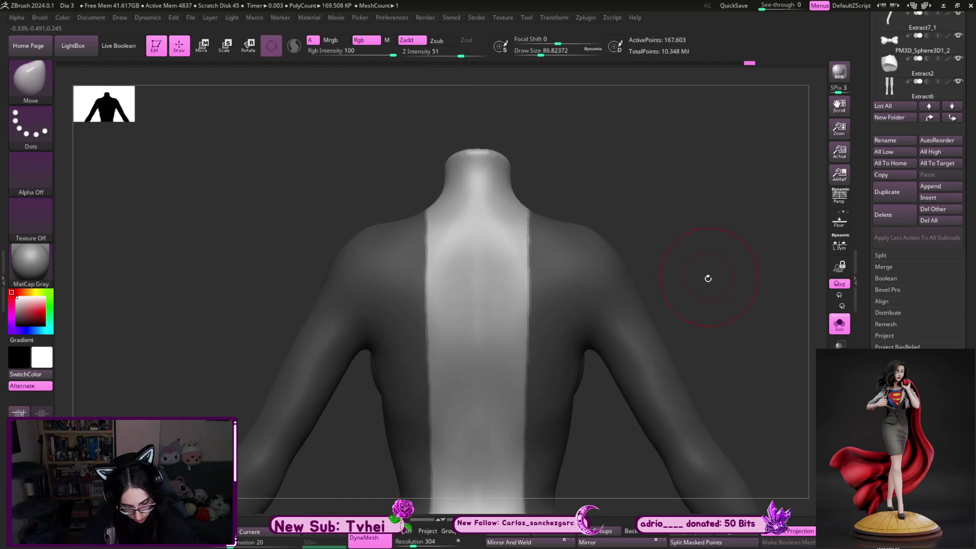
Mask a waist band and paint the back strip upward to the neckline with MaskPen
key("s")
left_click(392, 366)
left_click_drag(360, 397, 484, 389, "ctrl")
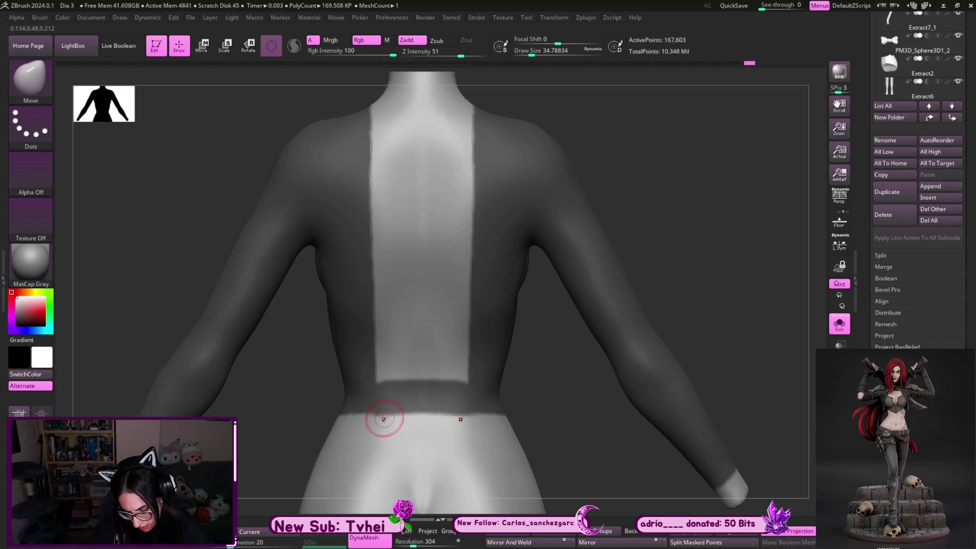
key("ctrl")
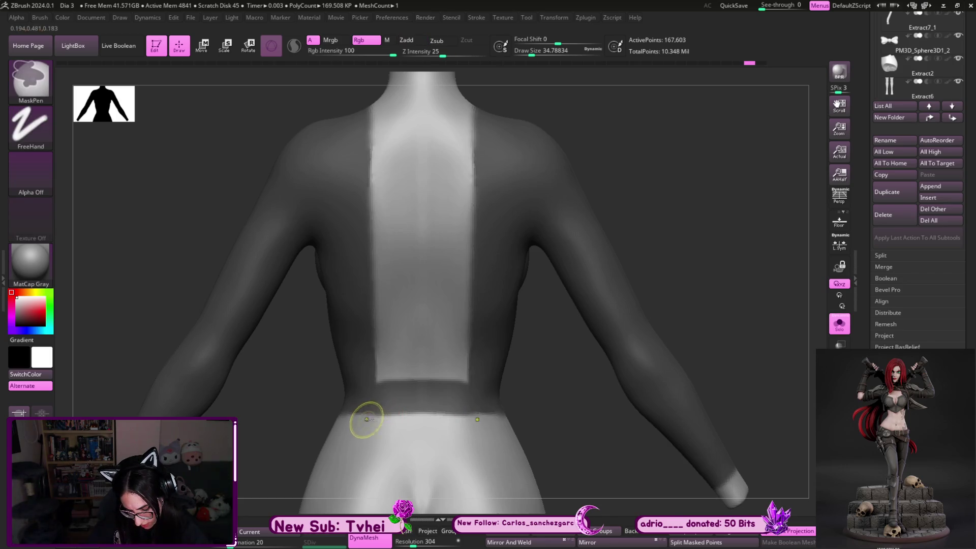
left_click_drag(369, 370, 374, 275)
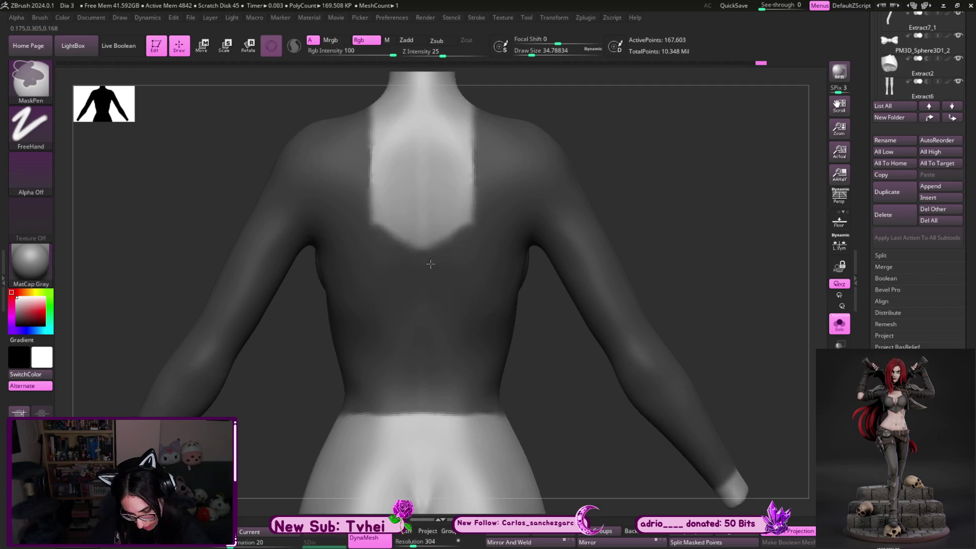
mouse_move(374, 275)
left_mouse_down()
mouse_move(396, 169)
mouse_move(375, 132)
left_mouse_up()
Return to the Move brush and zoom out from the back view
key("b")
key("m")
key("v")
mouse_move(627, 131)
left_mouse_down("alt")
mouse_move(649, 303)
mouse_move(590, 338)
mouse_move(527, 192)
mouse_move(534, 201)
left_mouse_up("alt")
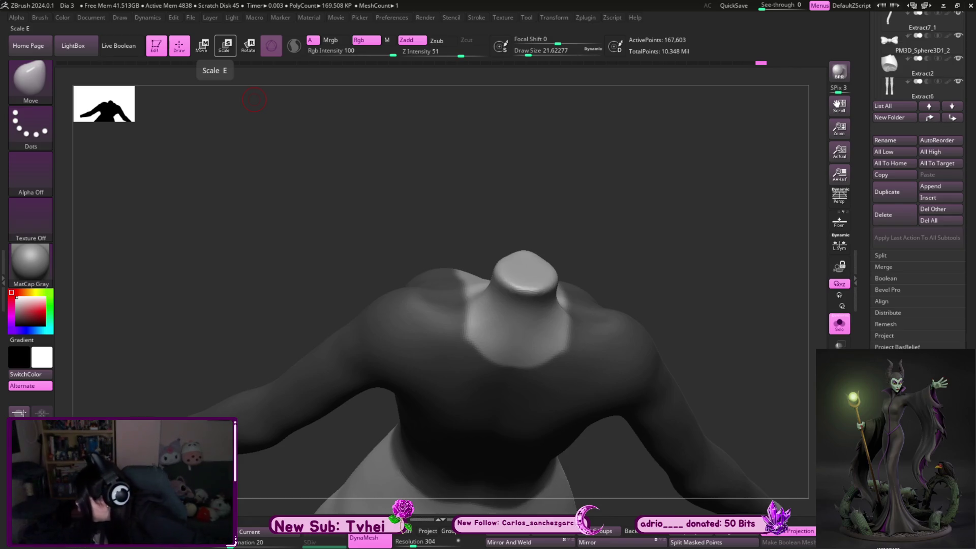
left_click_drag(254, 99, 664, 240)
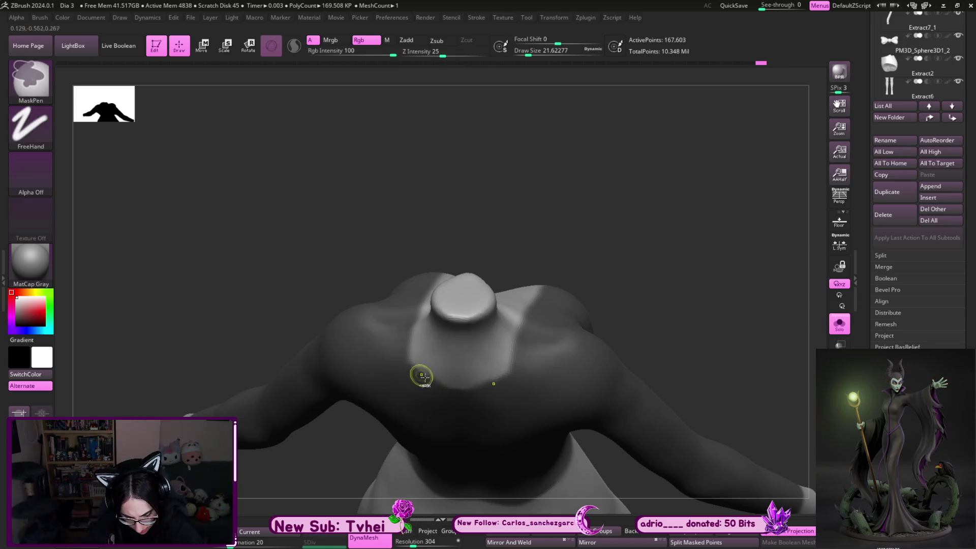
left_click_drag(431, 388, 456, 318)
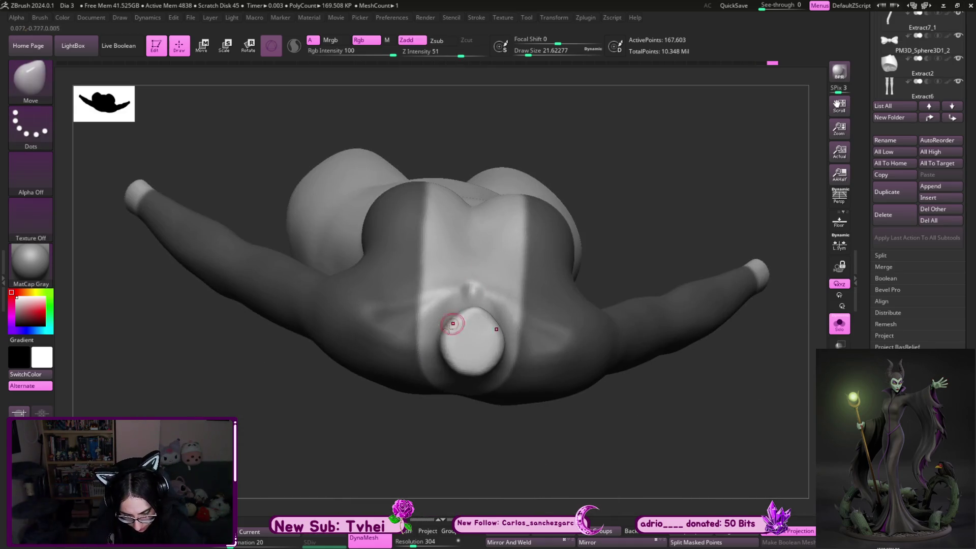
left_click(455, 386, "ctrl+alt")
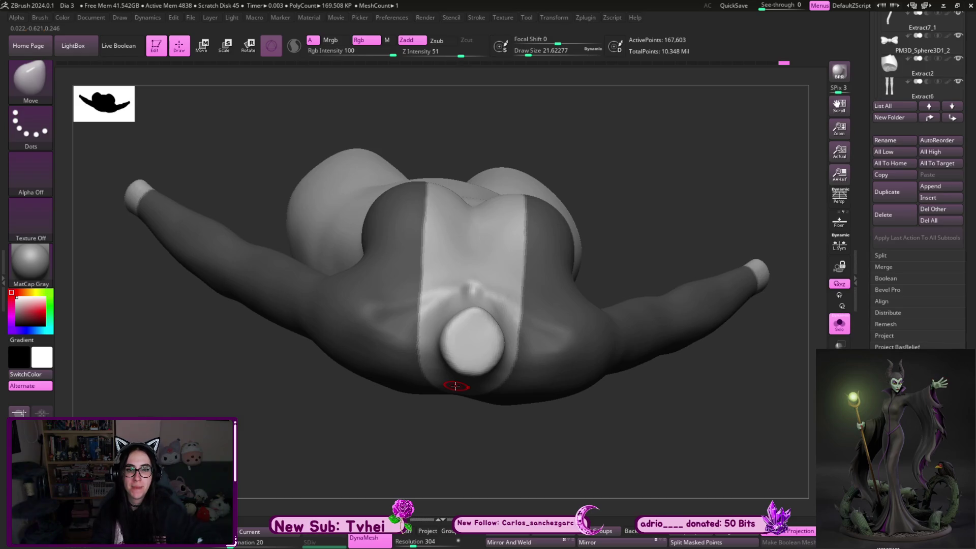
mouse_move(455, 385)
left_mouse_down()
mouse_move(643, 464)
mouse_move(411, 348)
mouse_move(435, 365)
left_mouse_up()
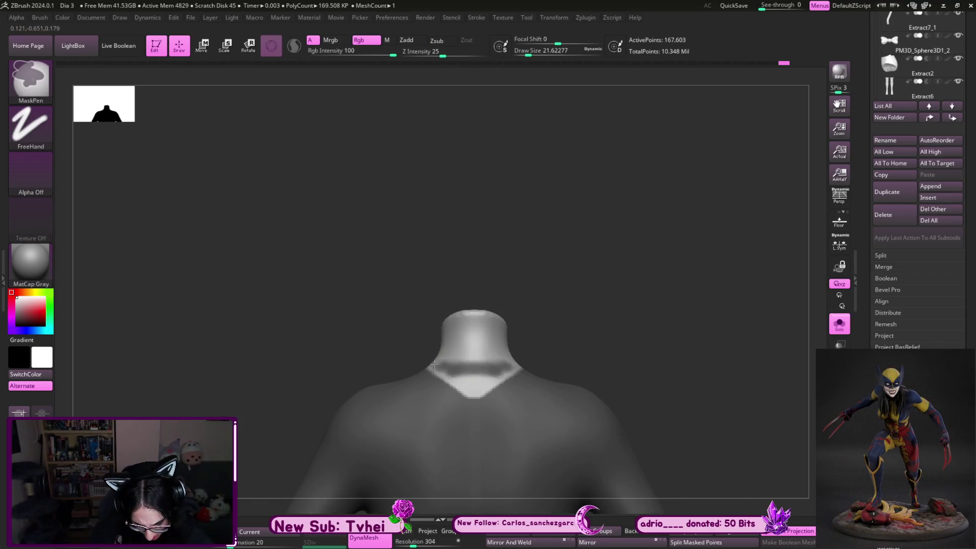
key("b")
key("m")
key("v")
mouse_move(534, 343)
left_mouse_down()
mouse_move(513, 306)
mouse_move(488, 336)
left_mouse_up()
mouse_move(436, 367)
left_mouse_down("ctrl")
mouse_move(472, 354)
mouse_move(390, 353)
left_mouse_up("ctrl")
left_click_drag(636, 273, 645, 290, "shift")
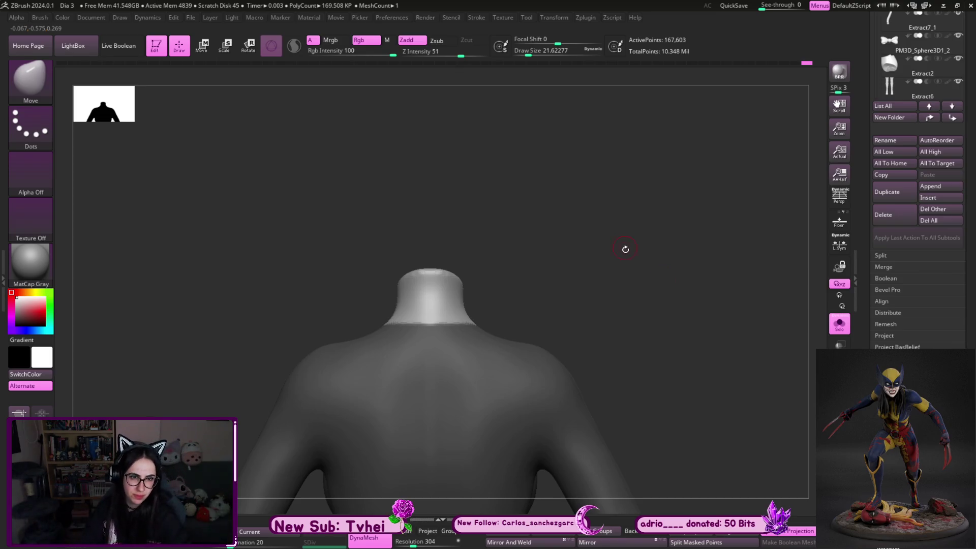
left_click_drag(623, 247, 611, 241, "alt")
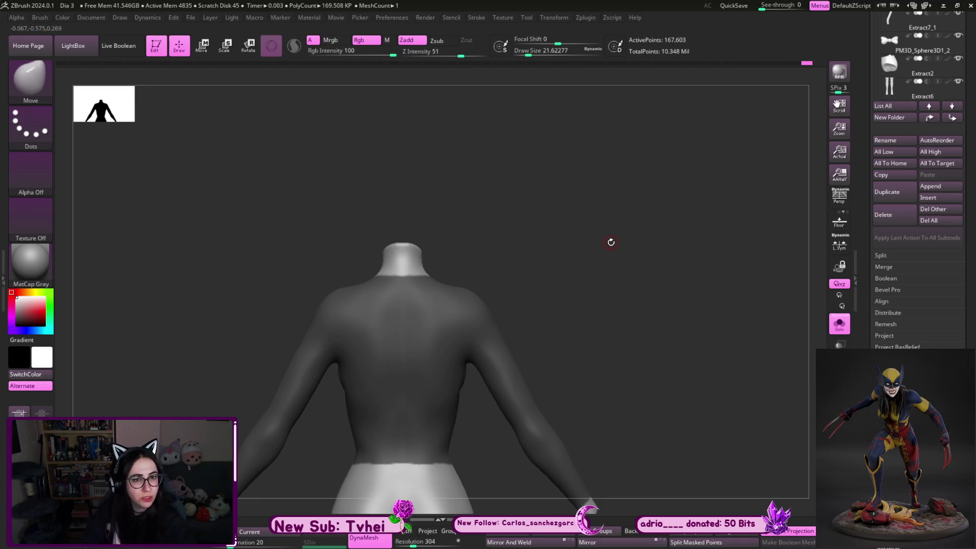
left_click_drag(618, 245, 563, 250)
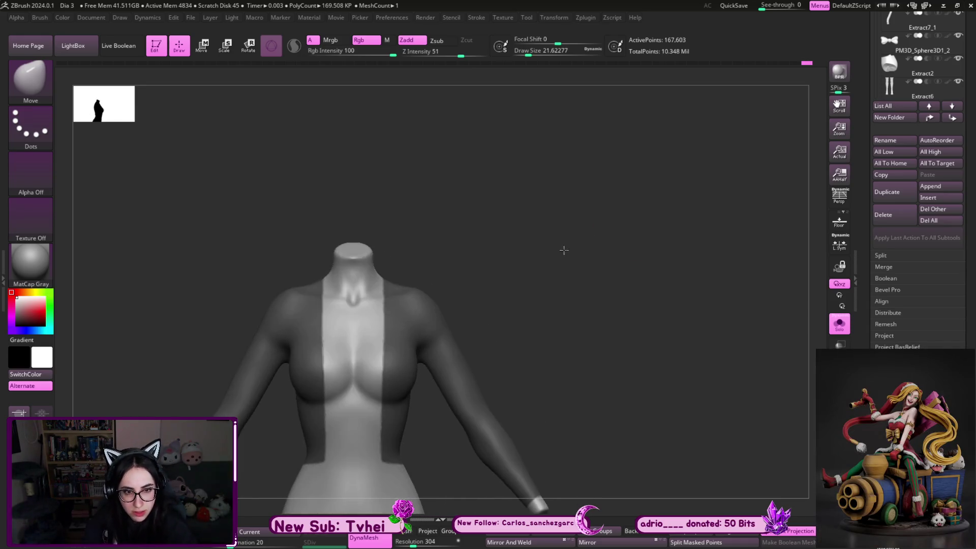
left_click_drag(501, 257, 572, 229, "shift")
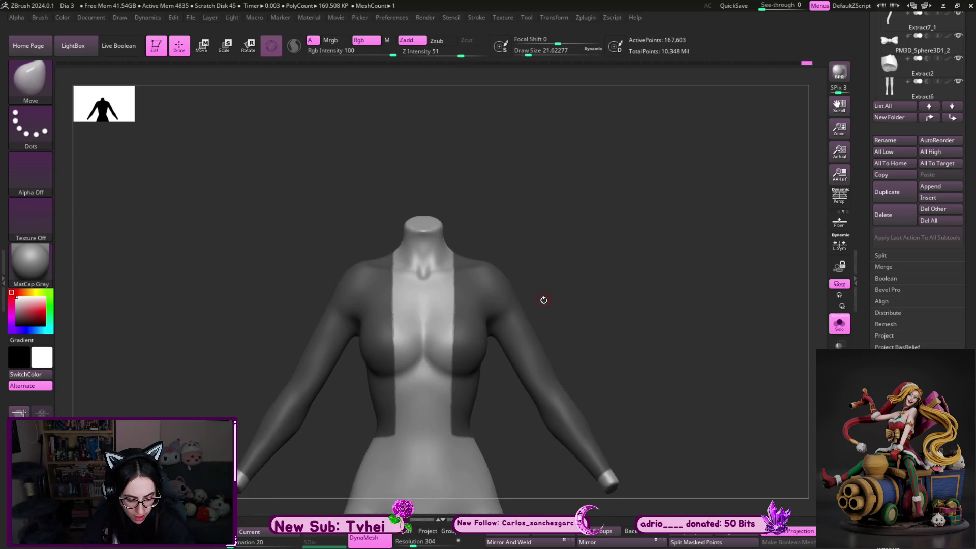
left_click_drag(544, 299, 528, 239, "alt")
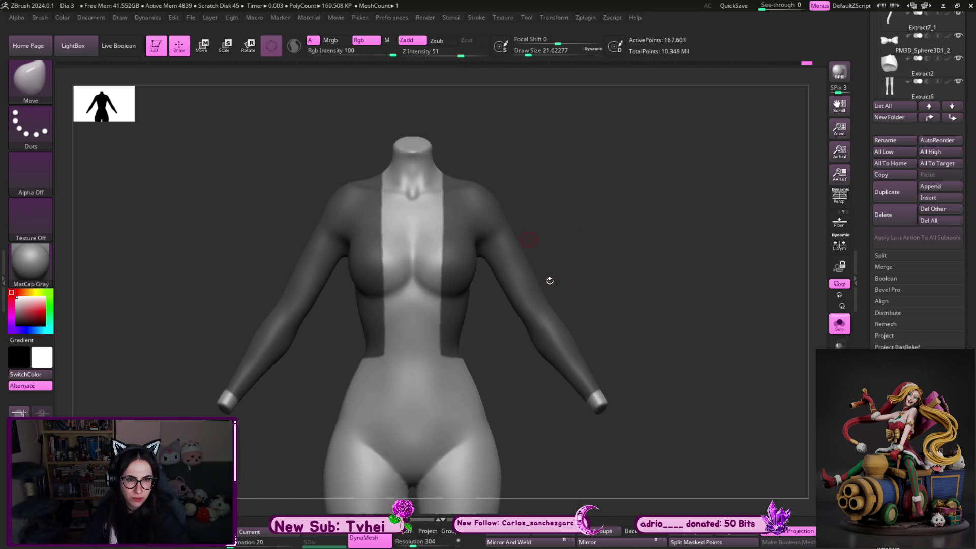
left_click_drag(585, 228, 567, 211, "alt")
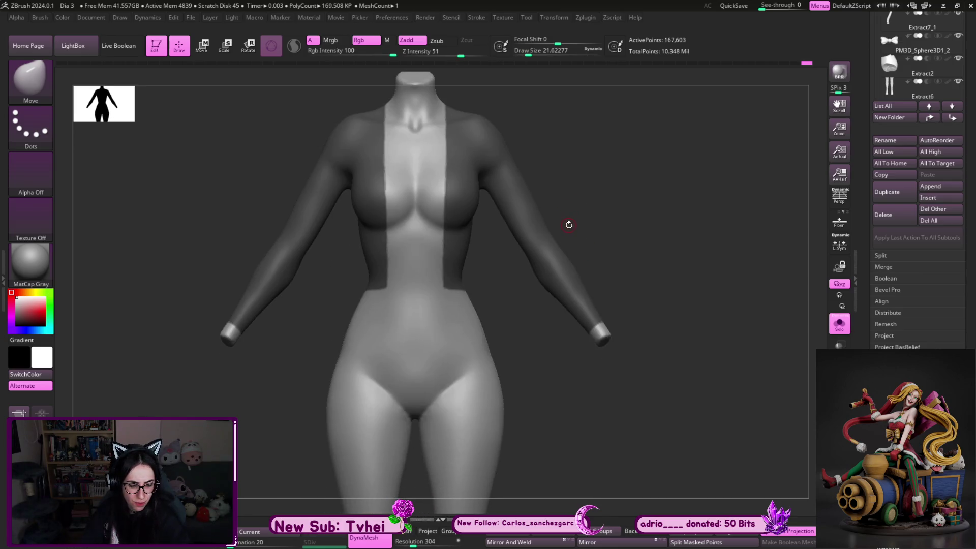
mouse_move(500, 305)
left_mouse_down("alt")
mouse_move(531, 362)
mouse_move(560, 290)
left_mouse_up("alt")
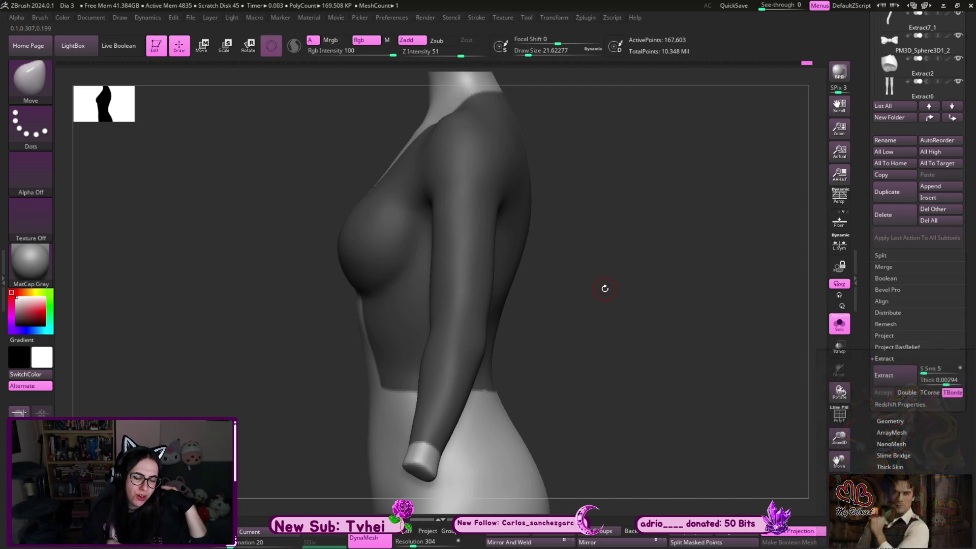
mouse_move(605, 288)
left_mouse_down()
mouse_move(620, 336)
mouse_move(616, 329)
left_mouse_up()
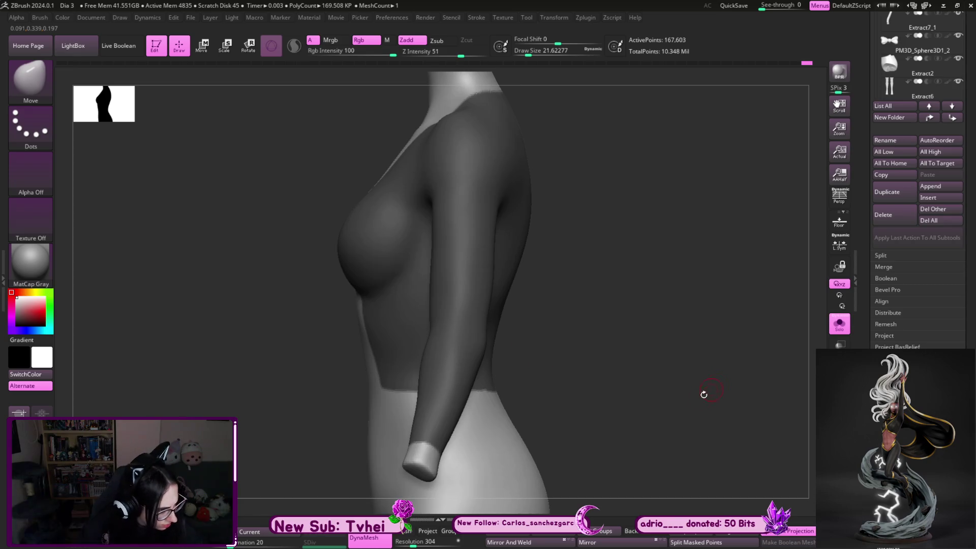
left_click_drag(708, 391, 718, 400, "shift")
mouse_move(778, 330)
left_mouse_down("alt")
mouse_move(734, 272)
mouse_move(736, 261)
left_mouse_up("alt")
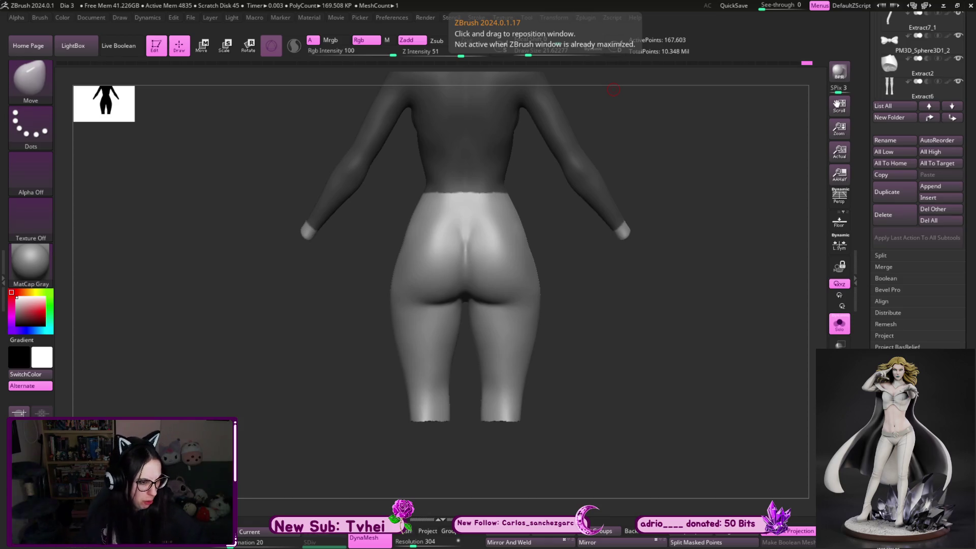
Hide both arms with a selection rectangle and zoom in on the waist from the front
mouse_move(649, 374)
left_mouse_down("shift")
mouse_move(702, 356)
mouse_move(657, 363)
mouse_move(679, 428)
mouse_move(532, 117)
left_mouse_up("shift")
left_click_drag(611, 286, 501, 122, "ctrl+shift")
mouse_move(561, 280)
left_mouse_down()
mouse_move(621, 349)
mouse_move(636, 389)
mouse_move(449, 294)
left_mouse_up()
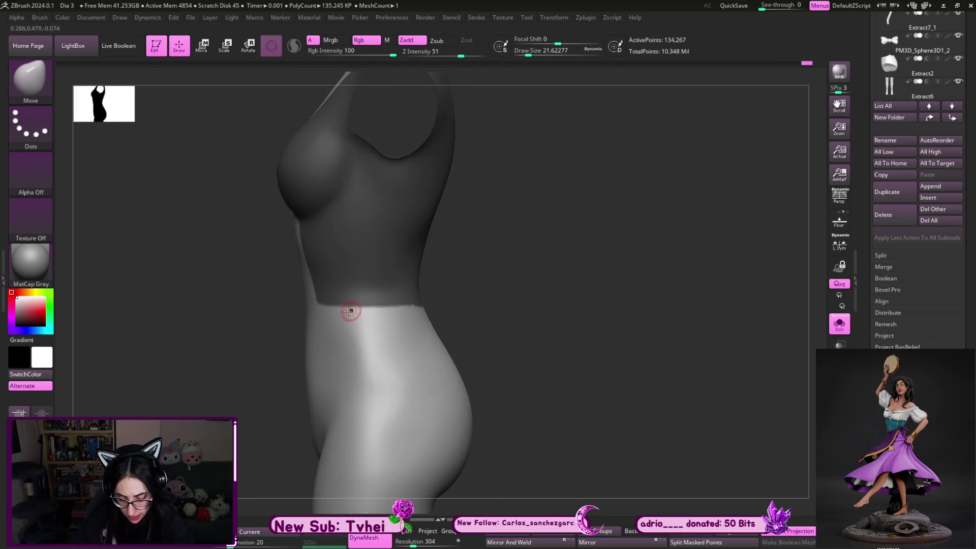
mouse_move(327, 311)
left_mouse_down()
mouse_move(496, 275)
mouse_move(492, 305)
left_mouse_up()
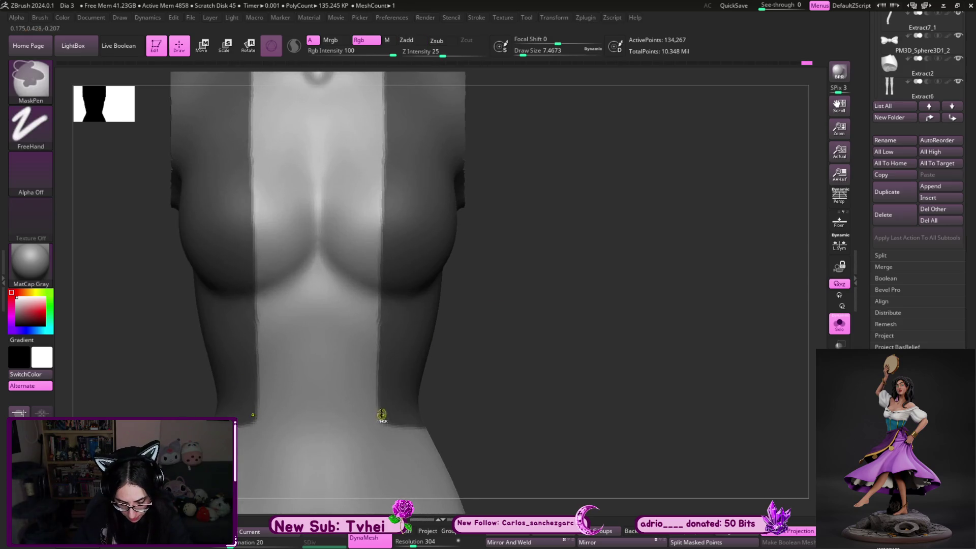
Clean up the lower edge of the torso mask strips and check the result from the back
mouse_move(381, 420)
left_mouse_down("ctrl")
mouse_move(399, 430)
mouse_move(501, 392)
mouse_move(620, 392)
mouse_move(359, 388)
left_mouse_up("ctrl")
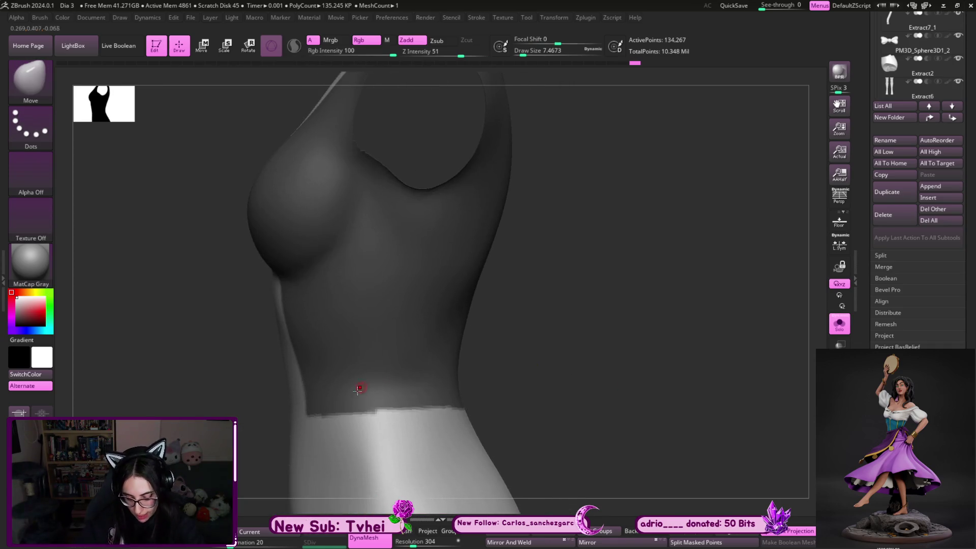
left_click_drag(319, 420, 316, 422, "ctrl")
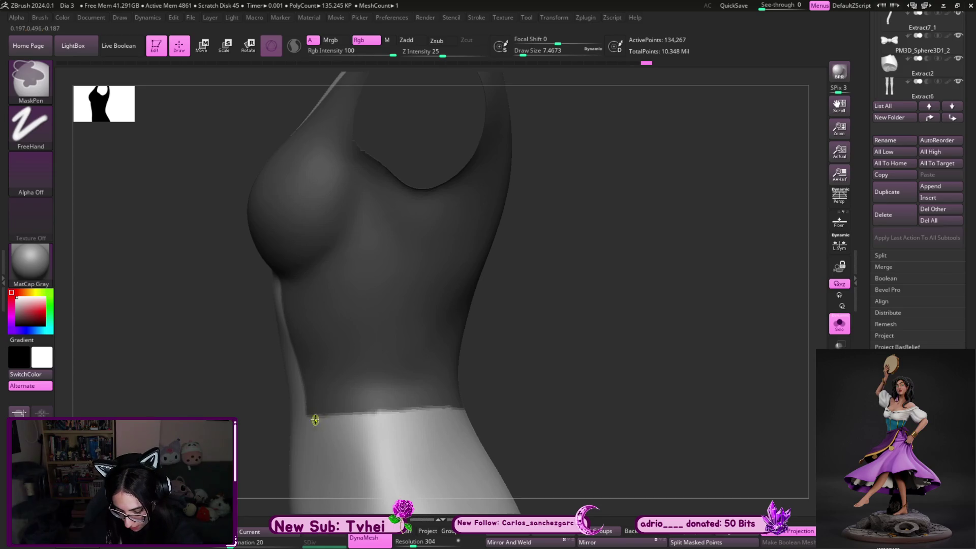
left_click_drag(392, 405, 416, 406, "ctrl")
mouse_move(490, 403)
left_mouse_down()
mouse_move(689, 378)
mouse_move(647, 305)
left_mouse_up()
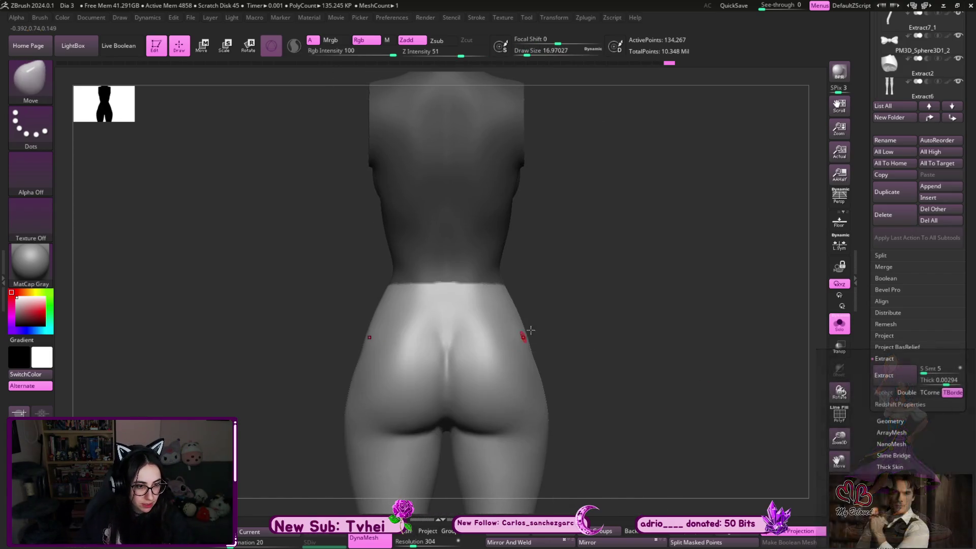
left_click_drag(516, 338, 586, 307, "alt")
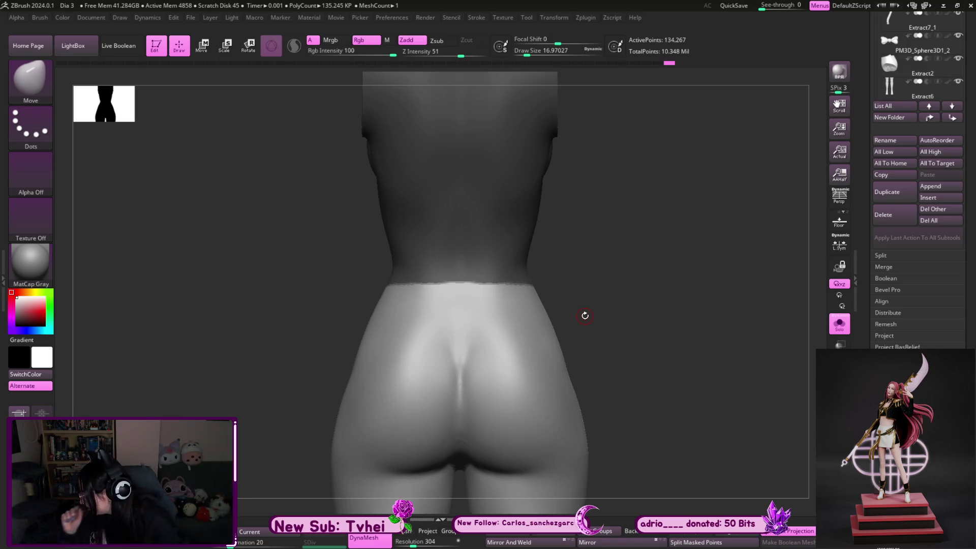
left_click_drag(585, 315, 531, 291, "shift")
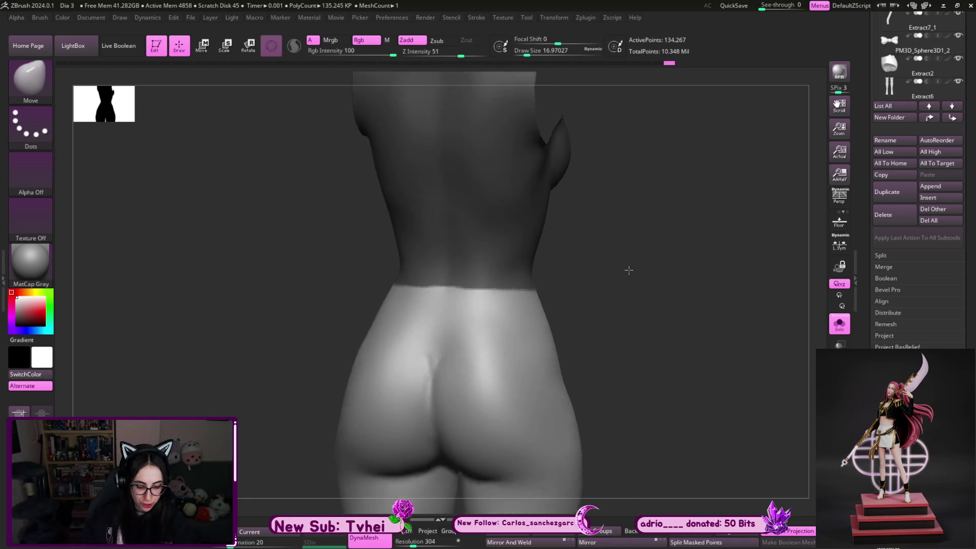
key("ctrl")
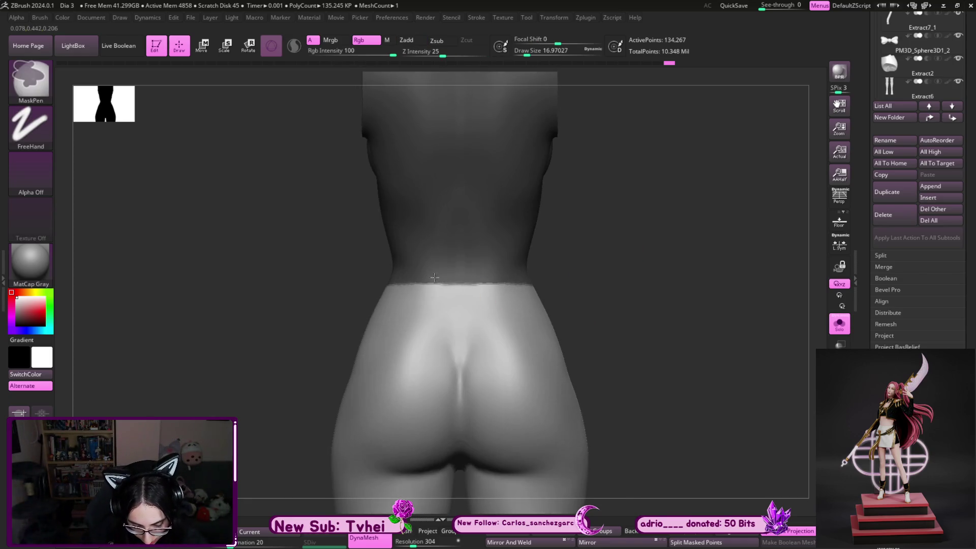
key("ctrl")
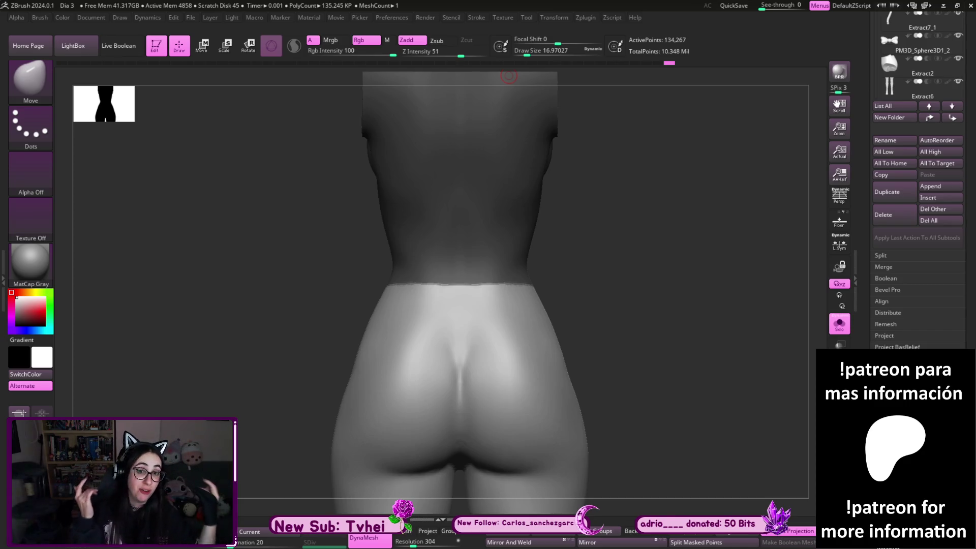
left_click_drag(633, 270, 627, 309, "shift")
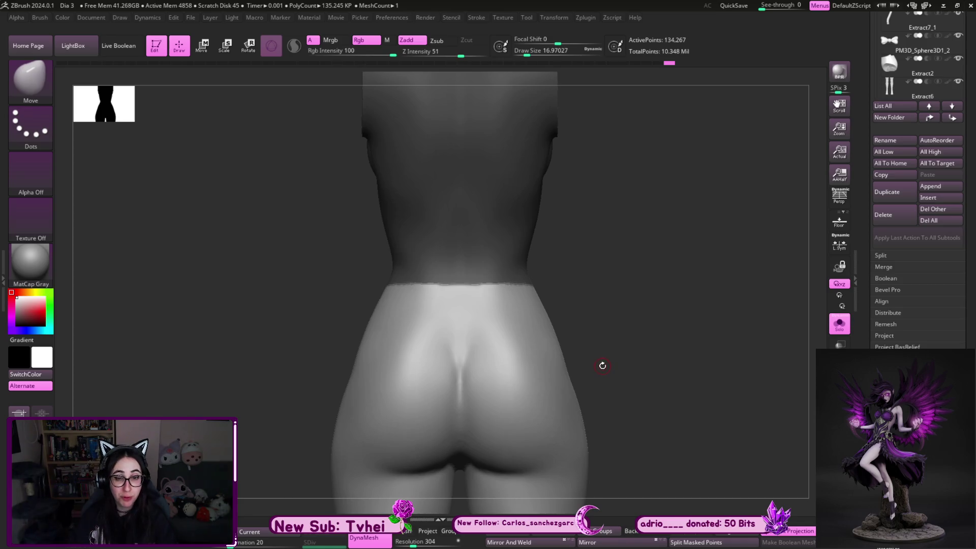
key("ctrl")
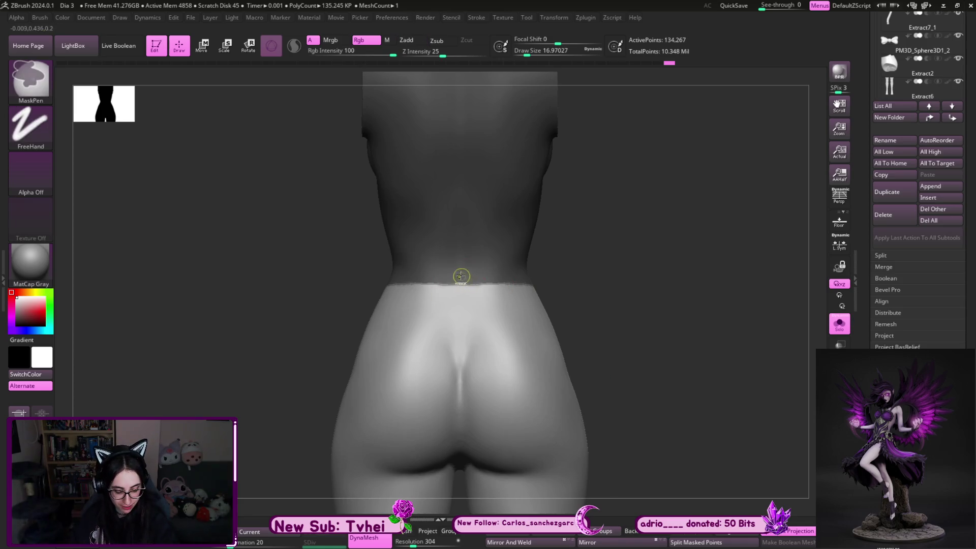
Paint two symmetrical diagonal mask bands from the waist across the buttocks and thicken them
mouse_move(462, 284)
left_mouse_down("ctrl")
mouse_move(538, 405)
mouse_move(515, 338)
mouse_move(533, 392)
left_mouse_up("ctrl")
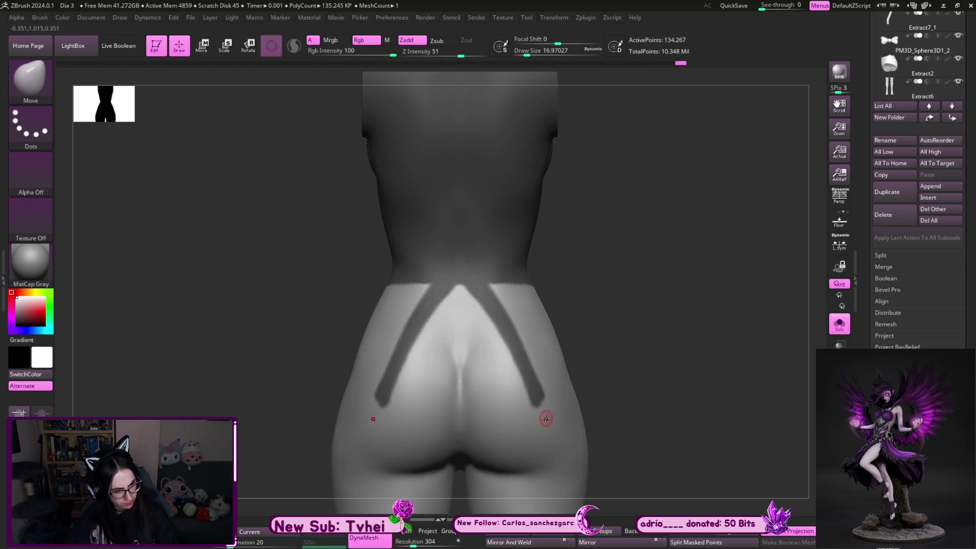
key("ctrl")
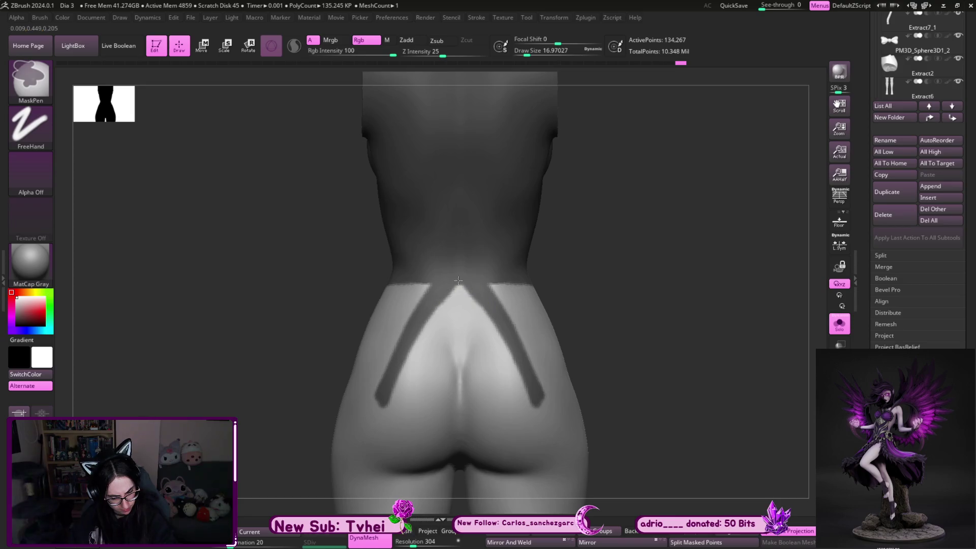
left_click_drag(455, 280, 512, 358, "ctrl")
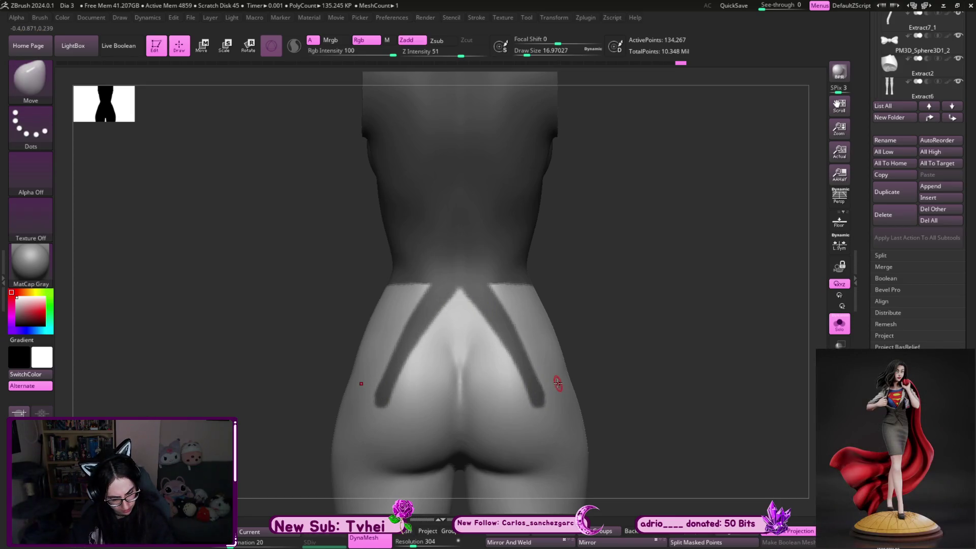
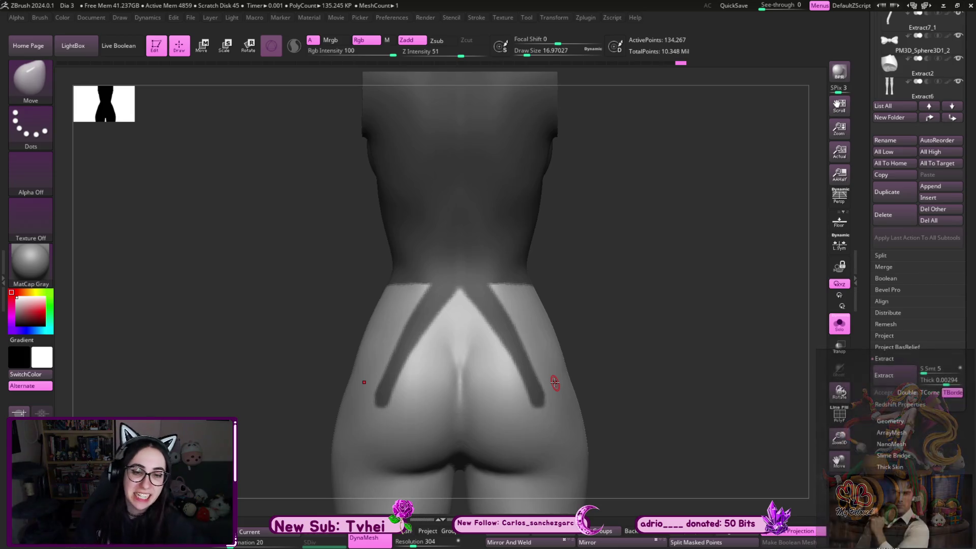
Paint the lower-back mask into a deep pointed V over the hips and check it from straight behind
mouse_move(554, 383)
right_mouse_down()
mouse_move(647, 331)
mouse_move(575, 320)
mouse_move(616, 326)
right_mouse_up()
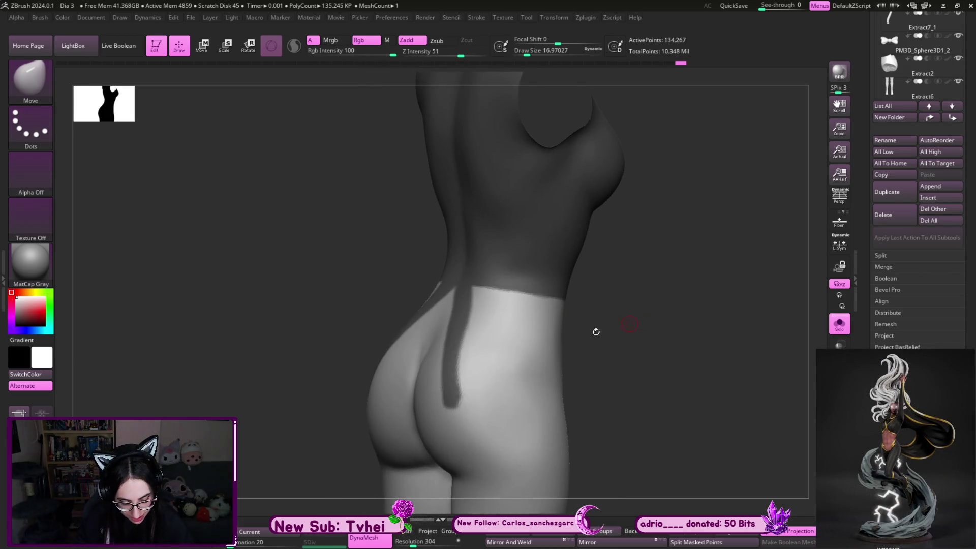
key("ctrl")
mouse_move(454, 428)
left_mouse_down("ctrl")
mouse_move(469, 306)
mouse_move(477, 359)
mouse_move(504, 319)
mouse_move(490, 330)
mouse_move(499, 309)
mouse_move(477, 305)
mouse_move(479, 294)
left_mouse_up("ctrl")
mouse_move(558, 320)
left_mouse_down()
mouse_move(503, 405)
mouse_move(651, 333)
left_mouse_up()
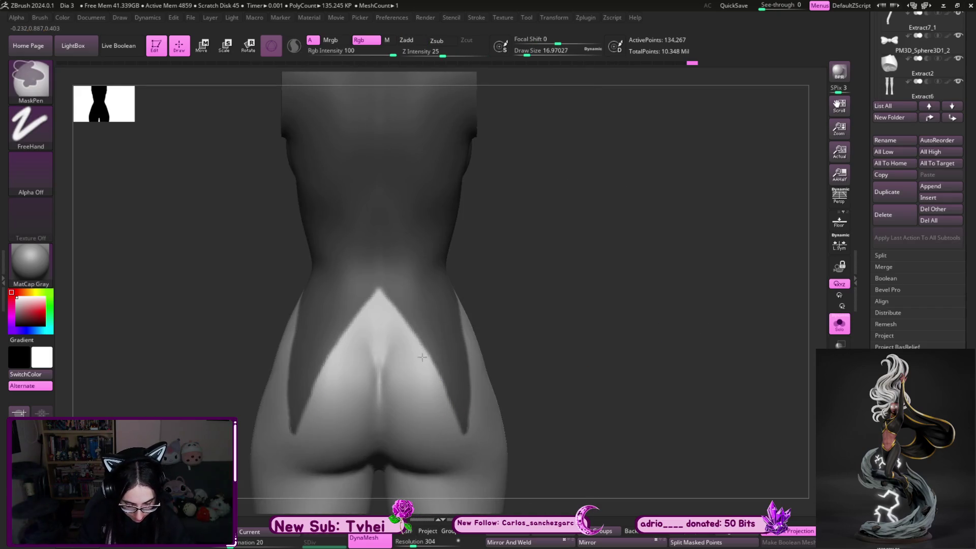
left_click_drag(567, 327, 567, 322)
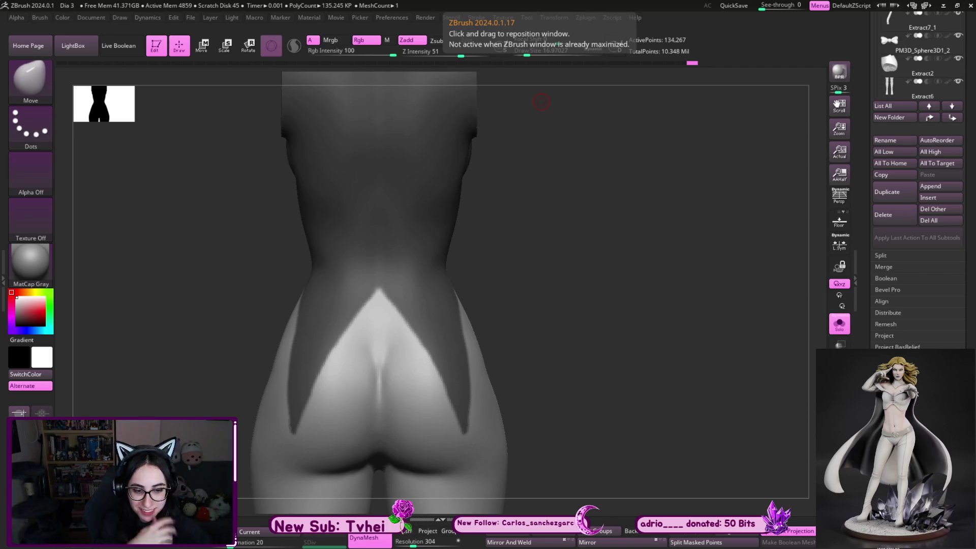
Frame the dressed figure from the front and compare the isolated torso piece against the full figure
mouse_move(641, 355)
left_mouse_down()
mouse_move(607, 320)
mouse_move(598, 323)
left_mouse_up()
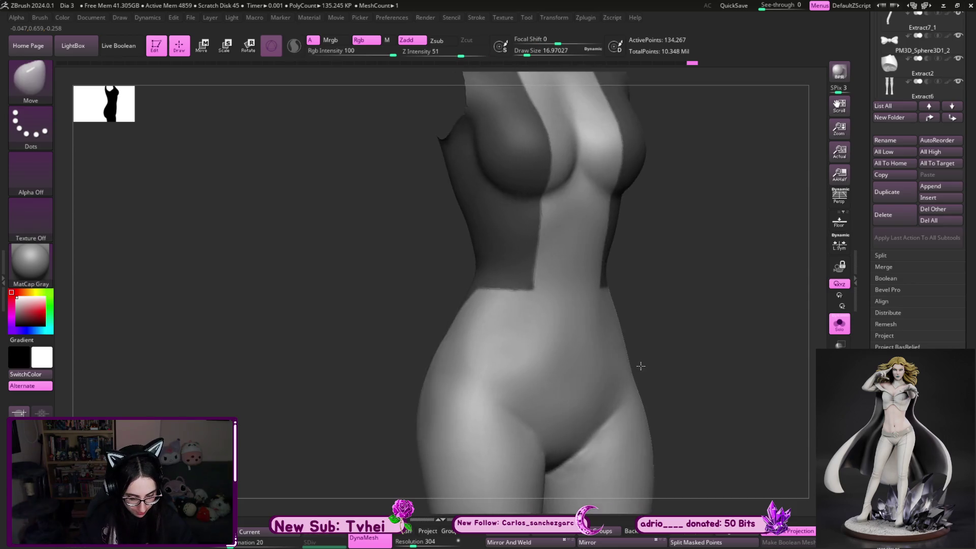
left_click_drag(640, 366, 712, 352, "shift")
key("f")
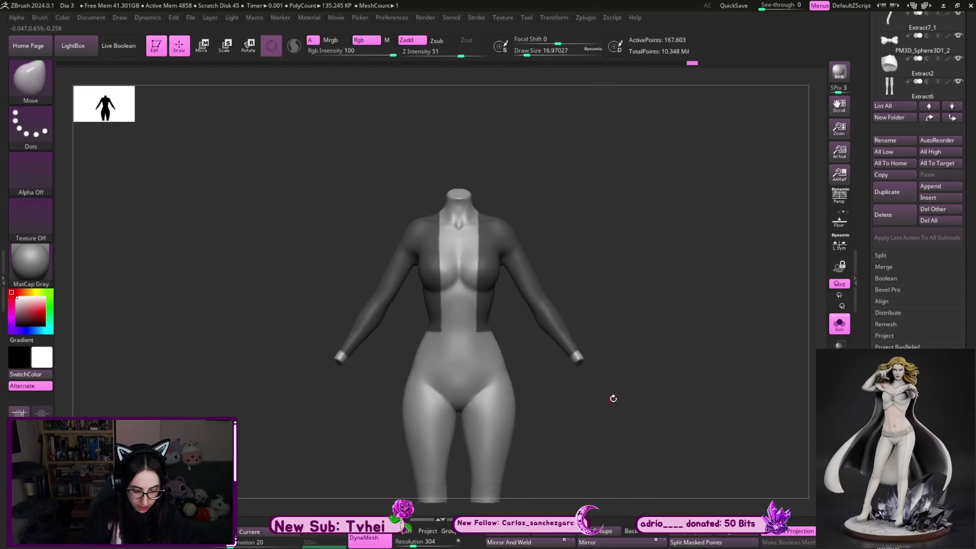
key("alt+s")
key("alt+s")
mouse_move(643, 392)
left_mouse_down()
mouse_move(645, 401)
mouse_move(475, 404)
left_mouse_up()
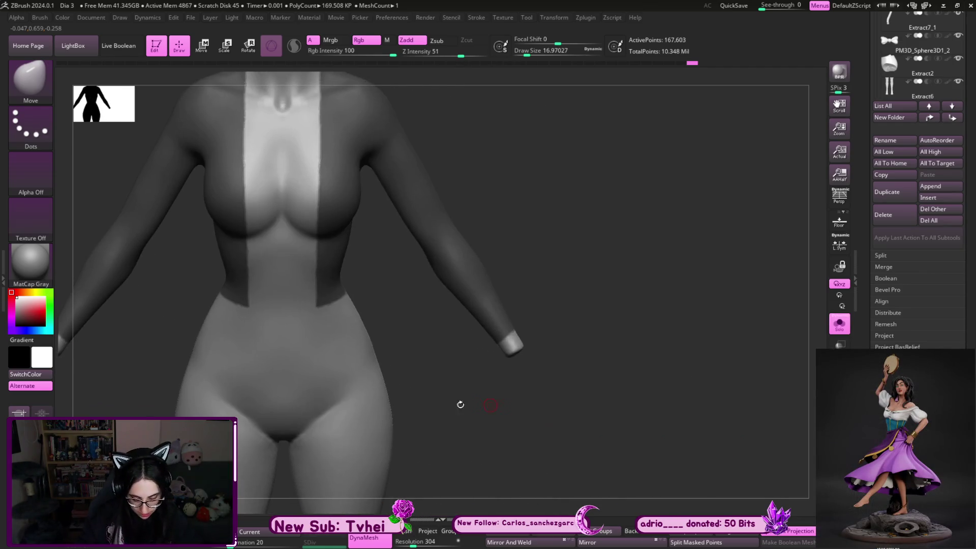
mouse_move(669, 321)
left_mouse_down("alt")
mouse_move(623, 354)
mouse_move(629, 362)
left_mouse_up("alt")
key("ctrl")
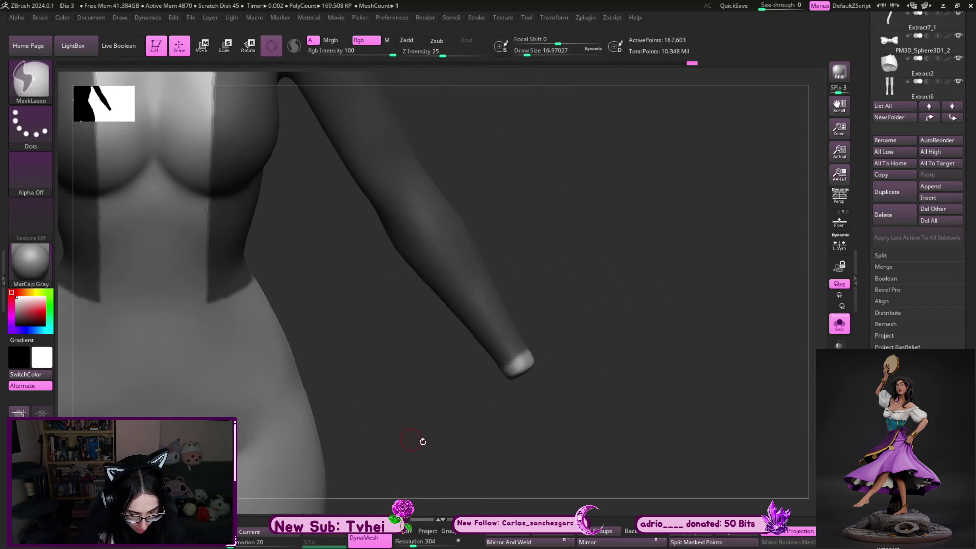
left_click_drag(406, 437, 544, 375, "alt")
left_click_drag(501, 403, 737, 421, "alt")
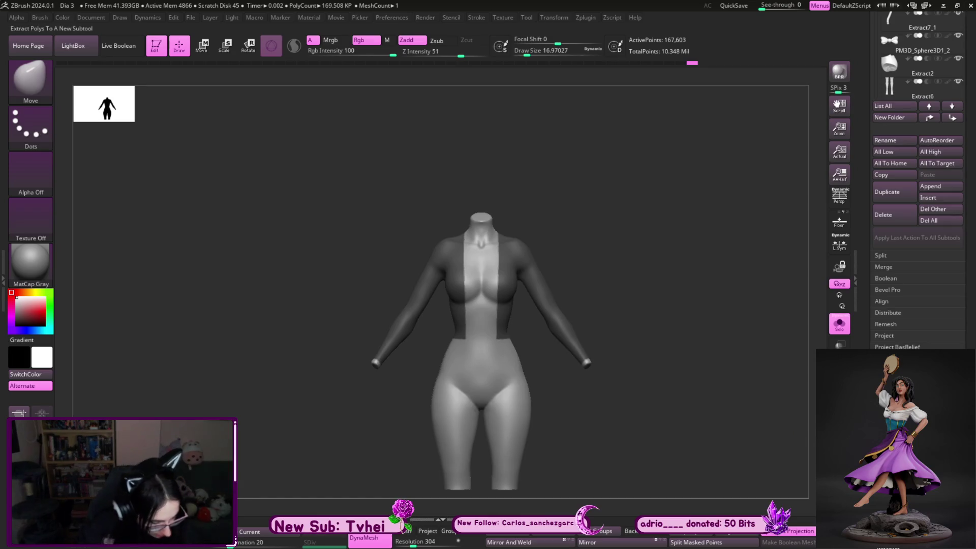
left_click(736, 420, "ctrl+shift")
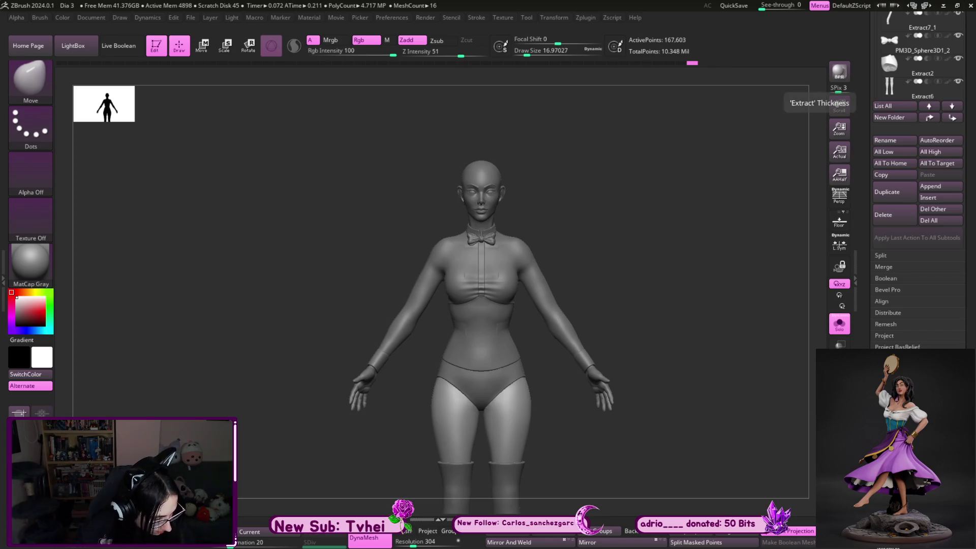
key("ctrl+z")
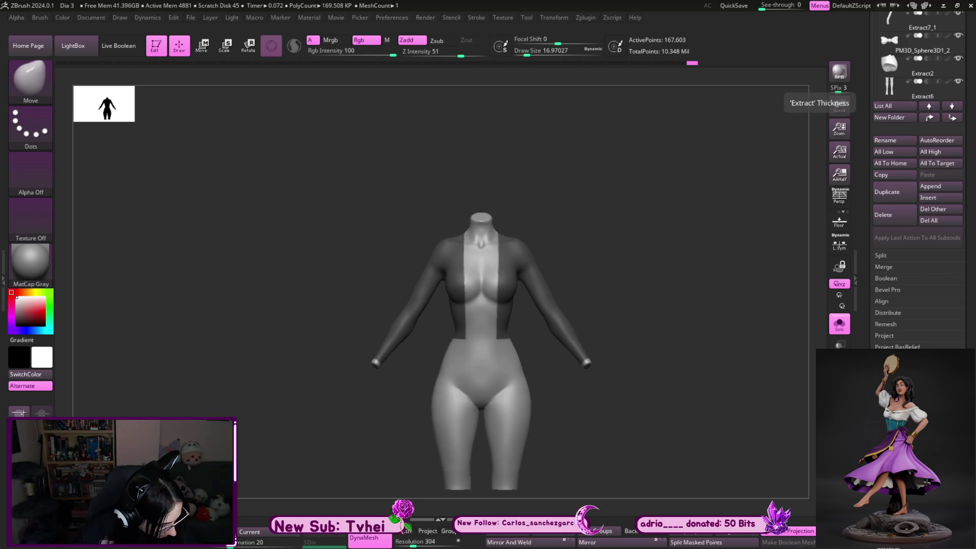
key("ctrl+shift+z")
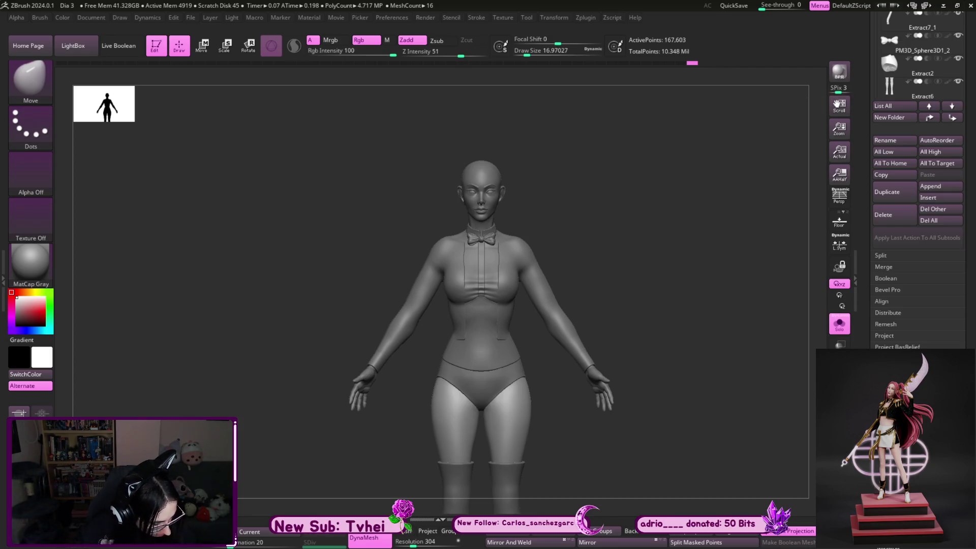
Turn Solo on and cycle subtools until the Extract13 jacket with pointed tails shows alone
left_click(839, 324)
left_click(838, 323)
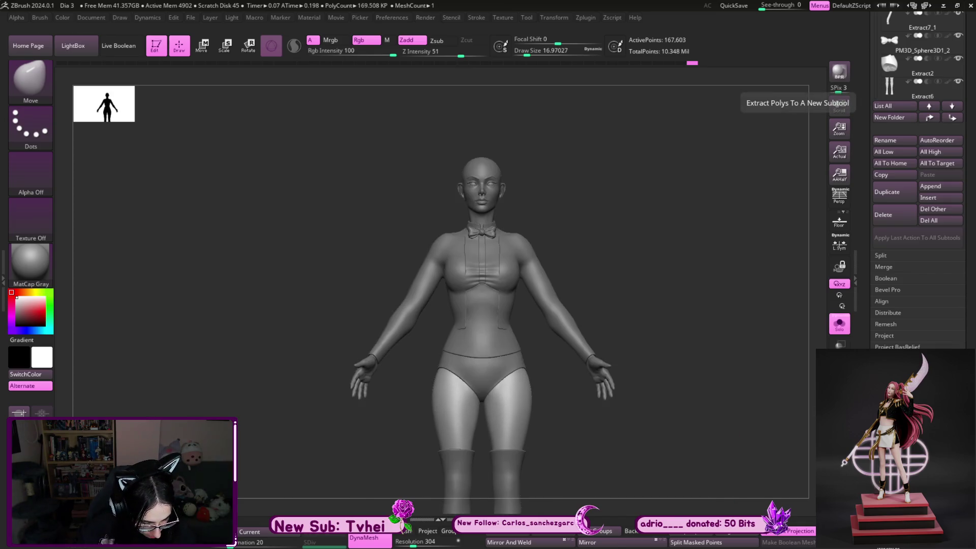
key("Down")
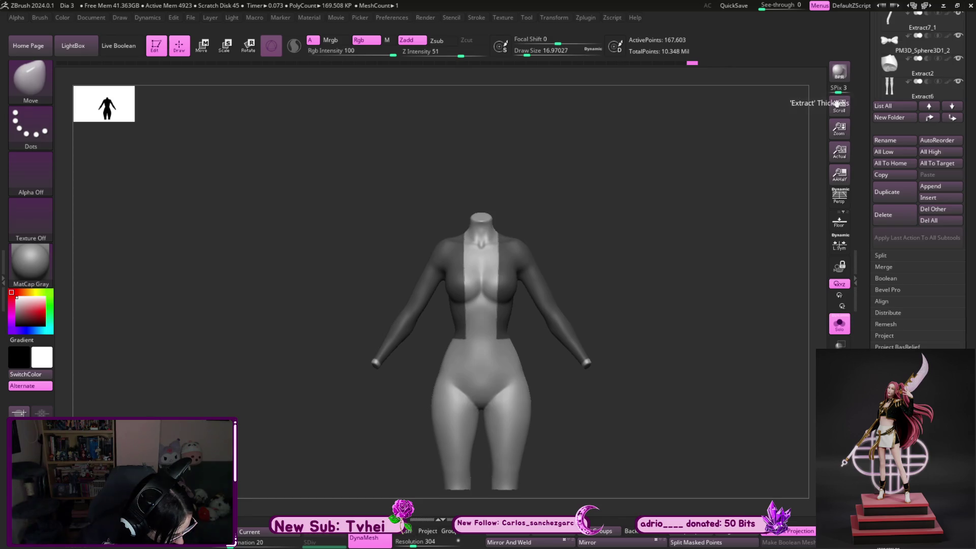
key("Down")
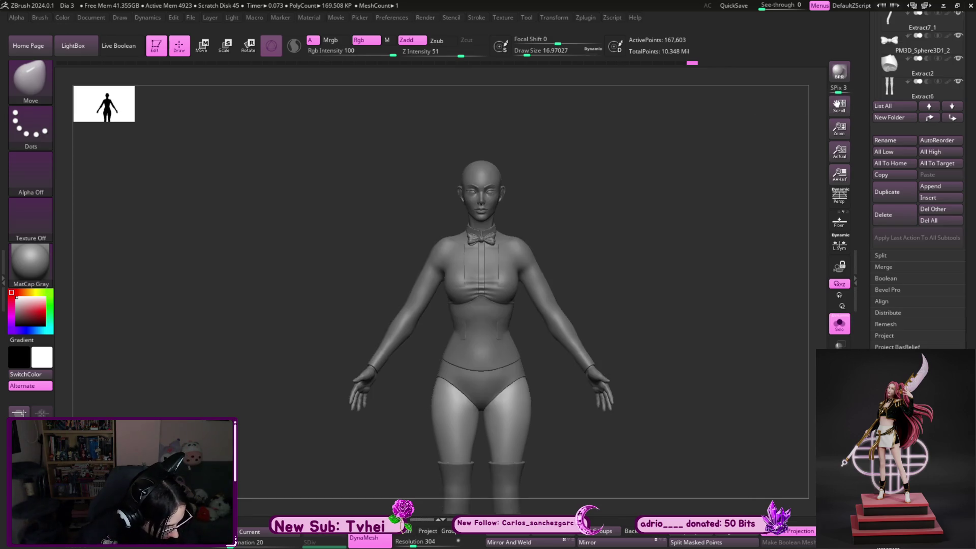
key("Up")
key("Down")
key("Up")
key("shift")
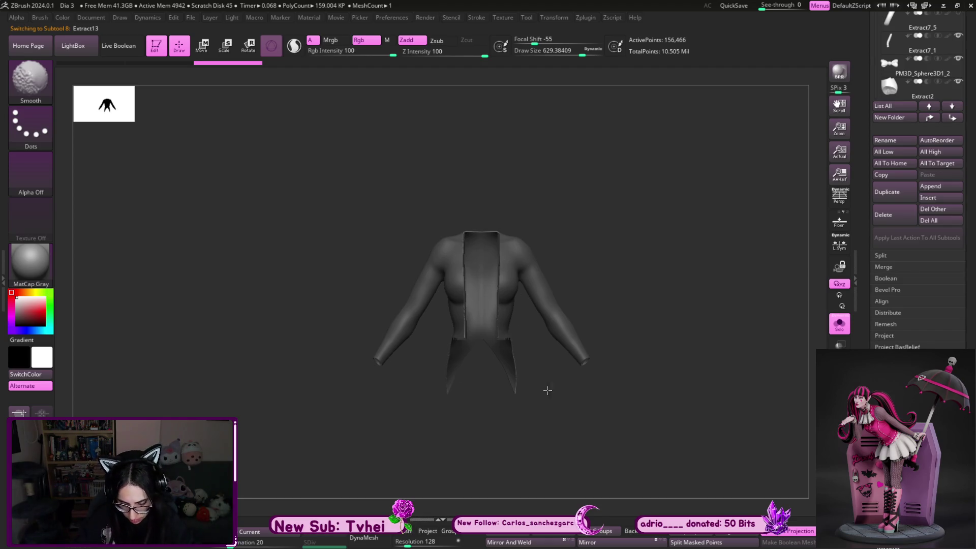
Shape the inside of the sleeve cuff opening with Move Topological at brush size about 54
key("b")
key("m")
key("t")
mouse_move(649, 251)
left_mouse_down()
mouse_move(687, 281)
mouse_move(601, 237)
mouse_move(648, 322)
mouse_move(569, 264)
left_mouse_up()
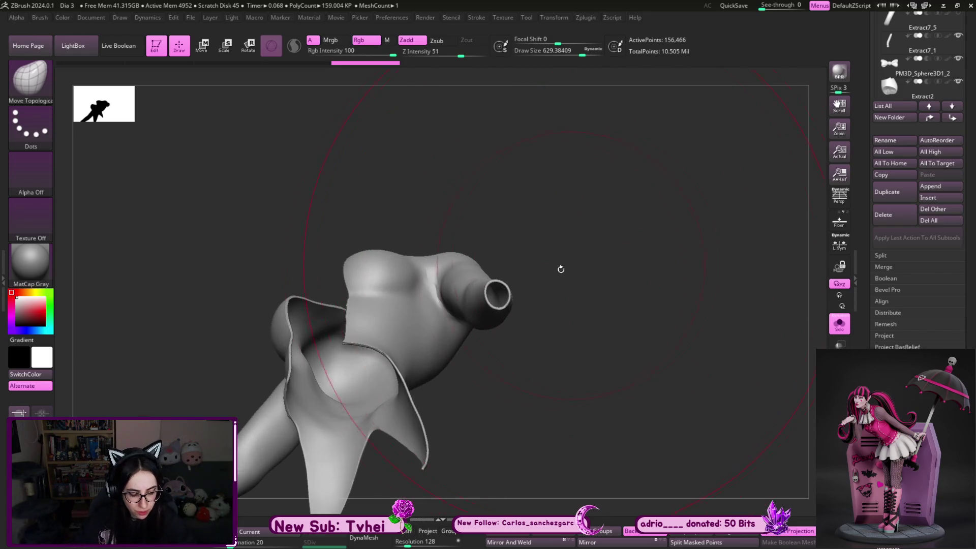
key("s")
left_click_drag(483, 279, 493, 286)
mouse_move(584, 231)
left_mouse_down("alt")
mouse_move(634, 307)
mouse_move(646, 275)
left_mouse_up("alt")
key("s")
left_click_drag(505, 327, 527, 327)
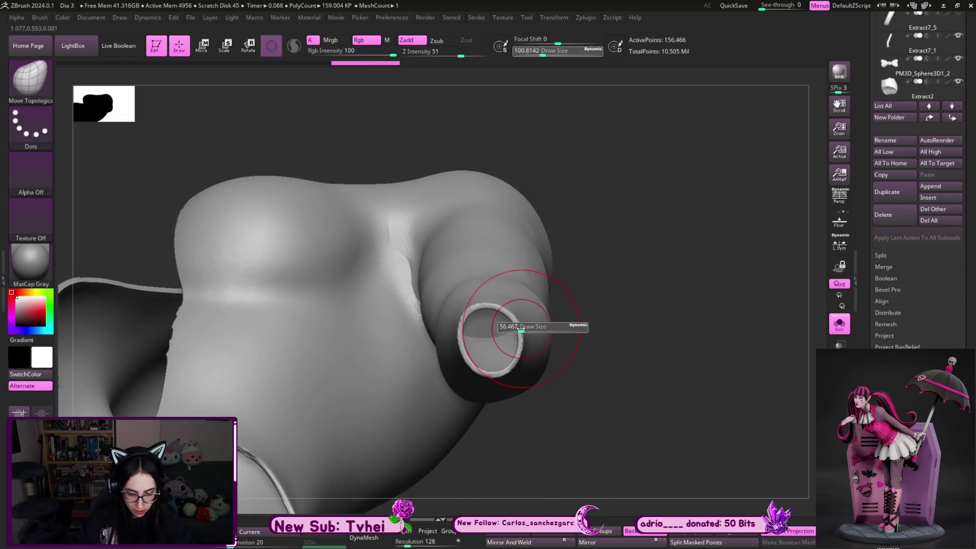
left_click_drag(629, 266, 622, 259)
mouse_move(473, 306)
left_mouse_down()
mouse_move(496, 335)
mouse_move(503, 328)
left_mouse_up()
left_click_drag(571, 283, 630, 246)
mouse_move(462, 348)
left_mouse_down()
mouse_move(463, 305)
mouse_move(507, 328)
mouse_move(513, 343)
left_mouse_up()
Remesh the jacket with DynaMesh resolution 1064, load the Move brush and isolate the jacket again
mouse_move(620, 251)
left_mouse_down()
mouse_move(628, 353)
mouse_move(627, 315)
left_mouse_up()
key("f")
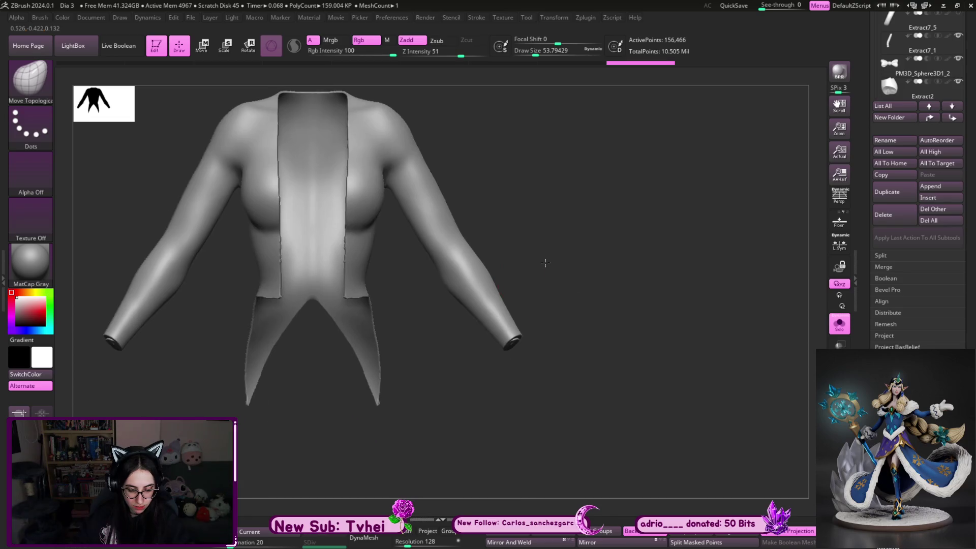
left_click_drag(544, 261, 614, 284)
key("shift+s")
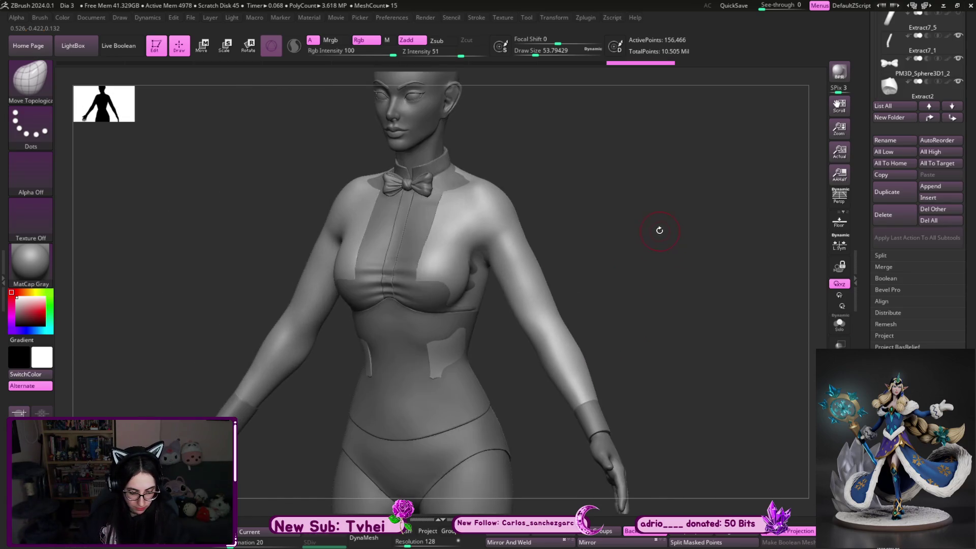
left_click_drag(409, 542, 428, 541)
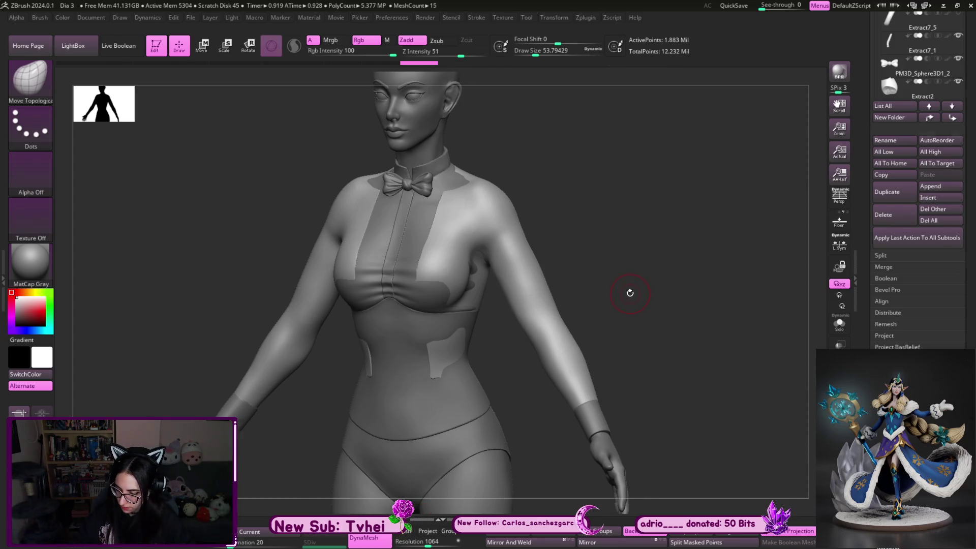
key("b")
key("m")
key("v")
mouse_move(630, 291)
left_mouse_down("alt")
mouse_move(548, 345)
mouse_move(562, 345)
mouse_move(523, 359)
mouse_move(523, 317)
mouse_move(546, 330)
left_mouse_up("alt")
key("s")
key("ctrl+shift+s")
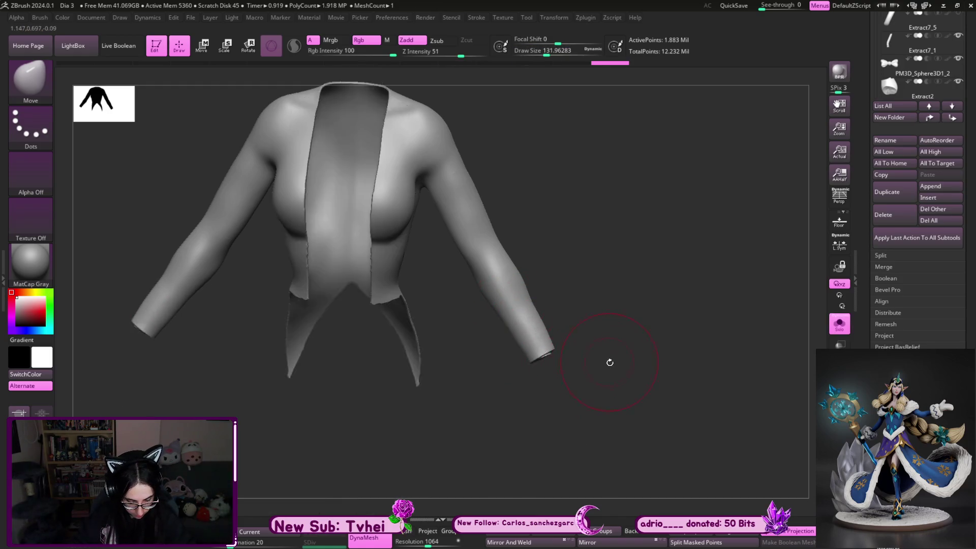
Zoom onto the sleeve cuff and reduce the Move brush to about 65
left_click_drag(606, 359, 582, 268, "alt")
key("s")
left_click_drag(543, 355, 539, 355)
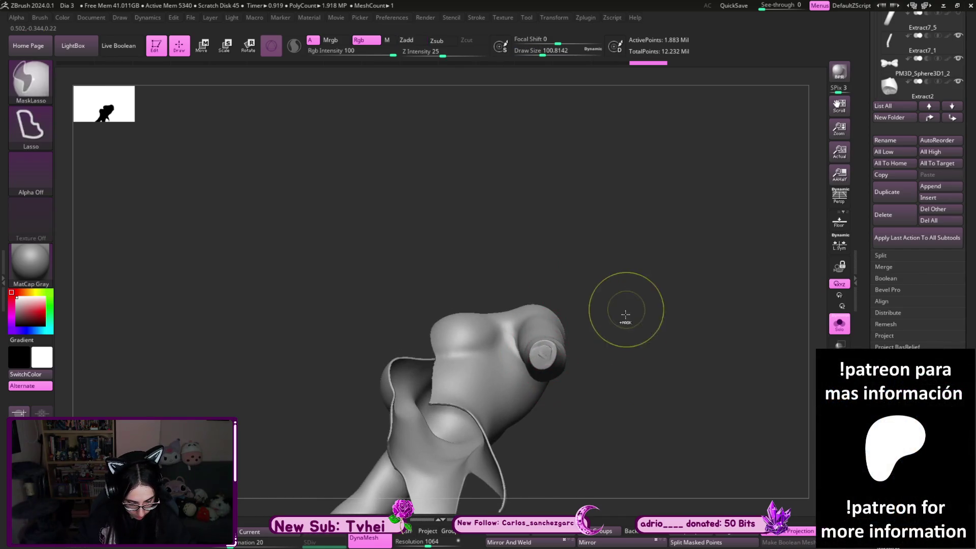
left_click_drag(625, 305, 658, 360, "alt")
key("s")
left_click_drag(544, 348, 538, 348)
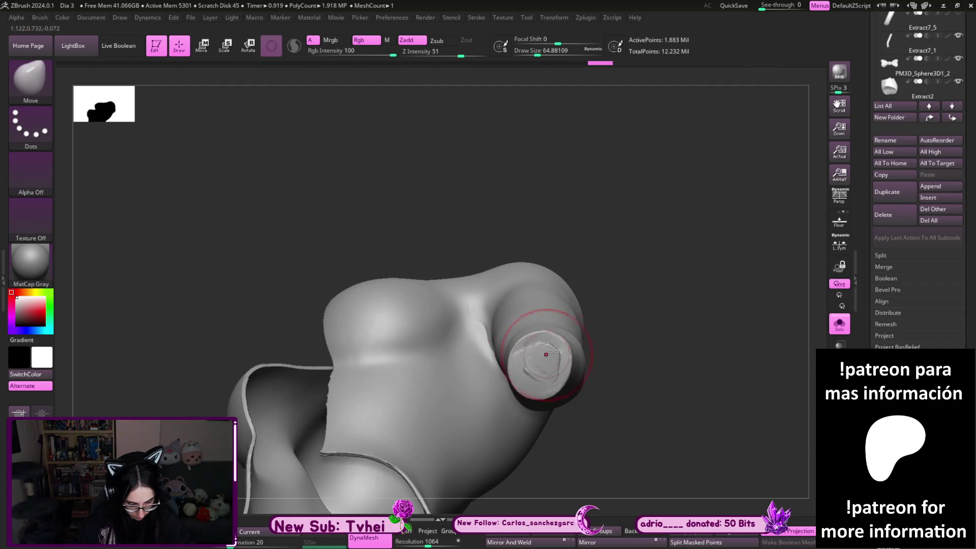
mouse_move(608, 333)
left_mouse_down()
mouse_move(656, 376)
mouse_move(565, 322)
left_mouse_up()
Show the full figure and pull the jacket cuff down to meet the wrist band
key("ctrl+shift+s")
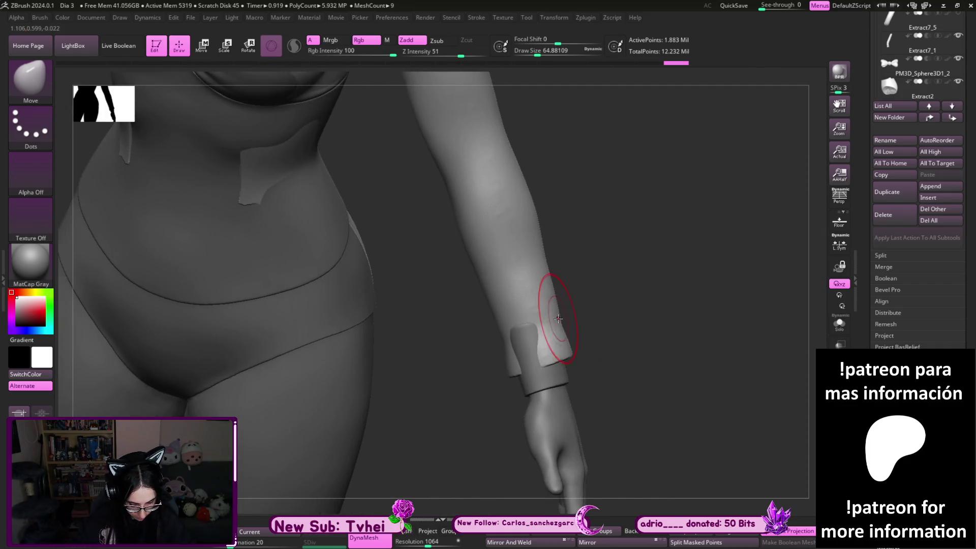
left_click(504, 336, "alt")
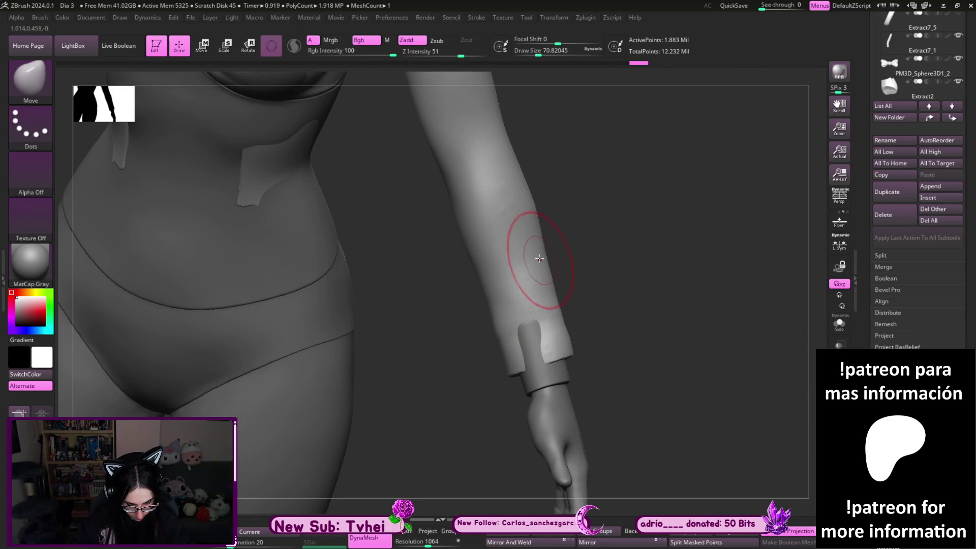
key("s")
left_click_drag(542, 379, 562, 379)
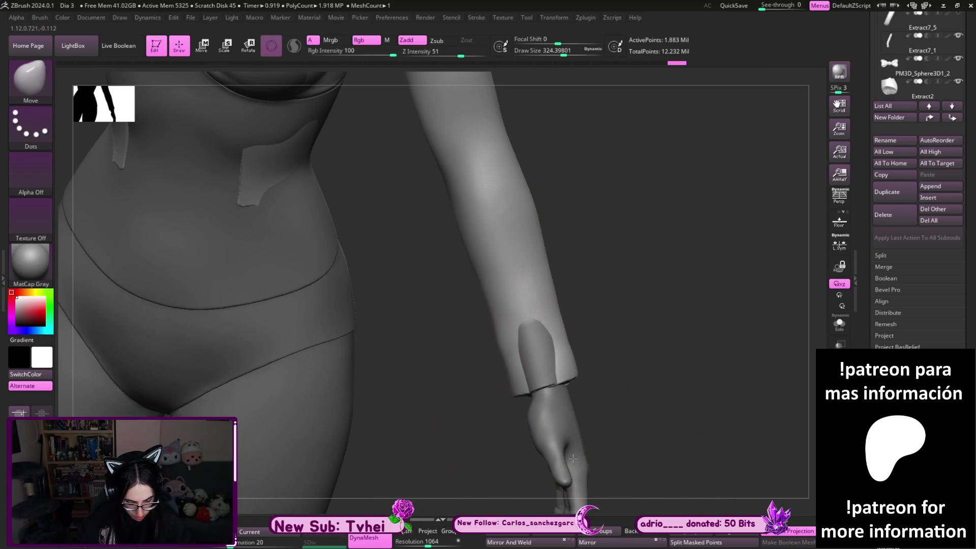
mouse_move(628, 353)
left_mouse_down()
mouse_move(455, 444)
mouse_move(532, 371)
mouse_move(522, 361)
left_mouse_up()
key("s")
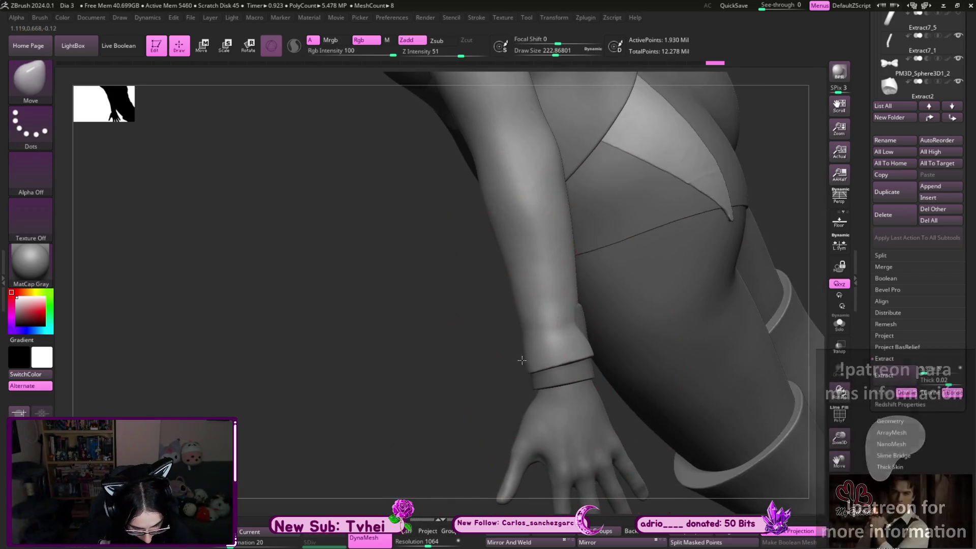
Make the Extract13 sleeve piece active, smooth its cuff with a small brush and lower its DynaMesh resolution
key("s")
left_click_drag(602, 327, 582, 326)
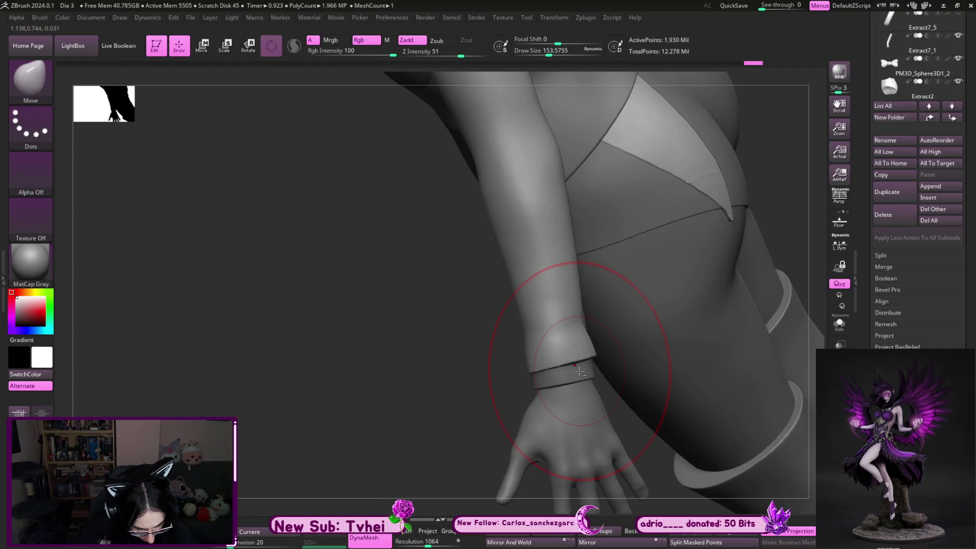
left_click(579, 371, "alt")
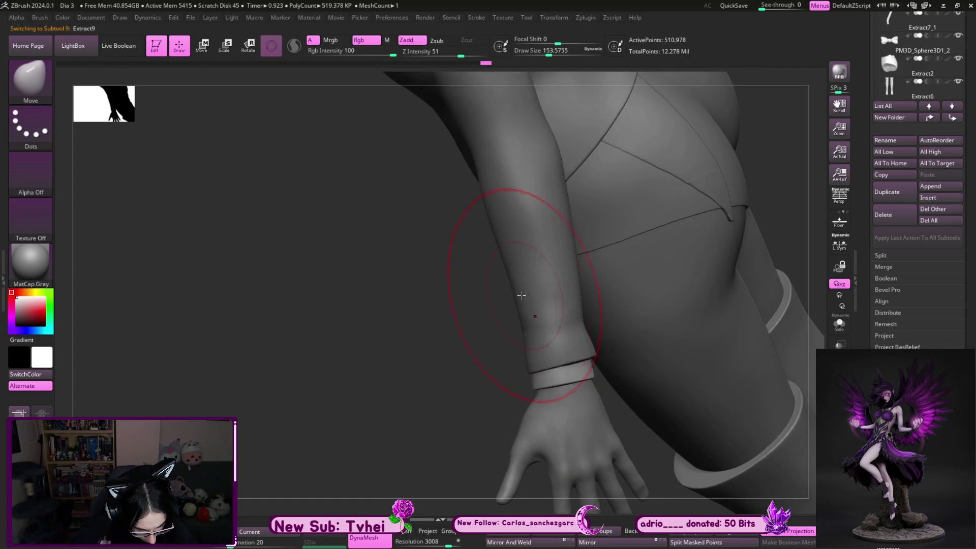
left_click(570, 347, "alt")
key("s")
left_click_drag(568, 338, 546, 338)
key("bracketleft")
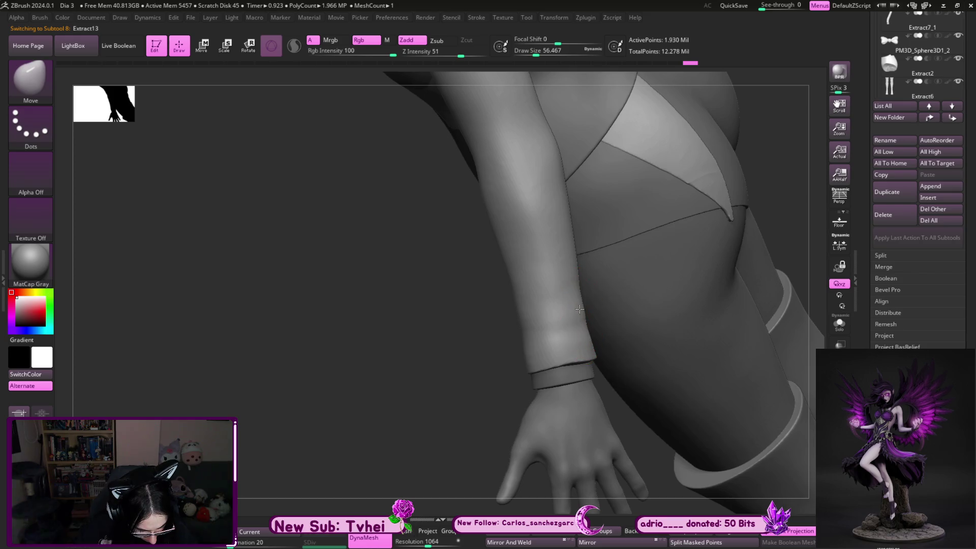
key("shift")
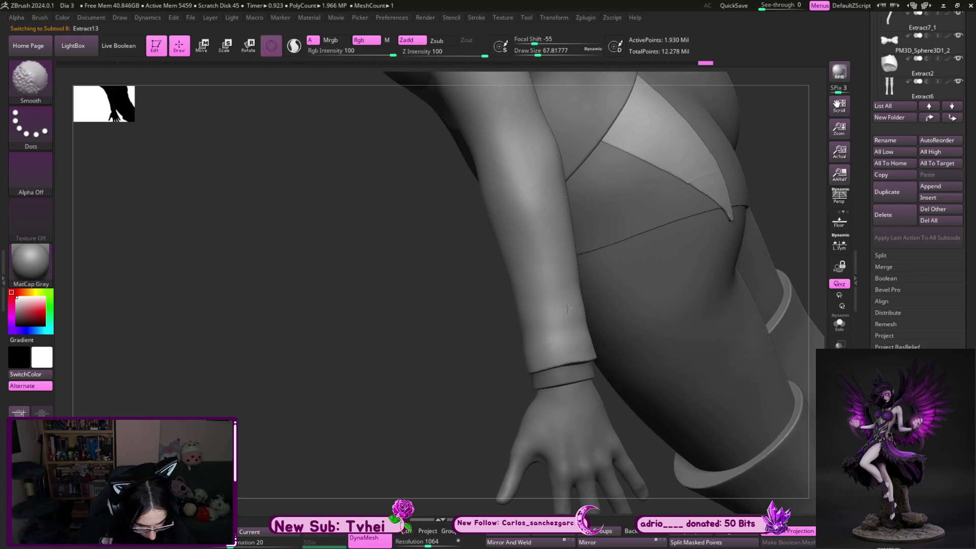
left_click_drag(428, 543, 417, 543)
Solo the sleeve and polish its flat open end with hPolish and smoothing
key("ctrl+shift")
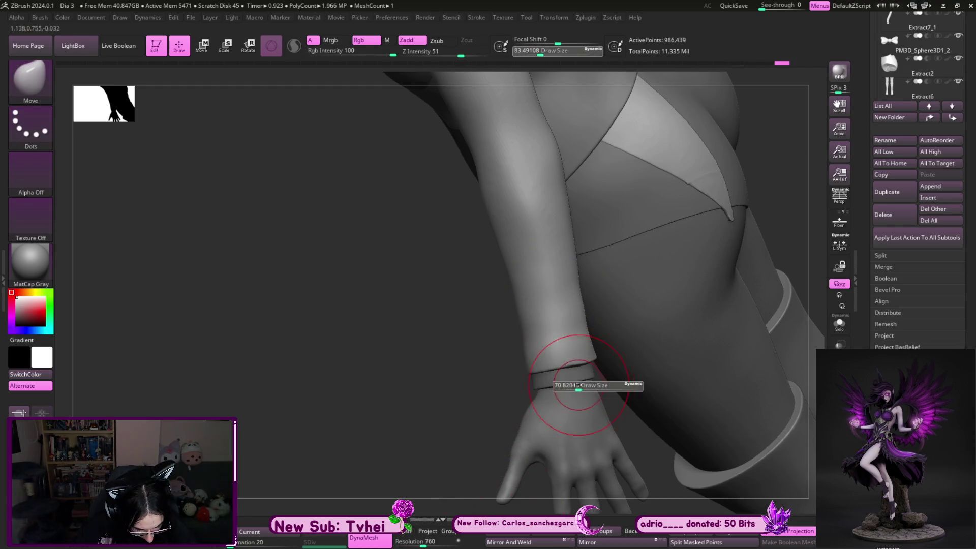
key("b")
key("h")
key("p")
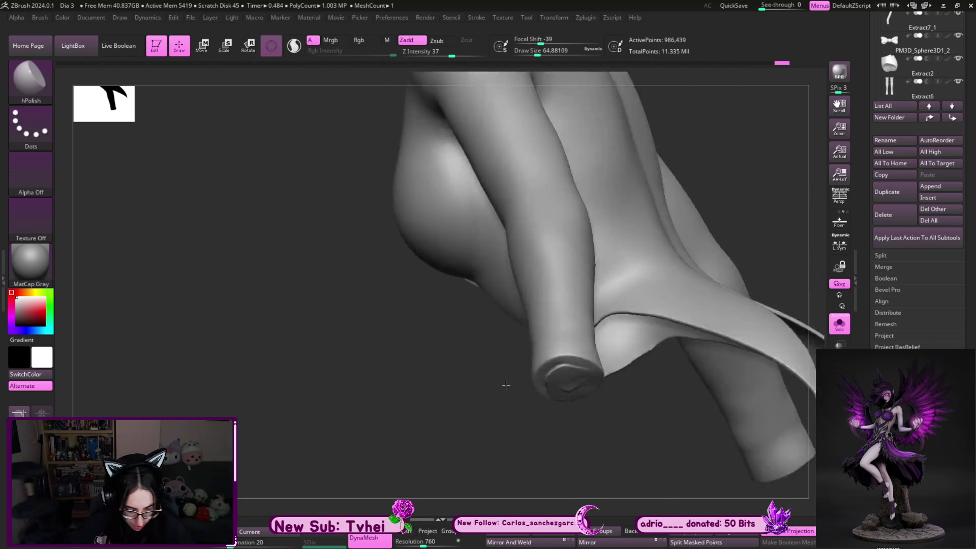
left_click_drag(522, 460, 555, 381)
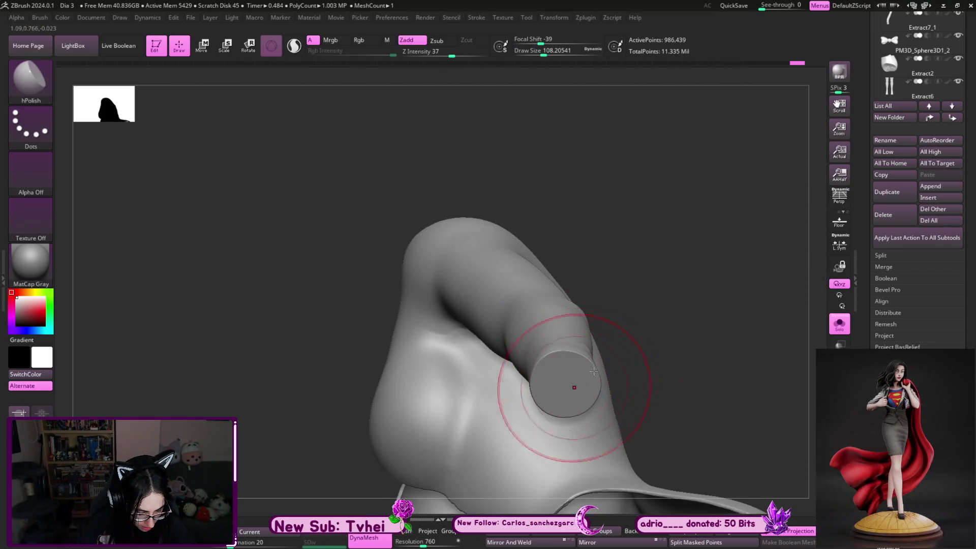
key("shift")
left_click_drag(565, 398, 554, 372, "shift")
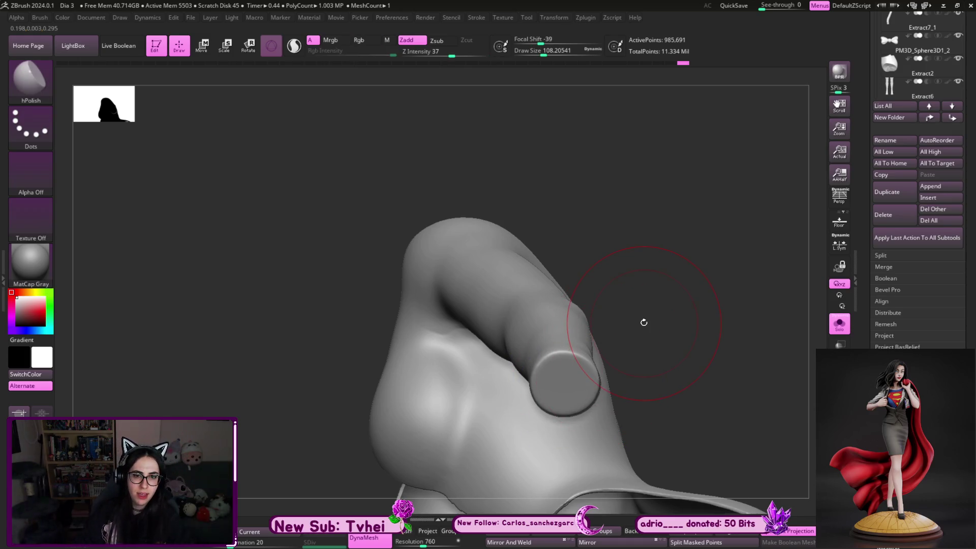
left_click_drag(642, 323, 324, 412)
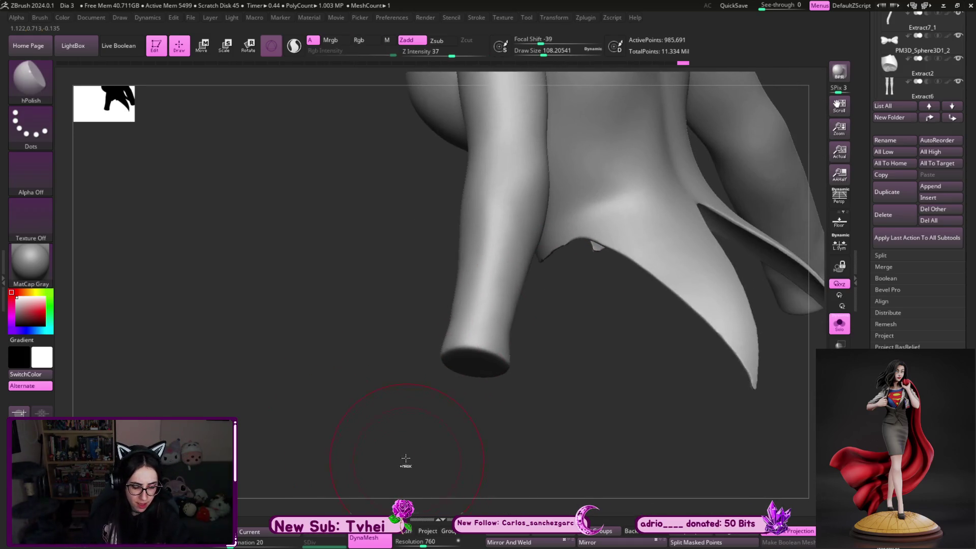
left_click_drag(489, 475, 532, 430)
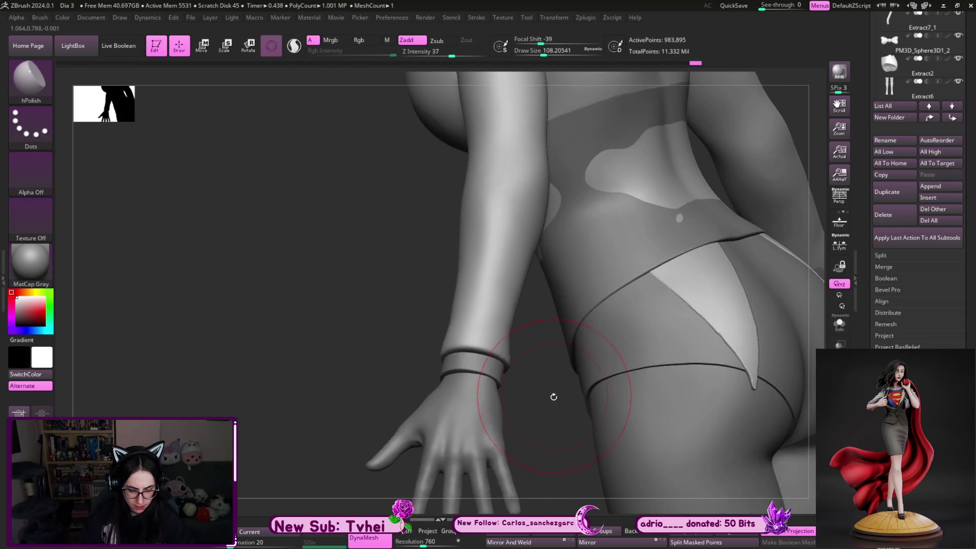
left_click_drag(554, 396, 545, 425)
Slim the forearm's outer contour inward with MoveInfiniteDepth, adjusting brush size as needed
key("b")
key("m")
key("i")
key("s")
left_click_drag(501, 371, 492, 371)
key("s")
mouse_move(516, 297)
left_mouse_down()
mouse_move(492, 305)
mouse_move(514, 343)
left_mouse_up()
key("s")
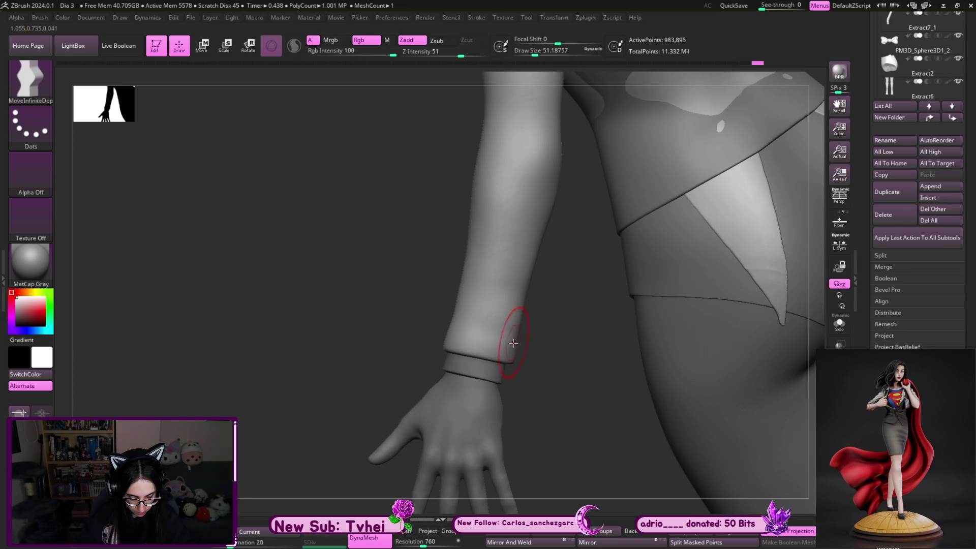
key("s")
left_click_drag(525, 300, 530, 301)
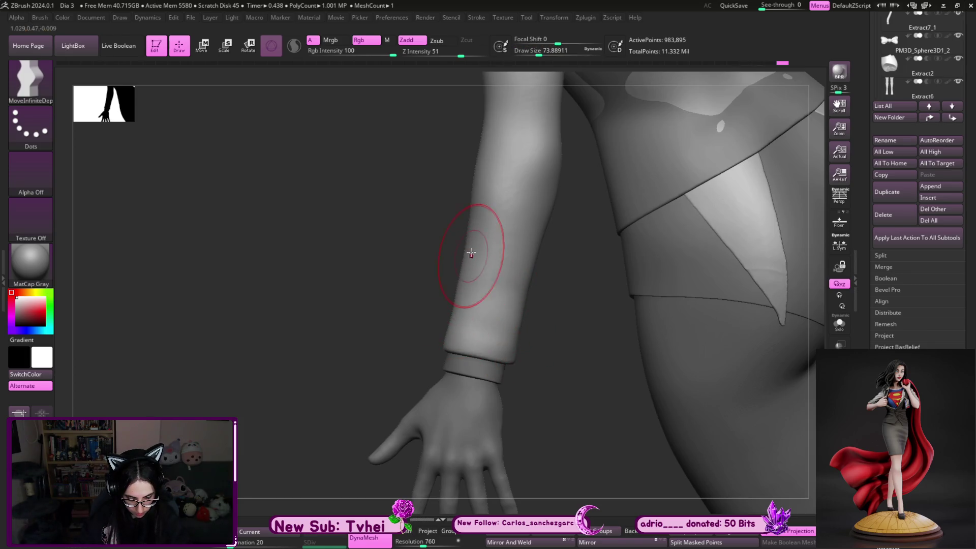
key("s")
left_click_drag(461, 305, 452, 318)
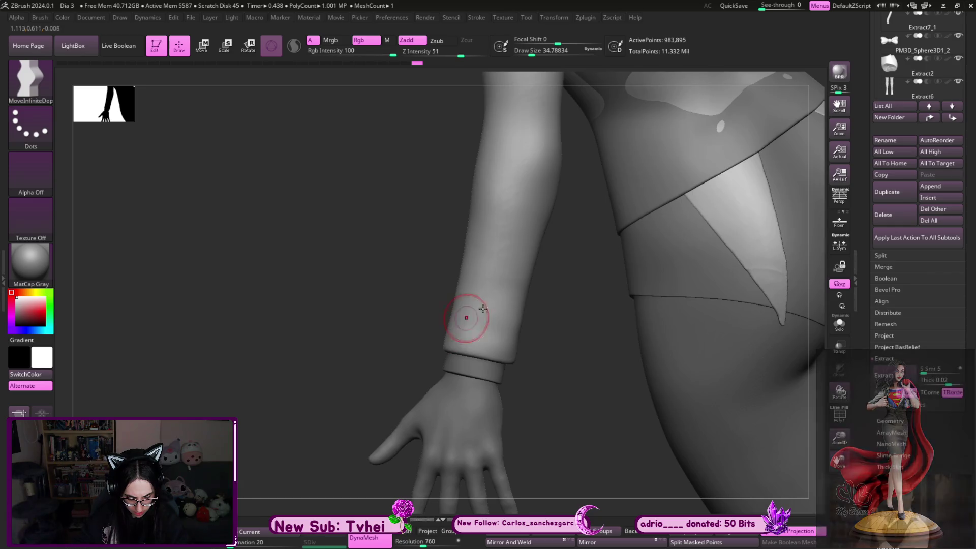
key("s")
left_click_drag(508, 334, 516, 359)
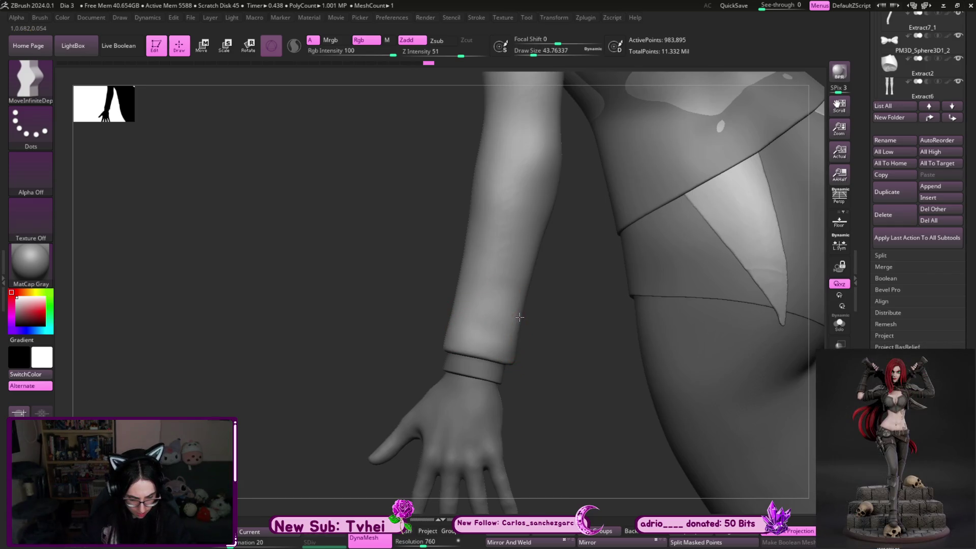
key("s")
left_click_drag(529, 283, 551, 272)
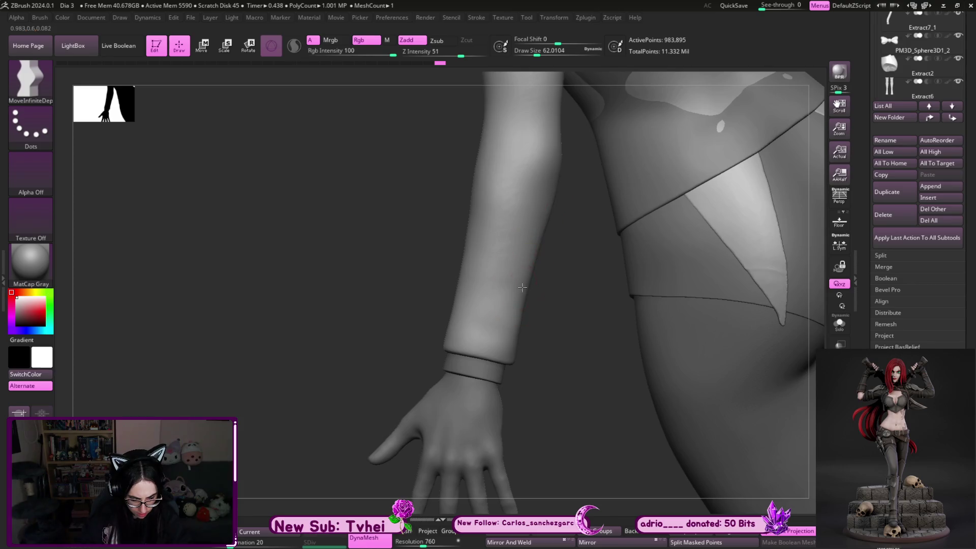
mouse_move(507, 354)
left_mouse_down()
mouse_move(596, 374)
mouse_move(587, 371)
left_mouse_up()
key("s")
left_click_drag(457, 305, 456, 312)
key("bracketright")
mouse_move(588, 295)
left_mouse_down()
mouse_move(605, 257)
mouse_move(588, 323)
mouse_move(651, 307)
mouse_move(603, 283)
mouse_move(620, 270)
mouse_move(590, 251)
left_mouse_up()
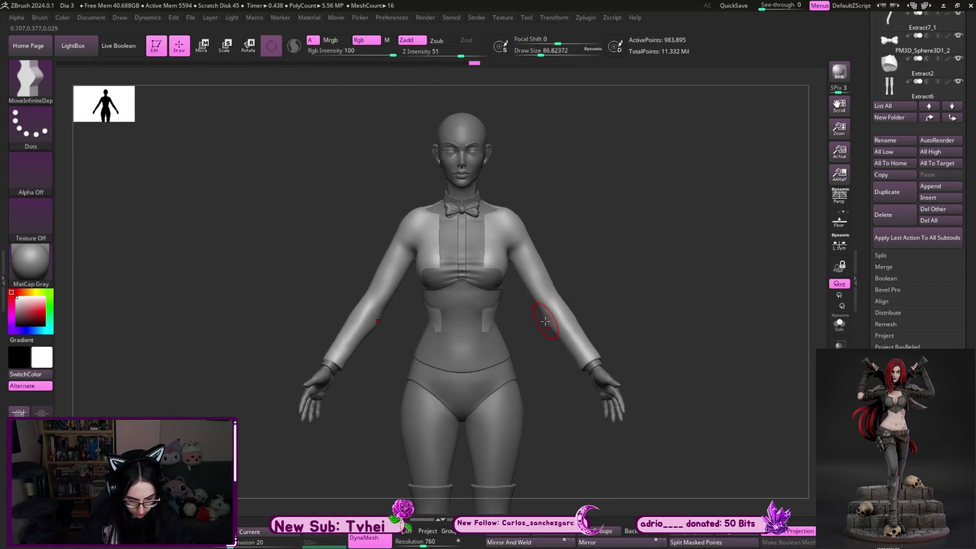
Check the tailcoat alone from the side and exact front, then return to the full figure
key("bracketright")
key("bracketright")
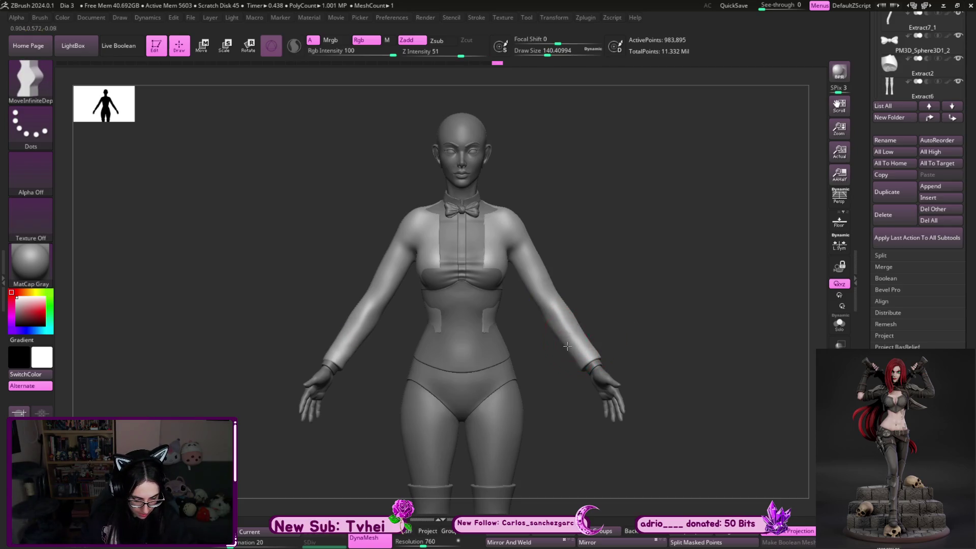
key("bracketleft")
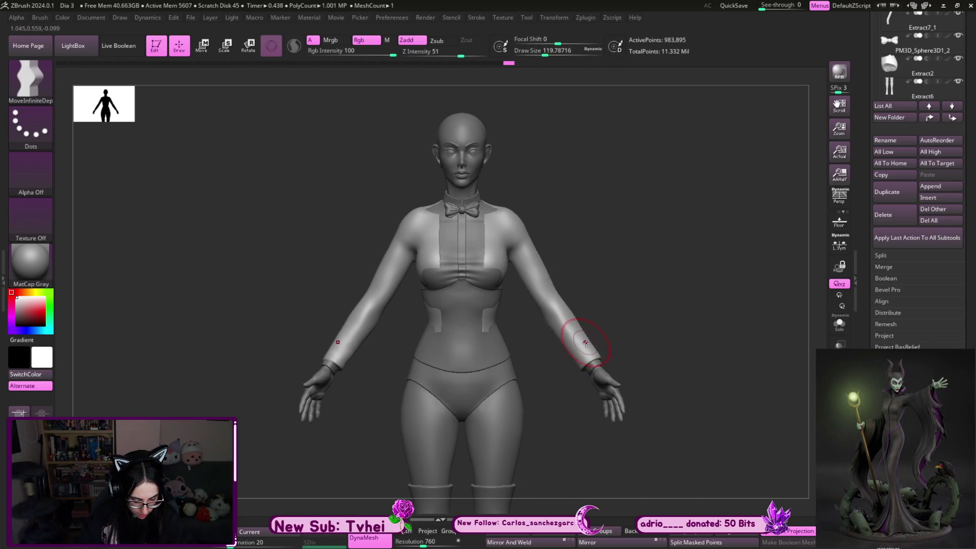
left_click_drag(655, 308, 611, 353)
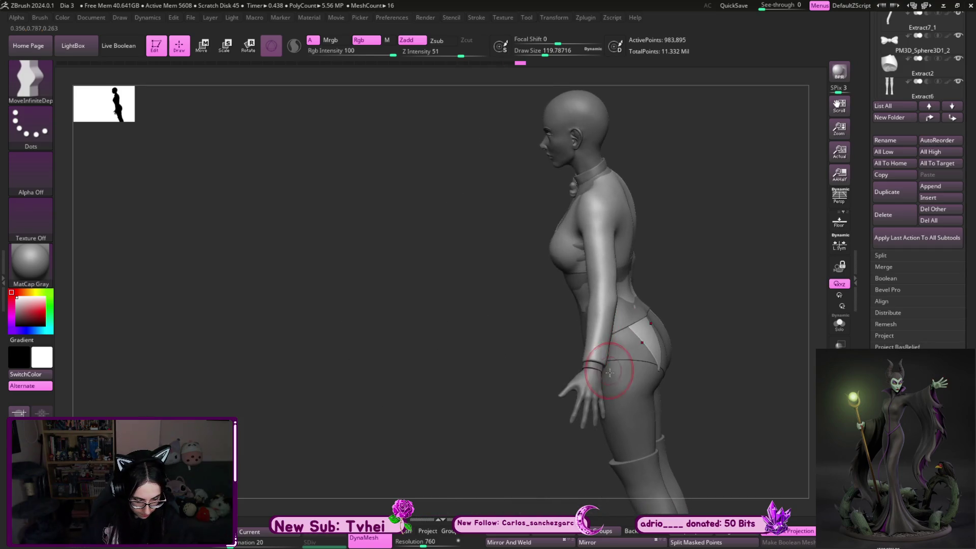
key("ctrl+shift+s")
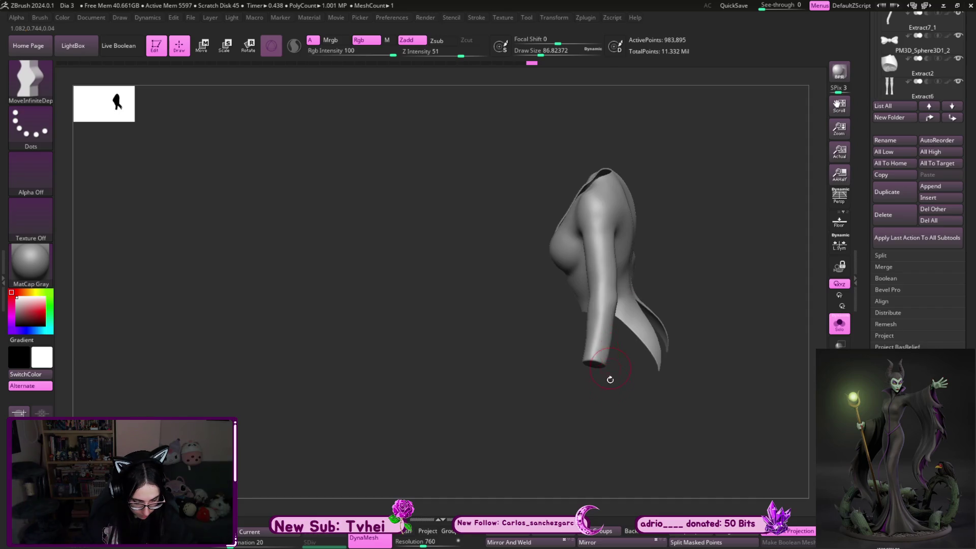
key("ctrl")
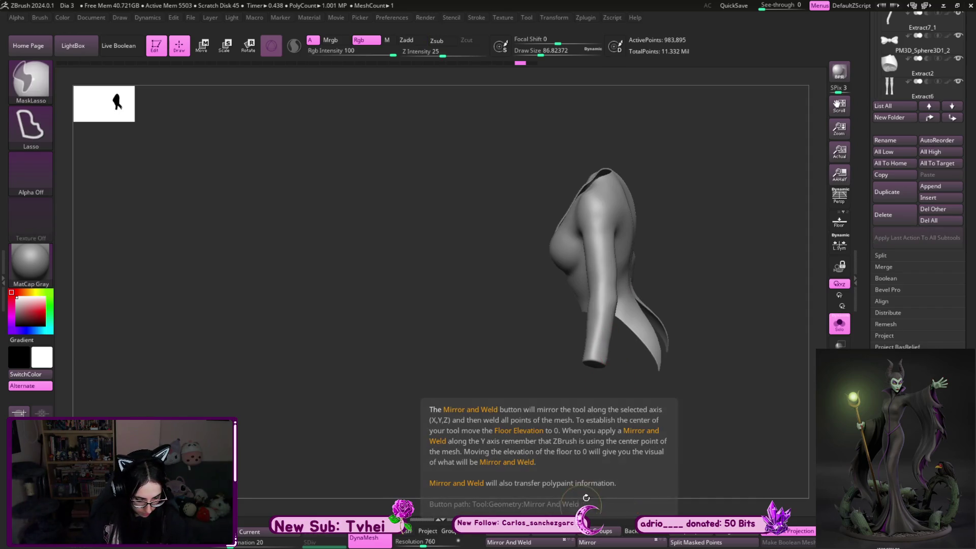
left_click_drag(616, 405, 656, 306, "shift")
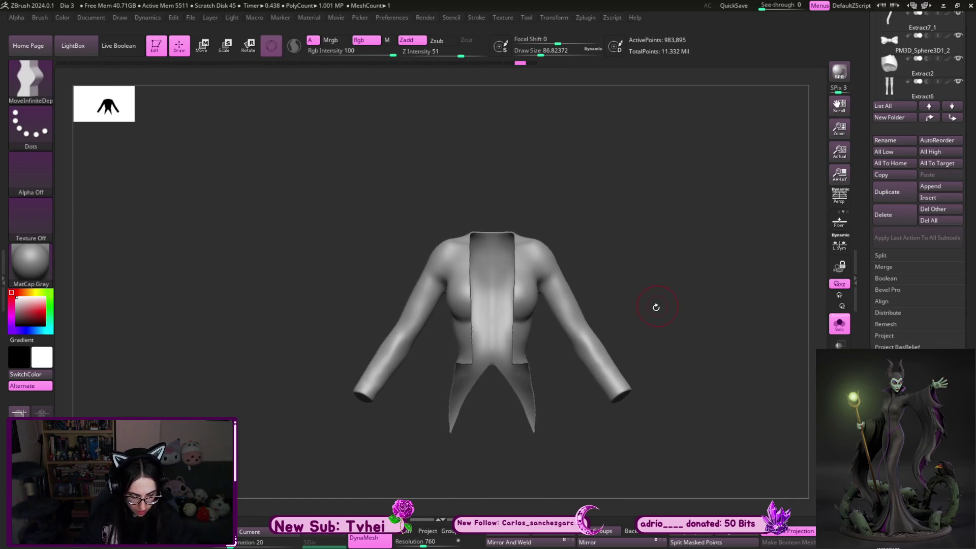
key("ctrl+shift+s")
key("b")
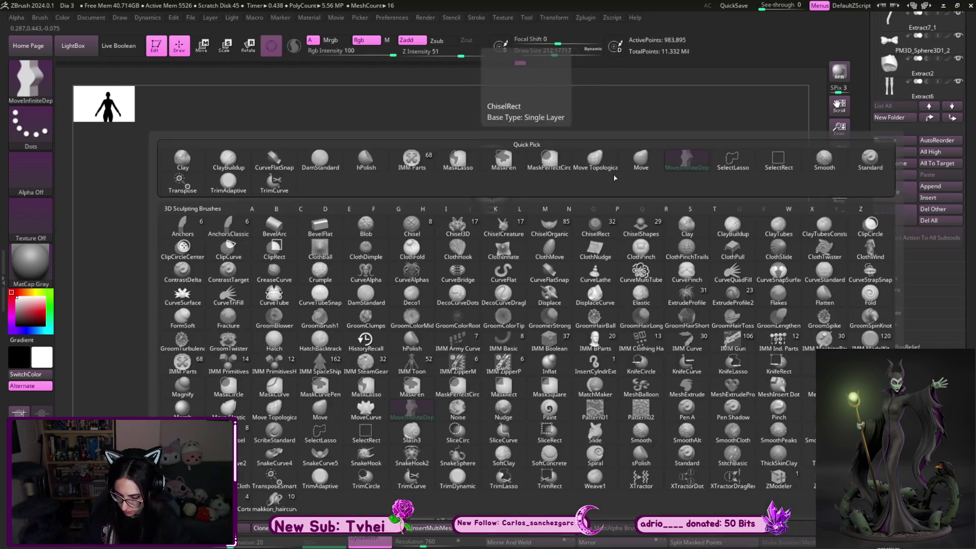
Load the Move brush and review the figure from above, front, side and back three-quarter views
key("m")
key("v")
mouse_move(646, 316)
left_mouse_down()
mouse_move(512, 409)
mouse_move(499, 335)
left_mouse_up()
key("s")
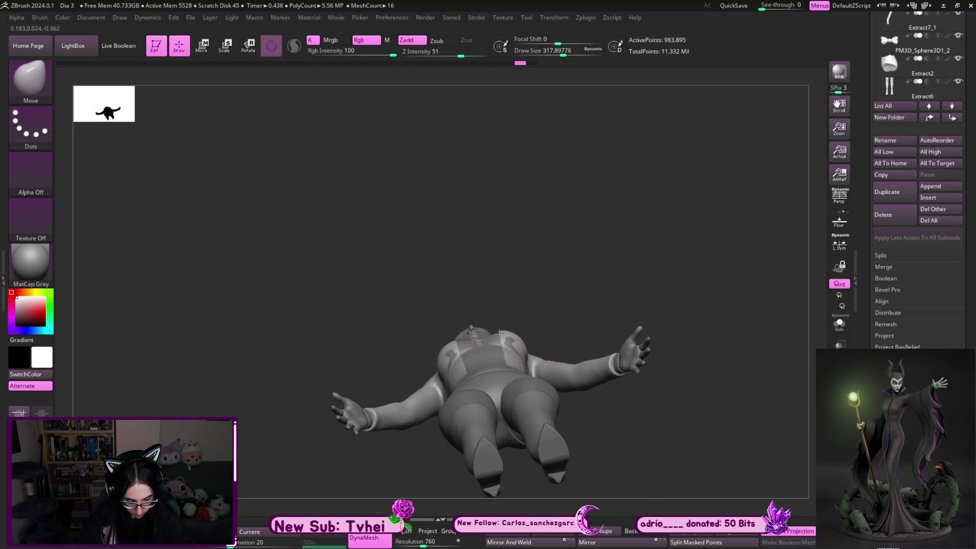
key("ctrl+shift+s")
left_click_drag(499, 334, 448, 398)
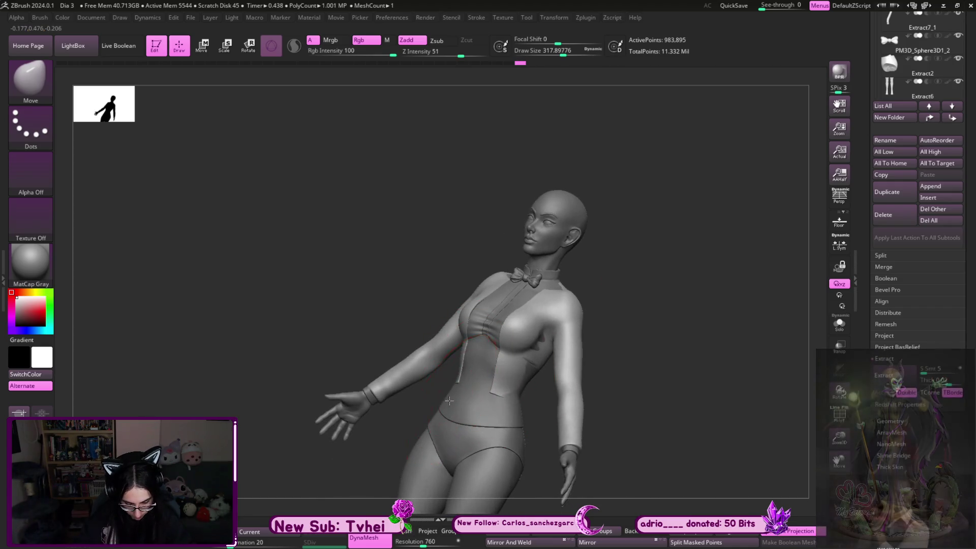
left_click_drag(588, 326, 621, 295)
mouse_move(578, 331)
left_mouse_down()
mouse_move(547, 398)
mouse_move(582, 323)
left_mouse_up()
mouse_move(483, 405)
left_mouse_down()
mouse_move(486, 418)
mouse_move(476, 388)
left_mouse_up()
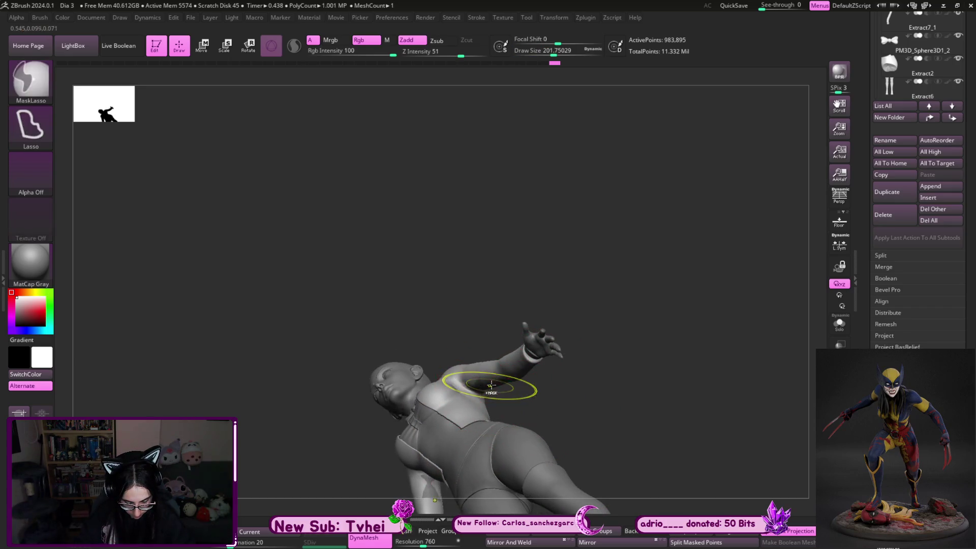
left_click_drag(489, 386, 463, 387)
Orbit round the back, zoom to the head and collar and load MoveInfiniteDepth at a smaller size
key("s")
left_click(463, 387)
mouse_move(506, 295)
left_mouse_down()
mouse_move(598, 264)
mouse_move(521, 314)
mouse_move(578, 303)
mouse_move(482, 328)
mouse_move(632, 301)
left_mouse_up()
key("s")
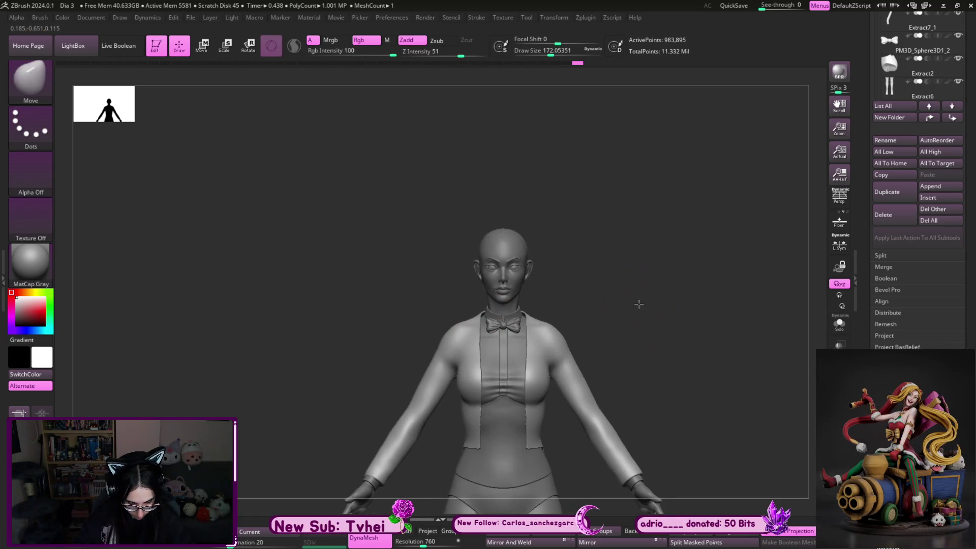
mouse_move(550, 293)
left_mouse_down("alt")
mouse_move(527, 320)
mouse_move(522, 307)
left_mouse_up("alt")
key("b")
key("m")
key("i")
key("s")
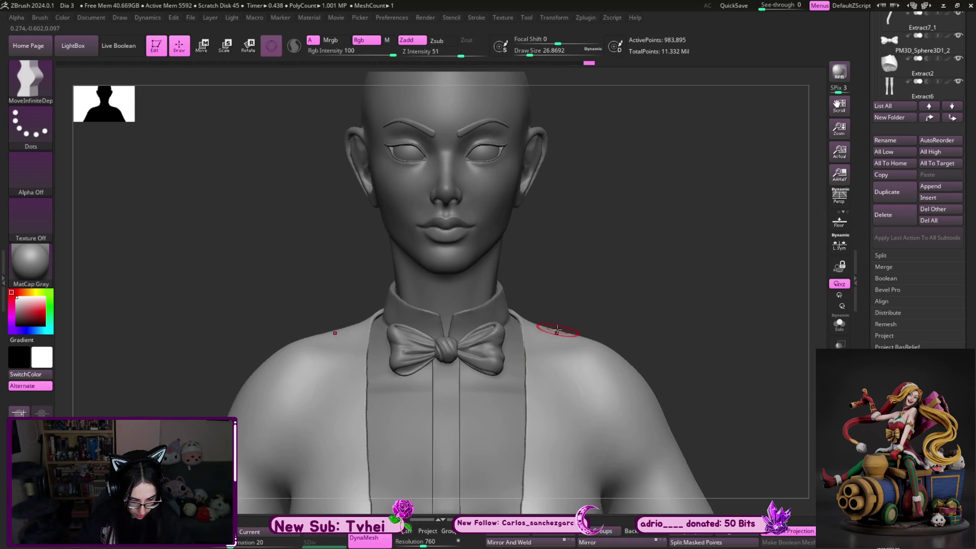
With a large Move brush, reshape the open jacket's hem from a three-quarter angle
key("b")
key("m")
key("v")
mouse_move(594, 285)
left_mouse_down()
mouse_move(605, 279)
mouse_move(534, 337)
left_mouse_up()
key("]")
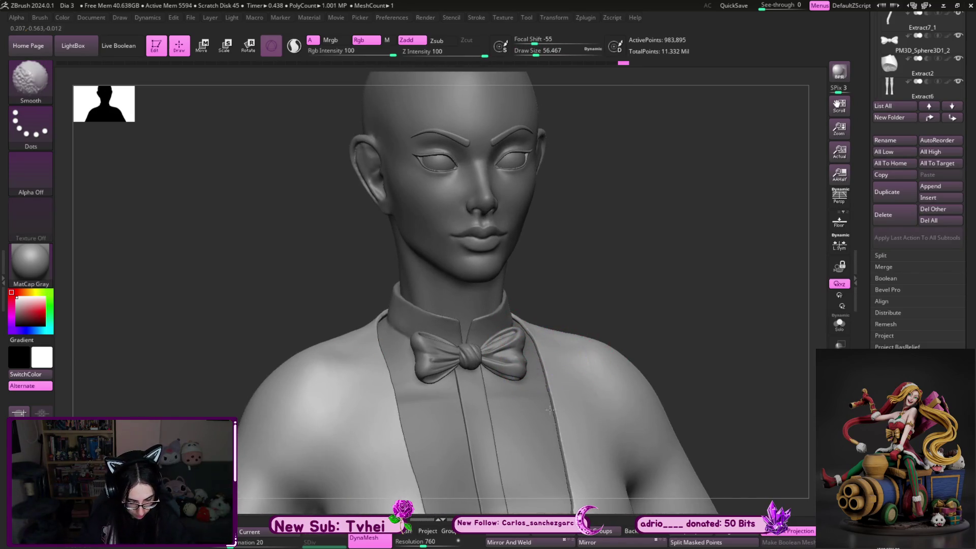
scroll(605, 322, "down", 3)
scroll(656, 328, "down", 2)
scroll(655, 328, "down", 2)
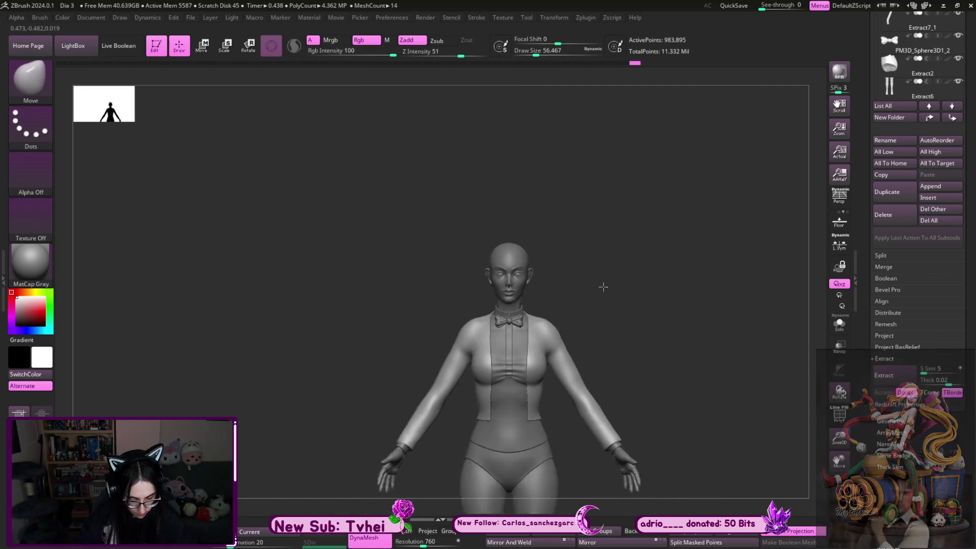
scroll(681, 342, "up", 5)
left_click_drag(681, 342, 656, 342)
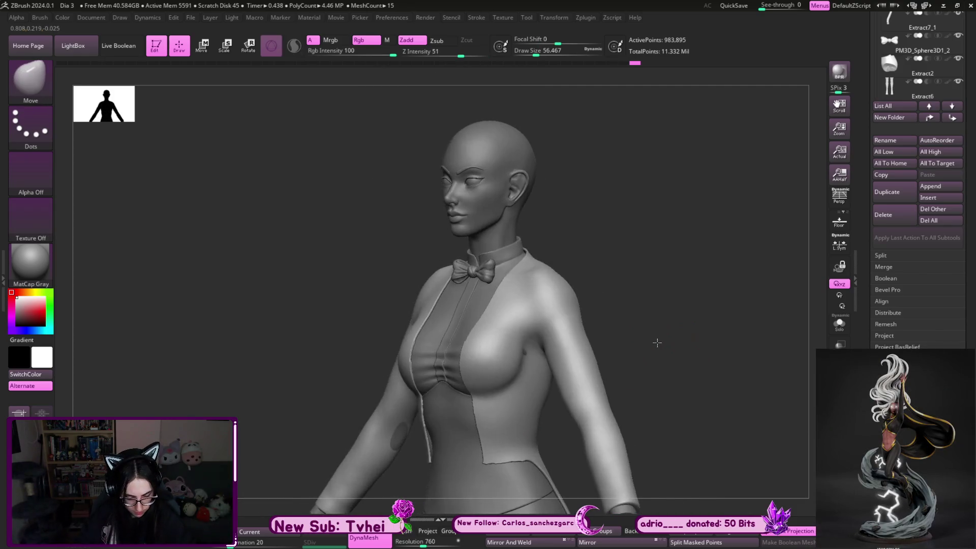
key("]")
key("bracketleft")
key("bracketright")
key("bracketright")
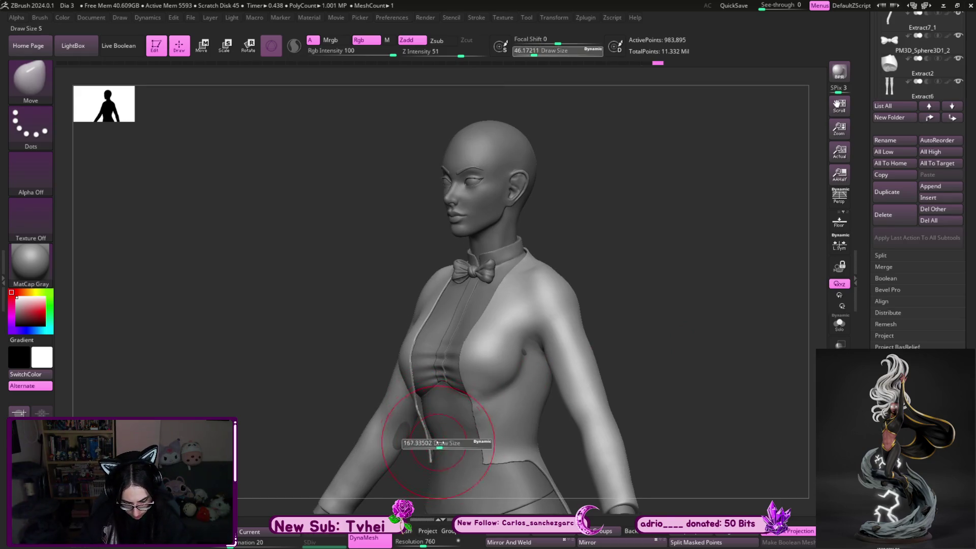
Refine the front hem from a straight-front view with a smaller Move brush, closer on the torso
right_click_drag(422, 447, 416, 474, "shift")
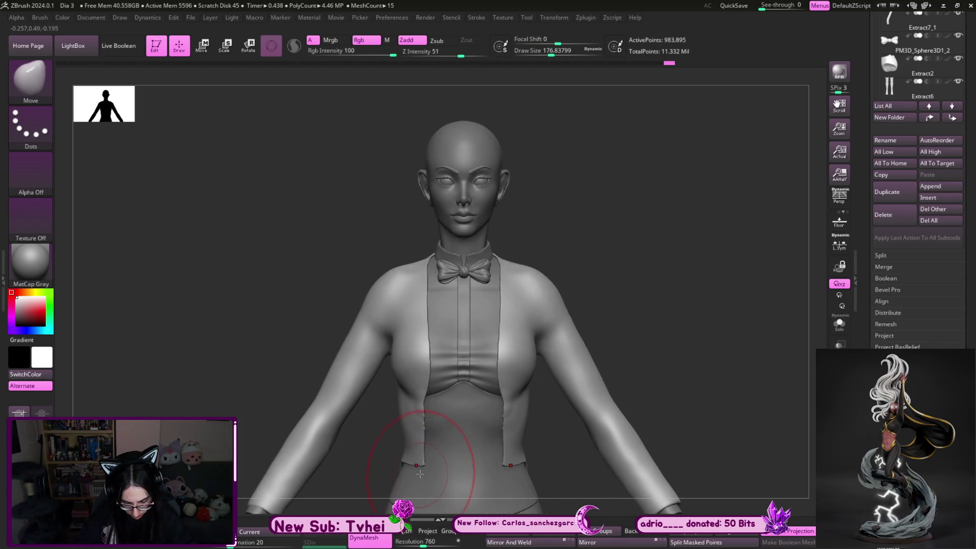
key("s")
left_click_drag(557, 392, 526, 392)
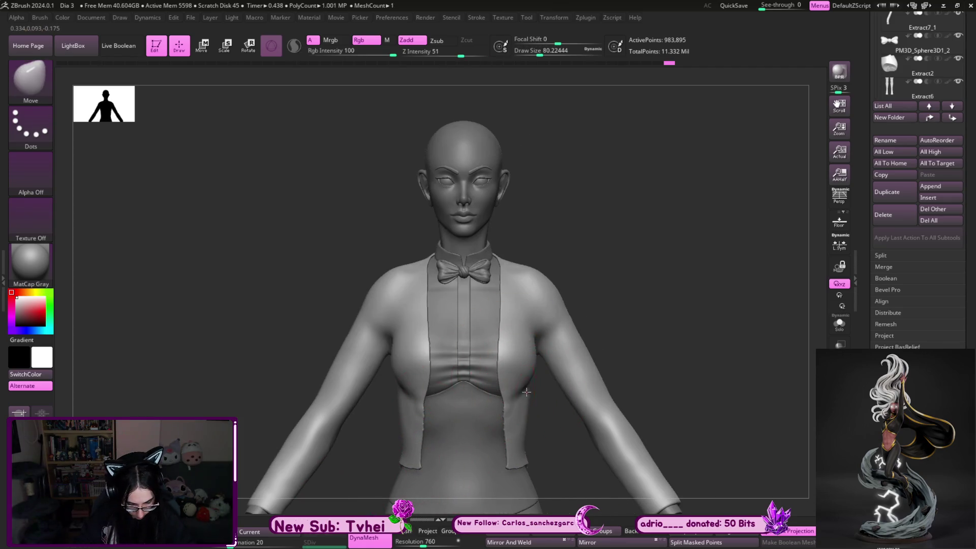
mouse_move(680, 318)
right_mouse_down("alt")
mouse_move(704, 249)
mouse_move(501, 306)
right_mouse_up("alt")
Build up fabric volume on the side of the chest below the armpit with ClayBuildup
key("b")
key("c")
key("b")
mouse_move(502, 305)
left_mouse_down()
mouse_move(526, 198)
mouse_move(627, 488)
left_mouse_up()
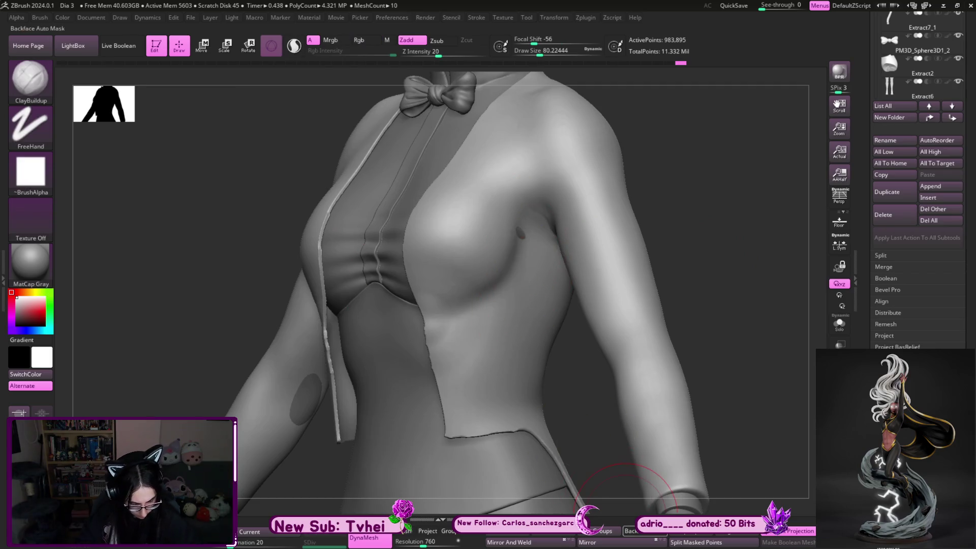
mouse_move(457, 336)
left_mouse_down()
mouse_move(476, 294)
mouse_move(497, 283)
mouse_move(509, 229)
mouse_move(528, 273)
mouse_move(468, 283)
mouse_move(455, 317)
mouse_move(504, 300)
left_mouse_up()
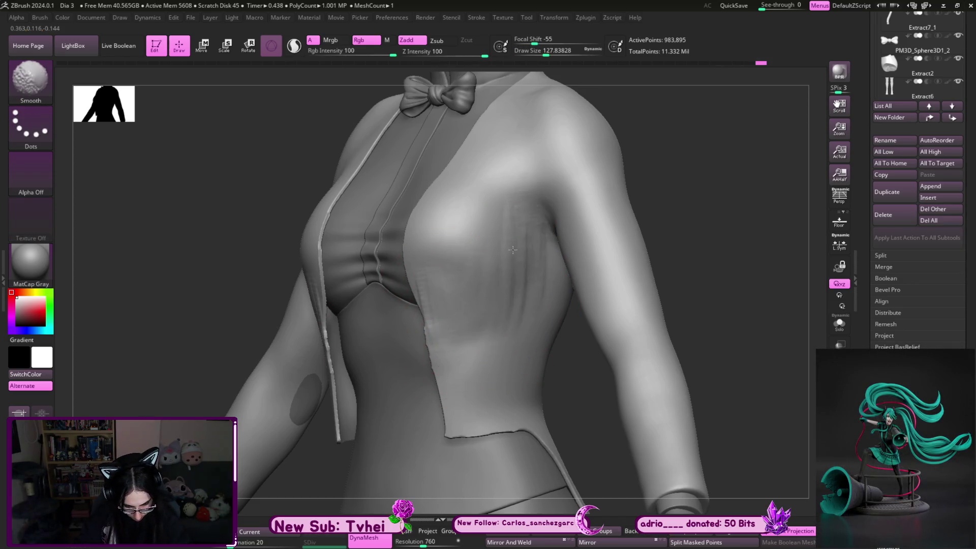
key("b")
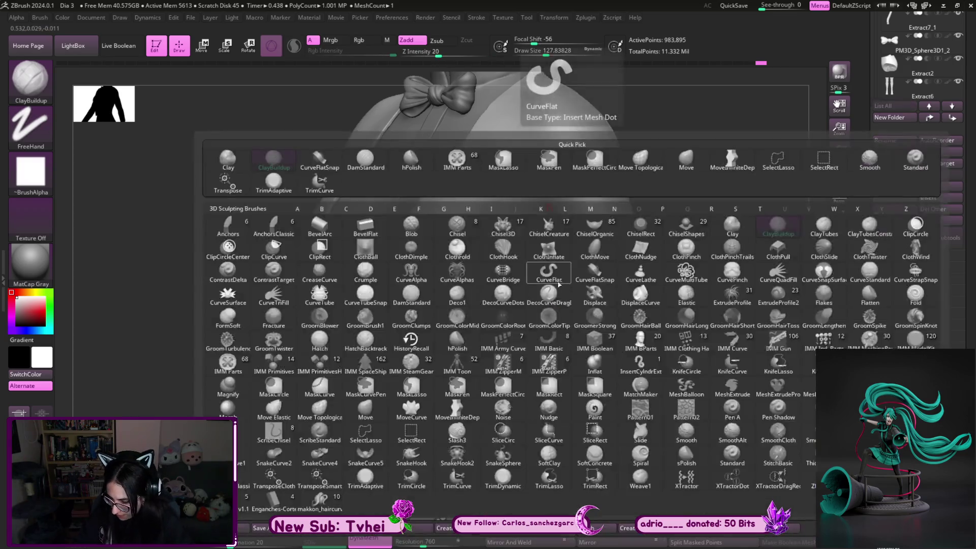
Pull the jacket's lower edge back into a pointed tail with the Move brushes
key("m")
key("v")
key("s")
left_click_drag(656, 289, 596, 283)
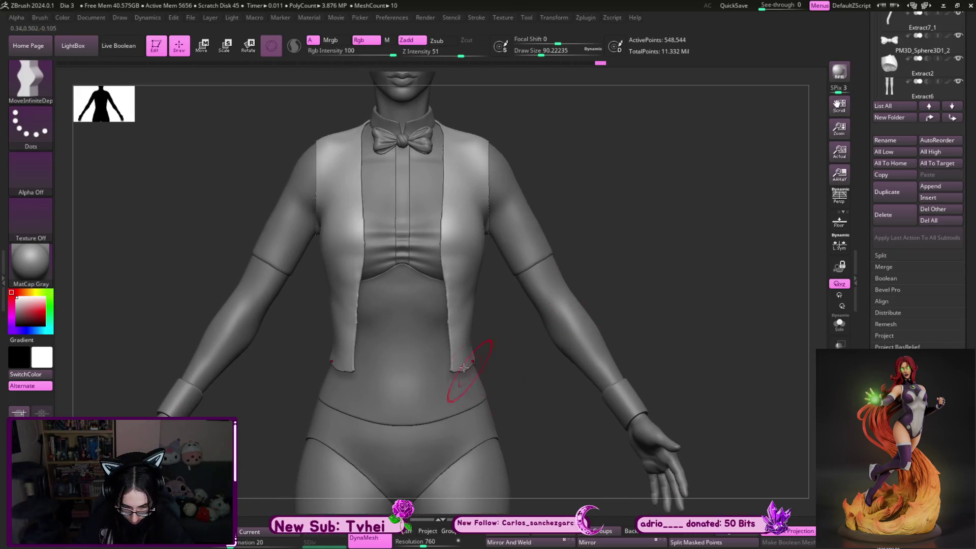
key("b")
key("m")
key("v")
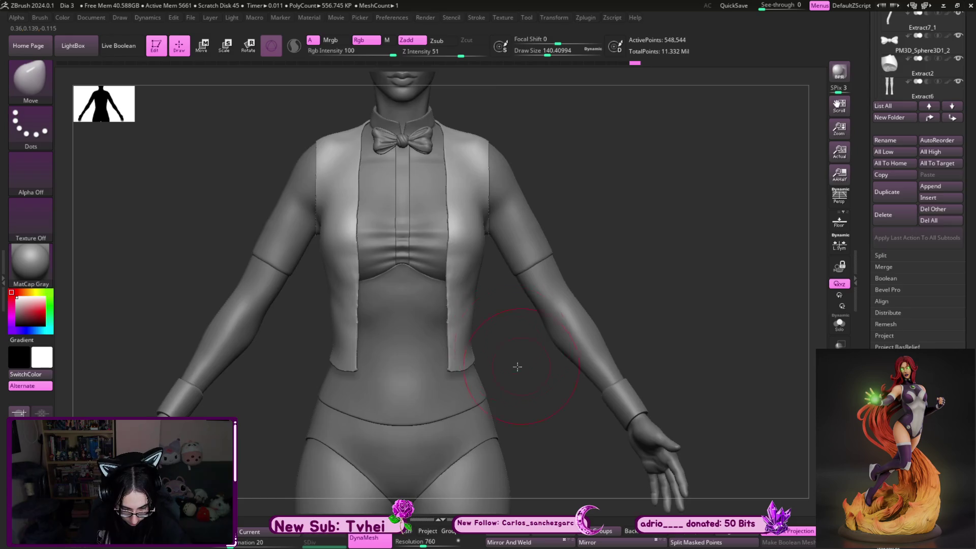
left_click_drag(521, 367, 480, 327)
Polish and smooth the coat's front panel flatter with hPolish, then show the long sleeves again
key("b")
key("h")
key("p")
key("bracketleft")
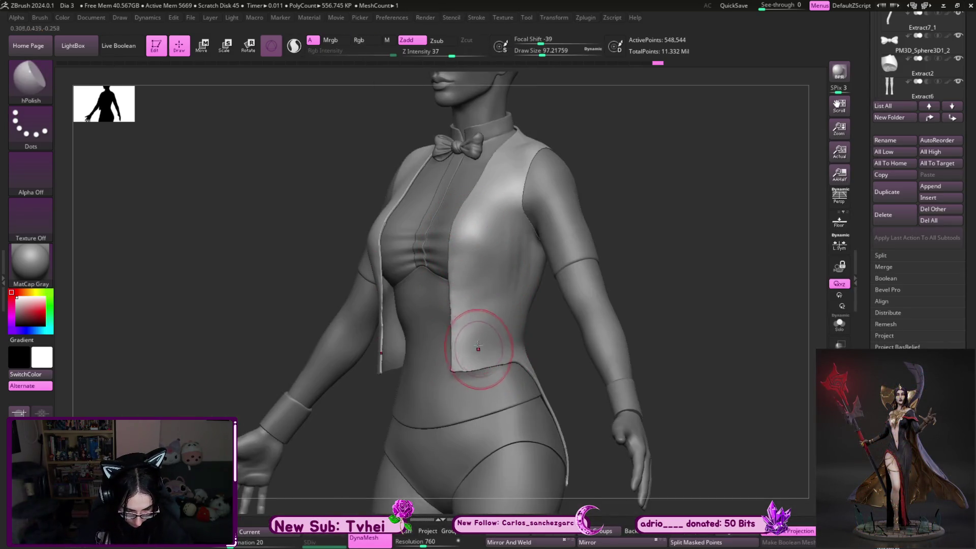
key("shift")
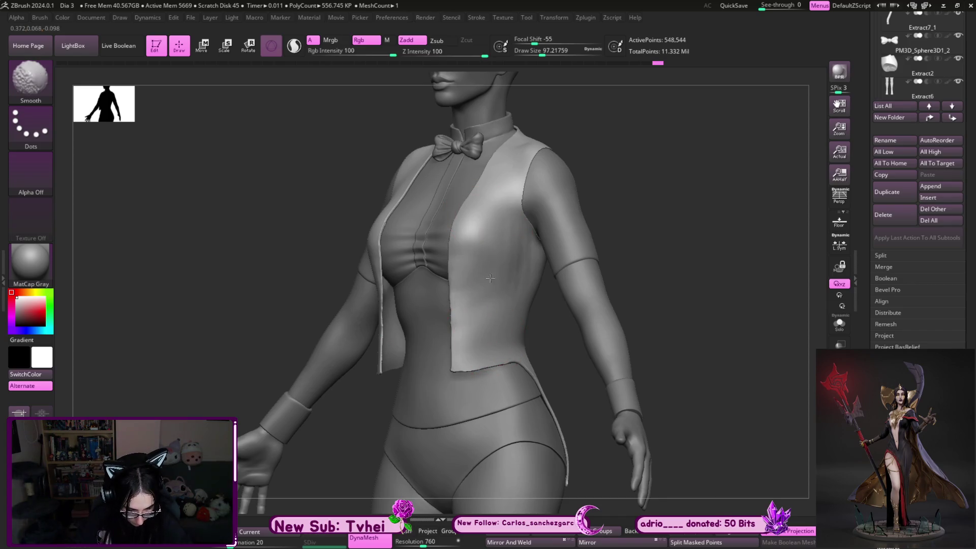
left_click(665, 207, "ctrl+shift")
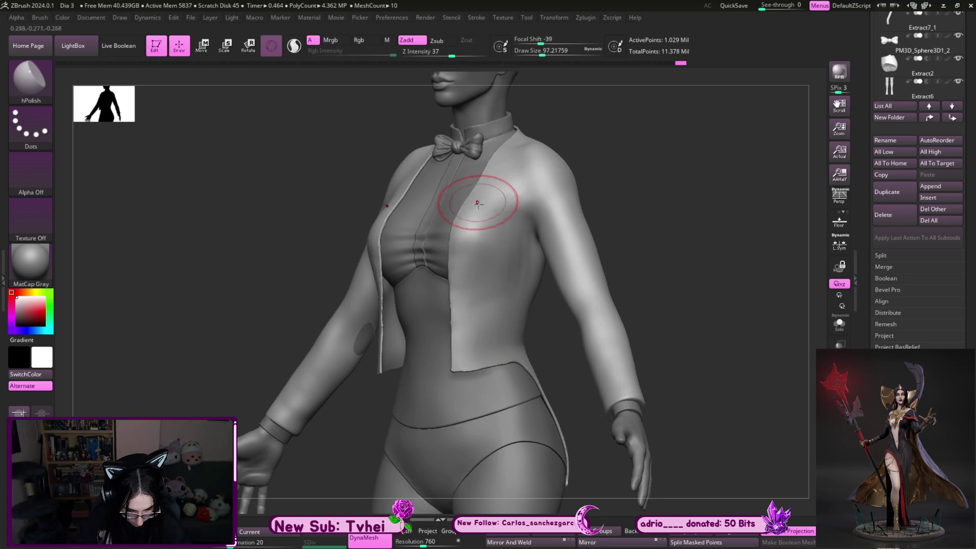
key("b")
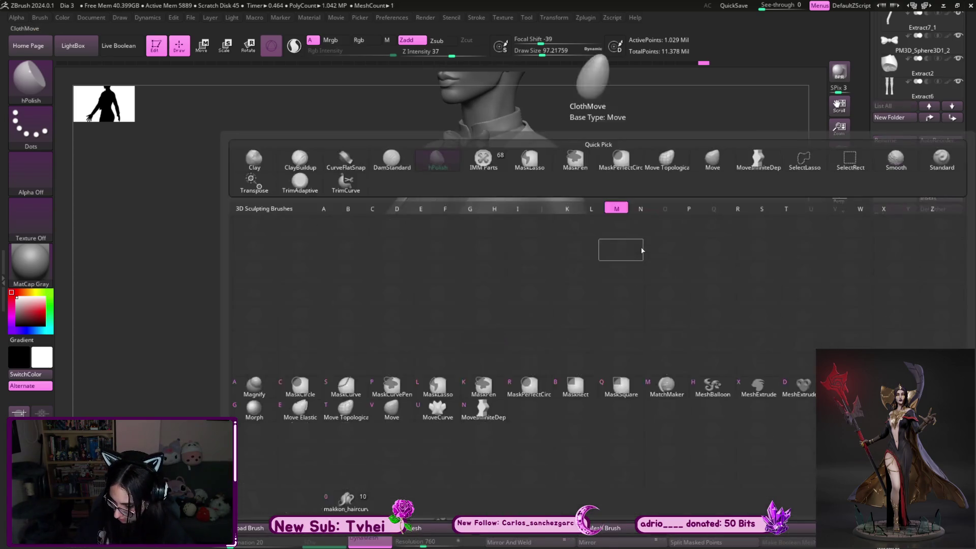
Solo the jacket and pull its left front edge outward with Move Topological, then show the figure again
key("m")
key("t")
key("s")
left_click_drag(403, 320, 403, 341)
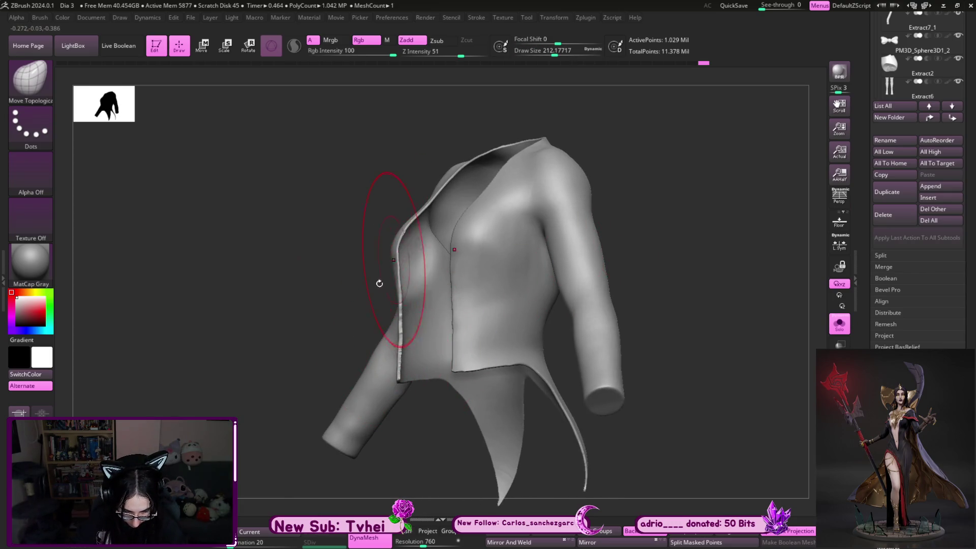
left_click_drag(385, 272, 355, 312)
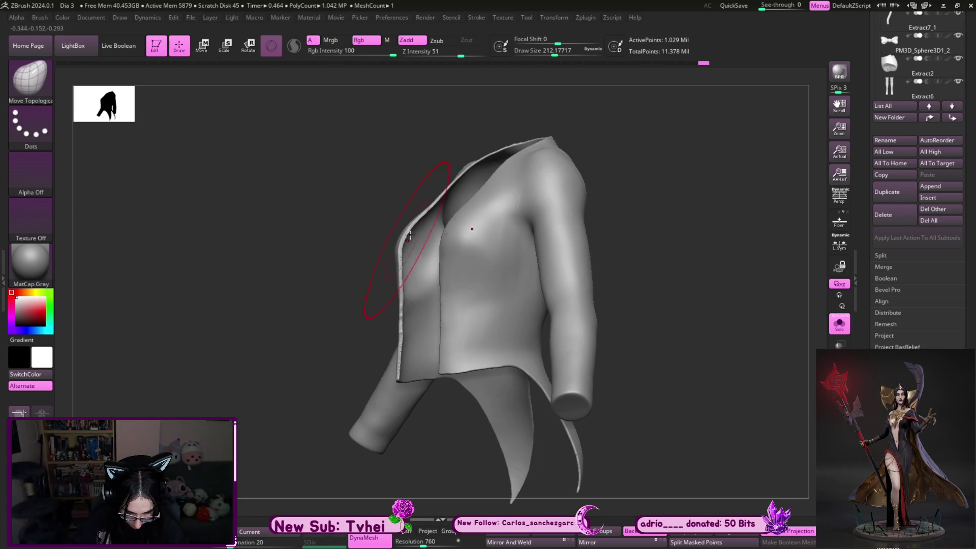
left_click_drag(645, 255, 633, 251)
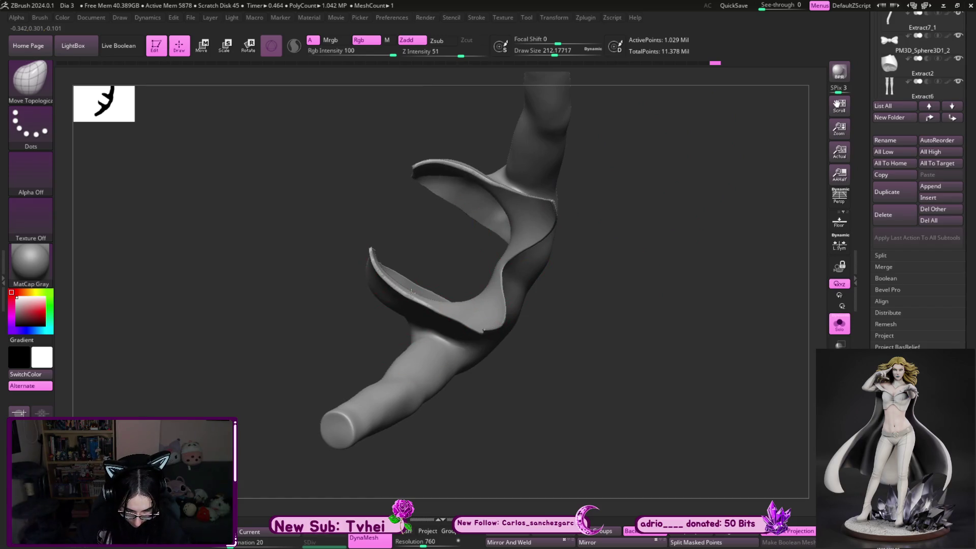
mouse_move(610, 244)
left_mouse_down()
mouse_move(606, 387)
mouse_move(628, 367)
left_mouse_up()
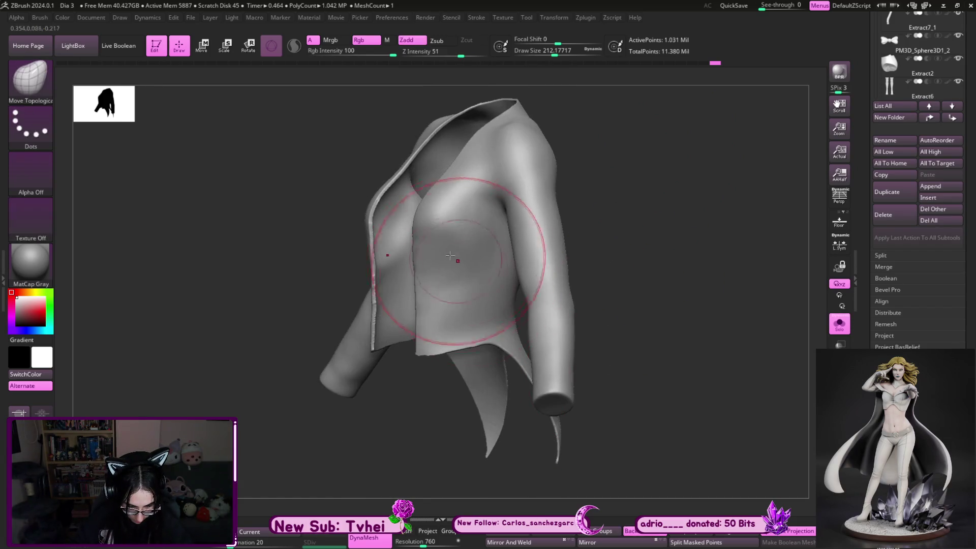
left_click_drag(610, 259, 627, 257, "shift")
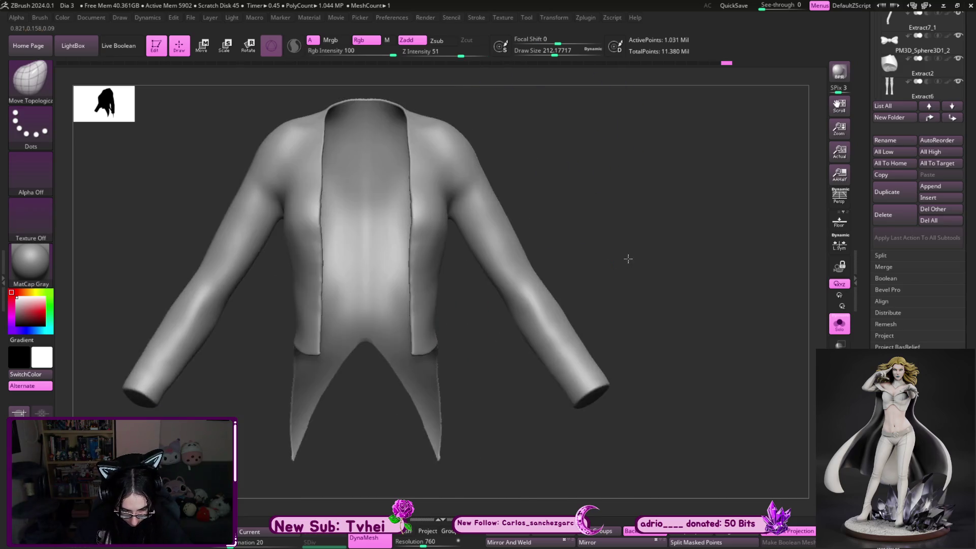
key("ctrl+shift+s")
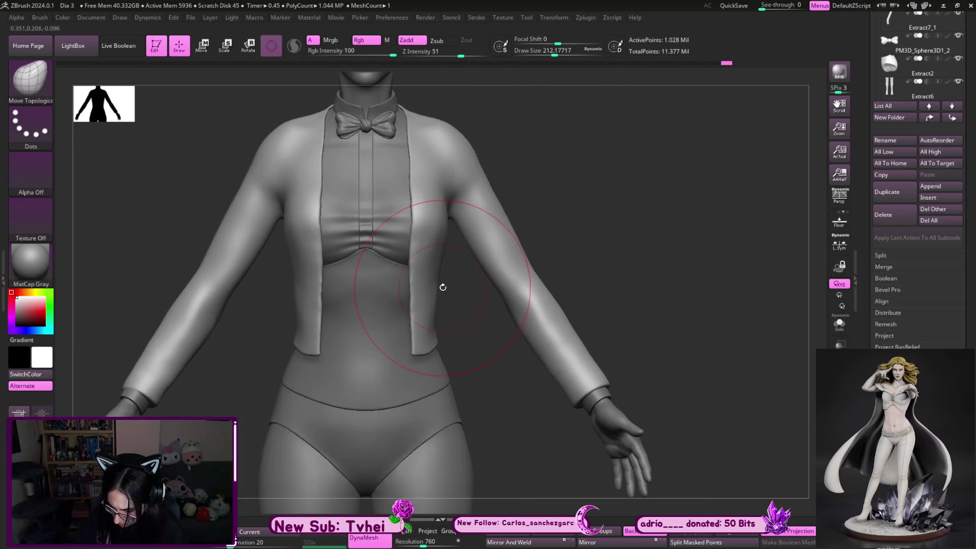
Shape the front panels' hem and edge near the waist with MoveInfiniteDepth at decreasing sizes
key("b")
key("m")
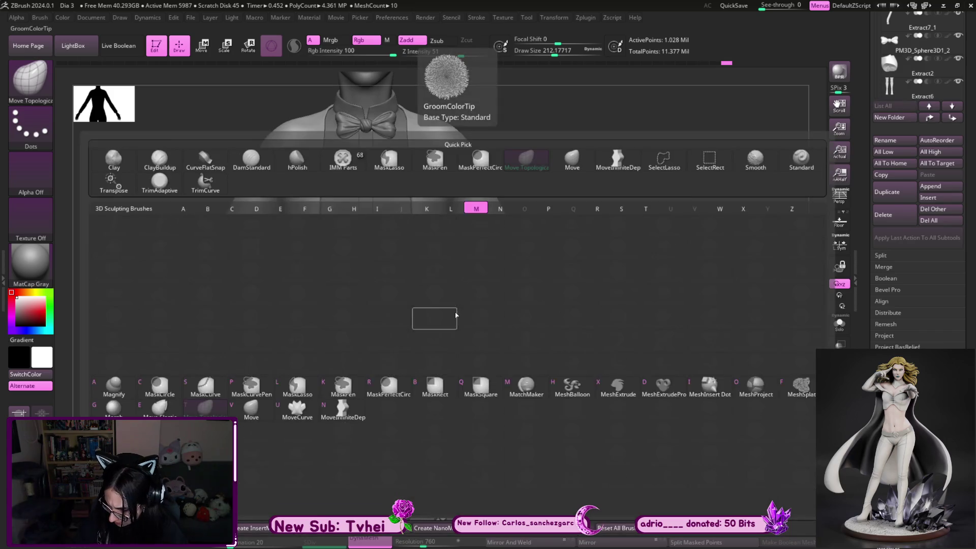
key("i")
left_click_drag(693, 307, 446, 196, "ctrl")
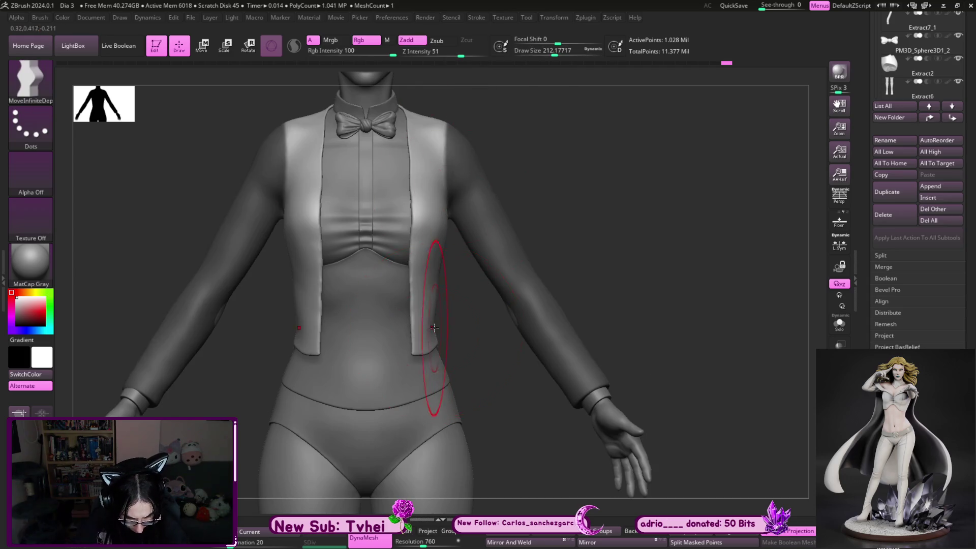
left_click_drag(434, 328, 440, 327)
key("s")
left_click_drag(438, 280, 427, 279)
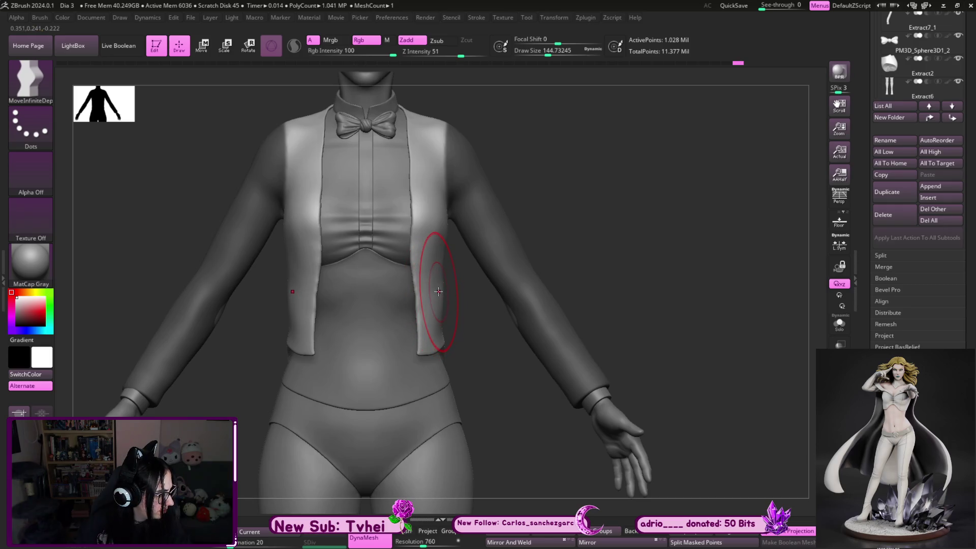
key("s")
left_click_drag(441, 296, 435, 283)
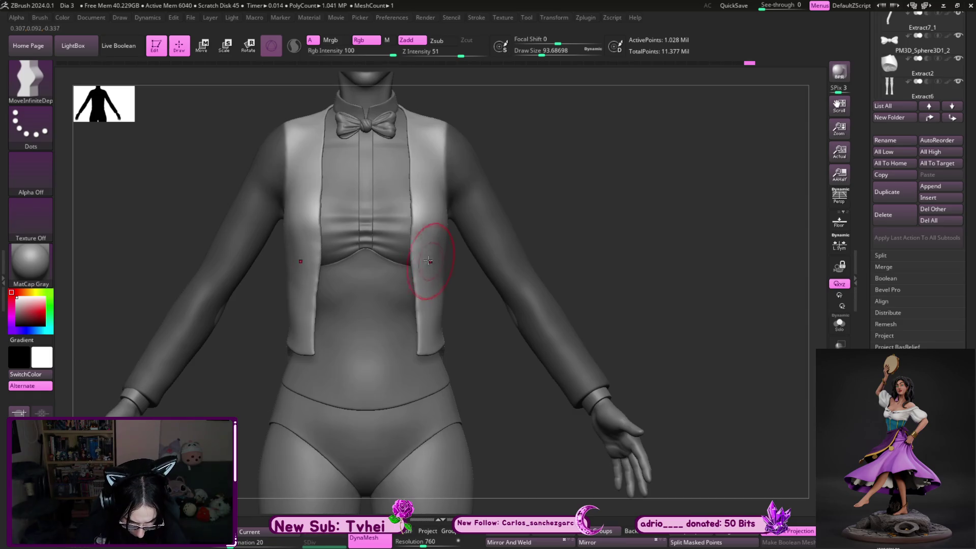
key("s")
left_click_drag(447, 334, 445, 333)
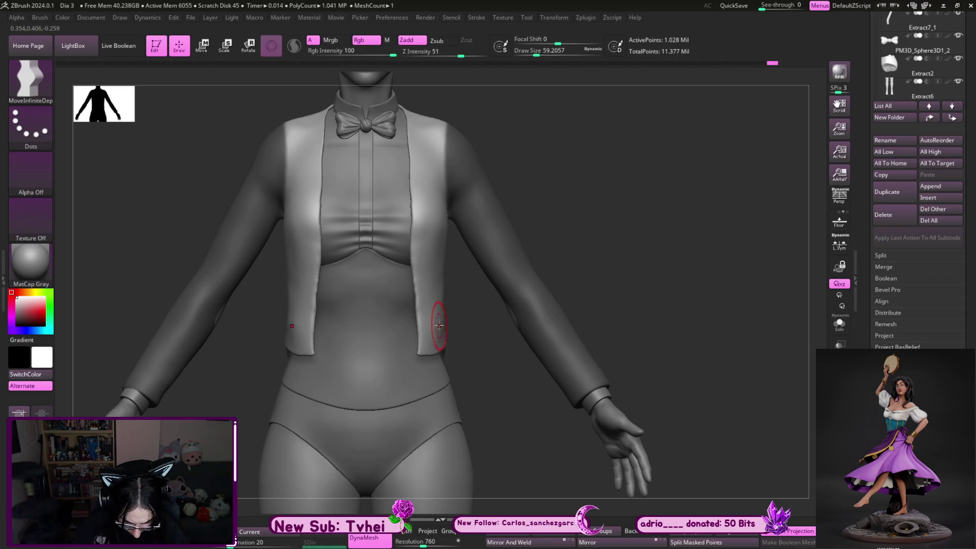
mouse_move(435, 328)
left_mouse_down()
mouse_move(419, 325)
mouse_move(415, 348)
left_mouse_up()
Reshape the jacket hem near the waist with the Move brush
key("s")
key("s")
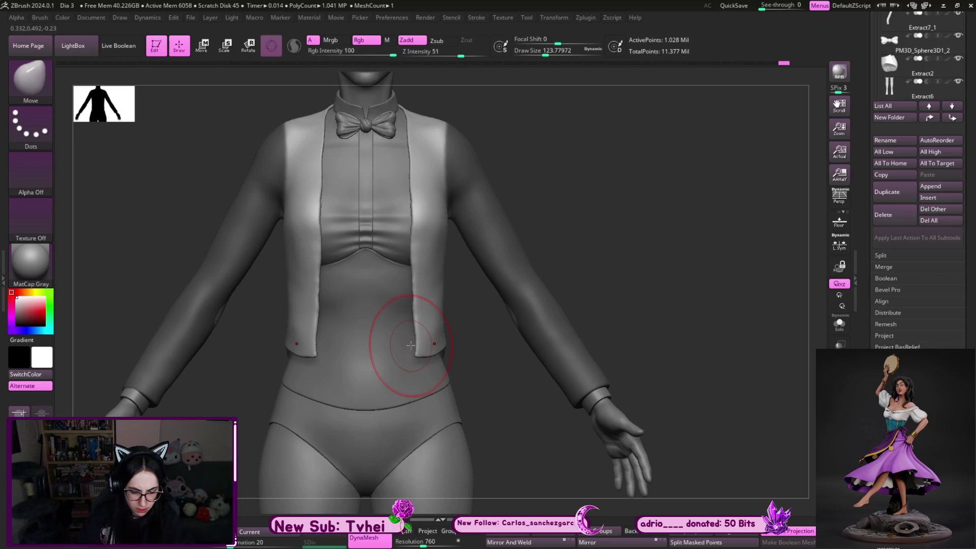
key("s")
left_click_drag(425, 267, 442, 266)
key("s")
left_click_drag(410, 194, 409, 194)
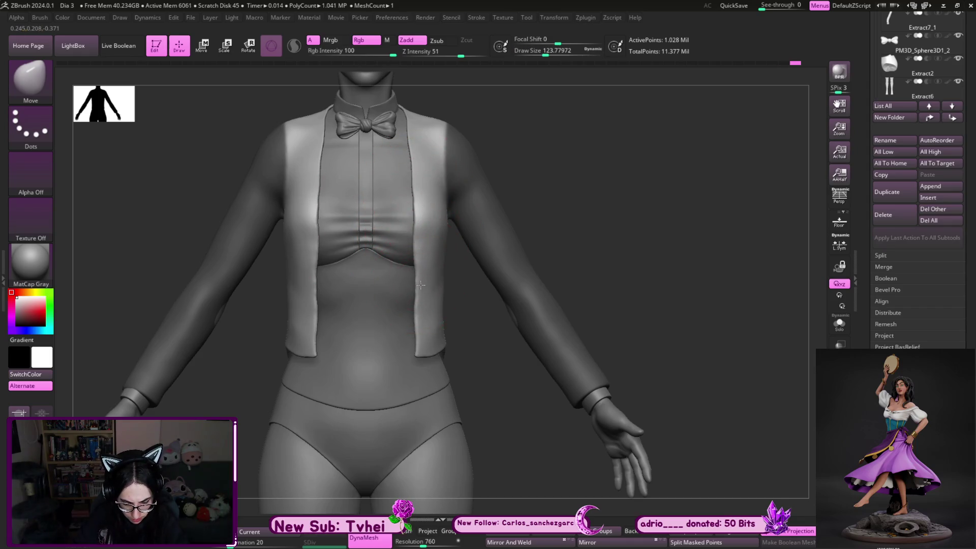
Fine-tune the hem corners with a smaller brush, check from the side, and unhide all body pieces
key("bracketleft")
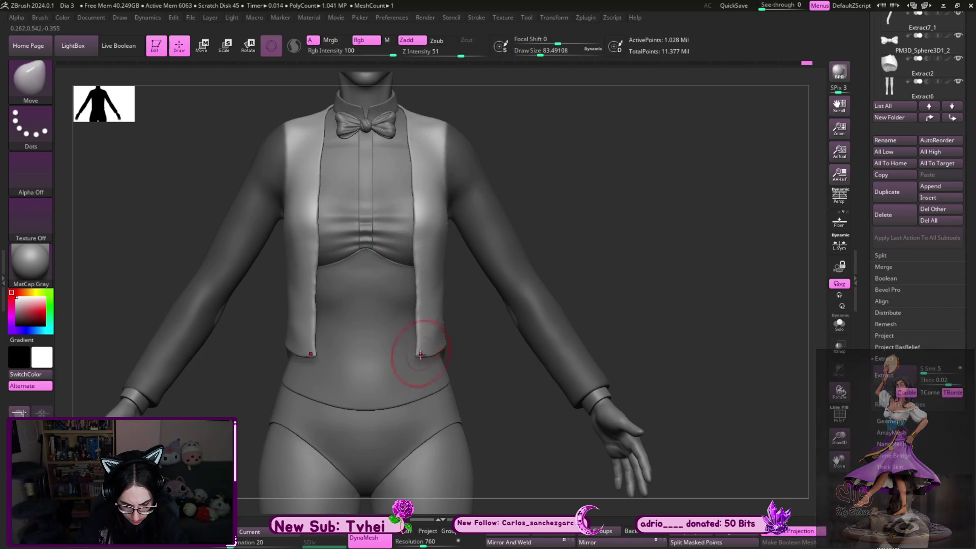
key("bracketleft")
key("s")
left_click_drag(412, 248, 415, 253)
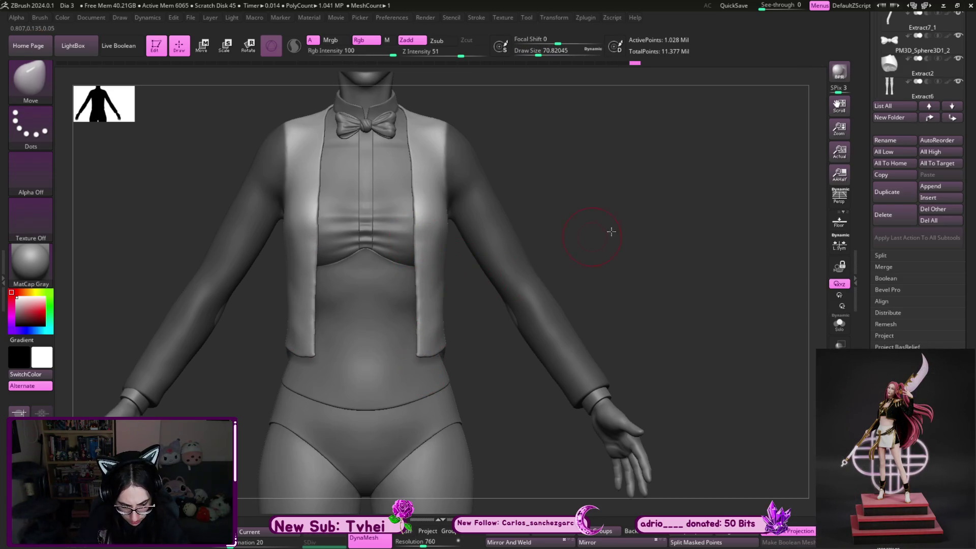
left_click_drag(612, 230, 621, 223)
mouse_move(426, 177)
right_mouse_down()
mouse_move(403, 207)
mouse_move(451, 201)
mouse_move(423, 268)
right_mouse_up()
left_click(402, 208, "alt")
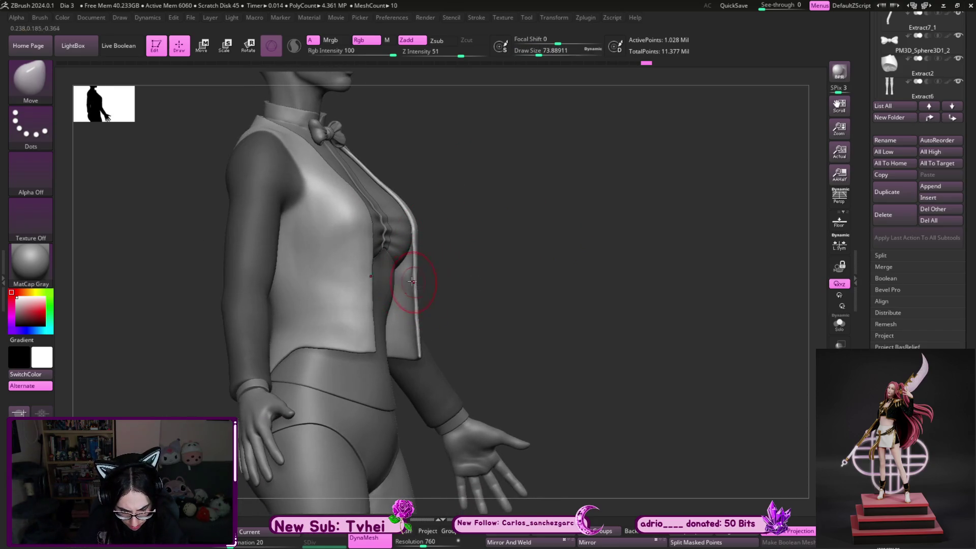
mouse_move(484, 249)
right_mouse_down()
mouse_move(425, 316)
mouse_move(427, 366)
mouse_move(338, 350)
right_mouse_up()
key("bracketleft")
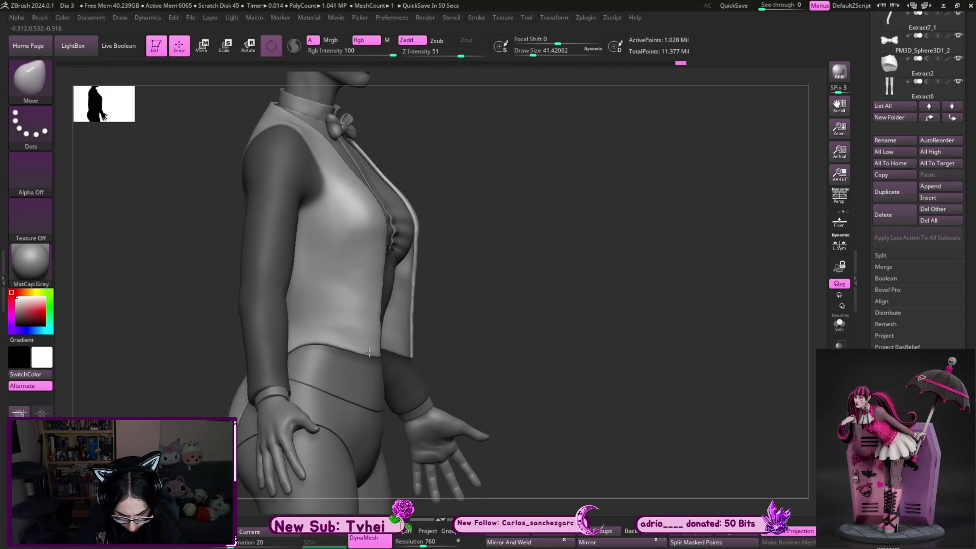
left_click_drag(467, 284, 397, 222, "shift")
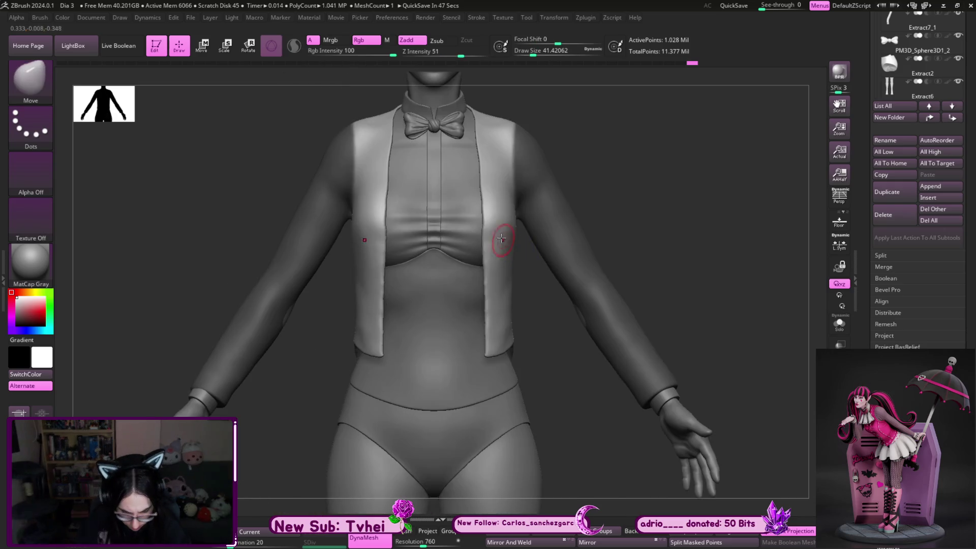
left_click_drag(623, 168, 588, 196)
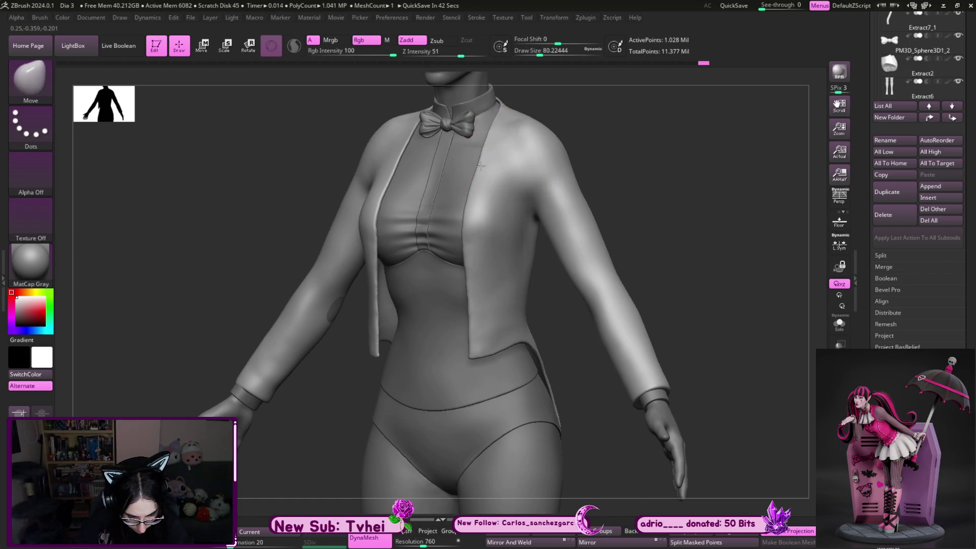
mouse_move(496, 142)
right_mouse_down()
mouse_move(620, 127)
mouse_move(651, 163)
right_mouse_up()
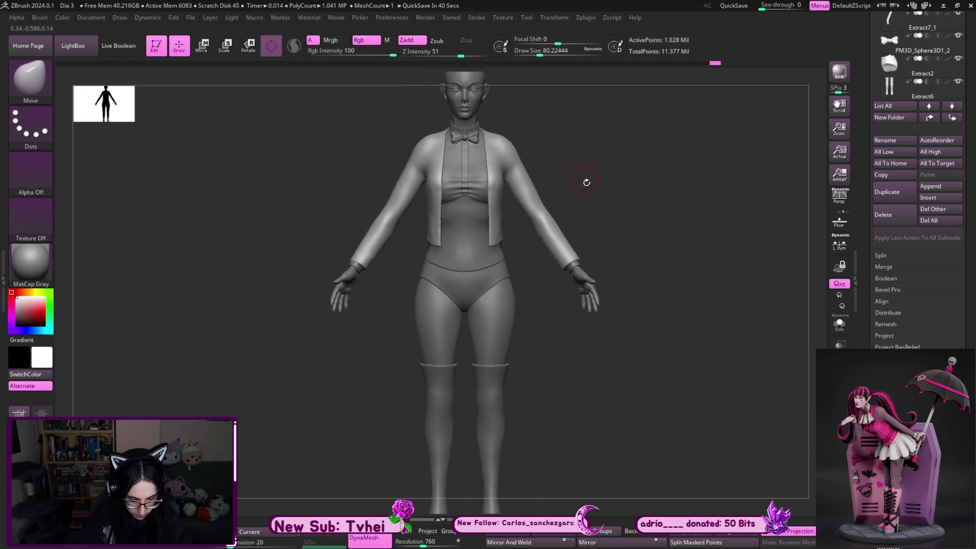
key("b")
key("h")
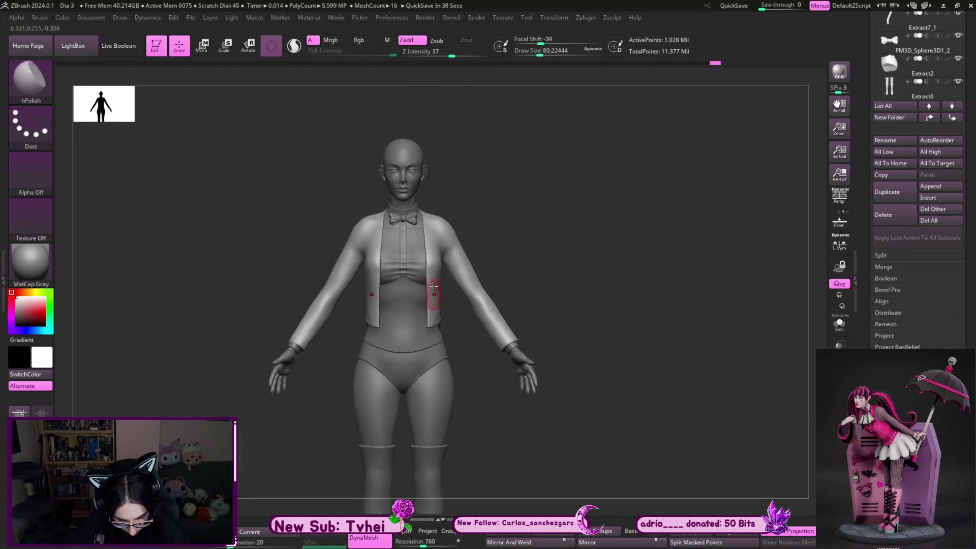
right_click_drag(455, 320, 441, 317)
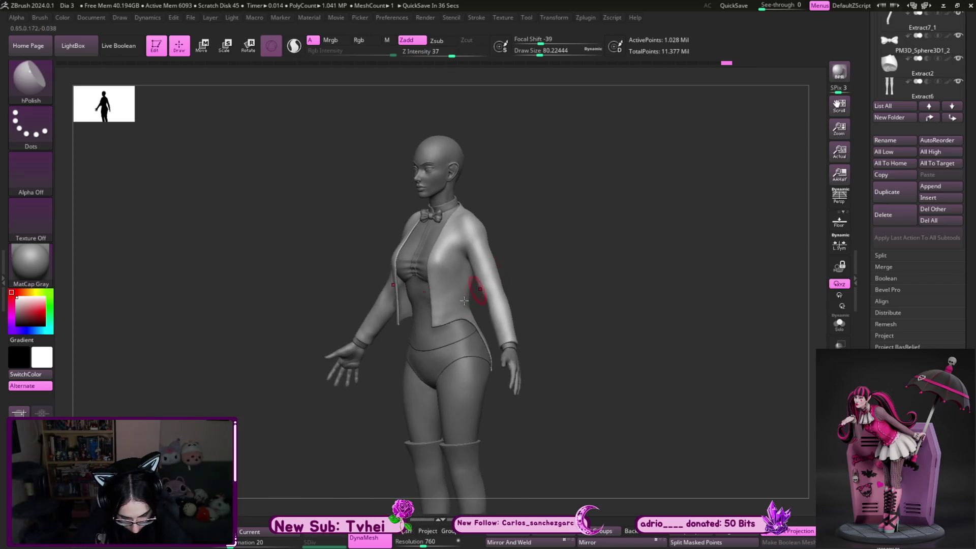
mouse_move(482, 288)
right_mouse_down("shift")
mouse_move(574, 243)
mouse_move(514, 261)
right_mouse_up("shift")
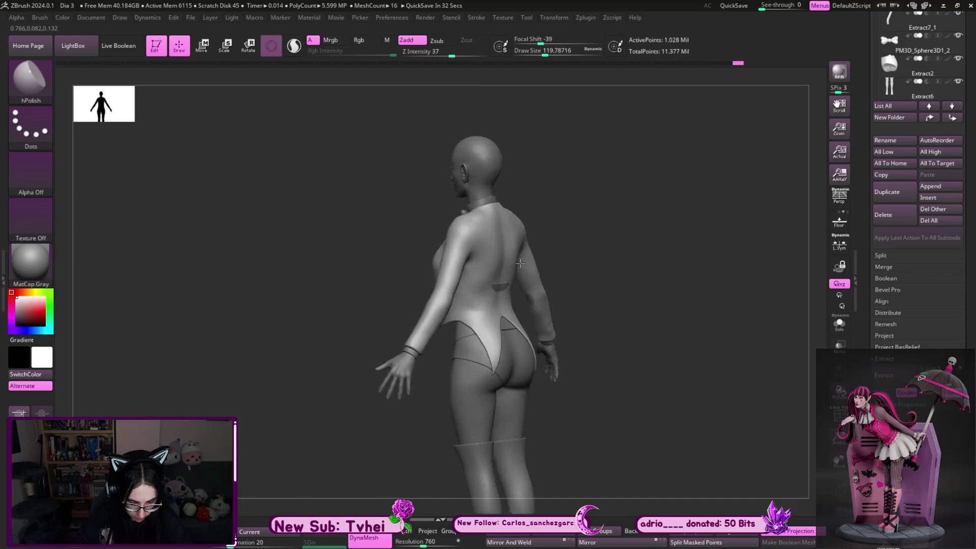
Mask off the region beside the arm with MaskLasso
key("b")
key("m")
key("l")
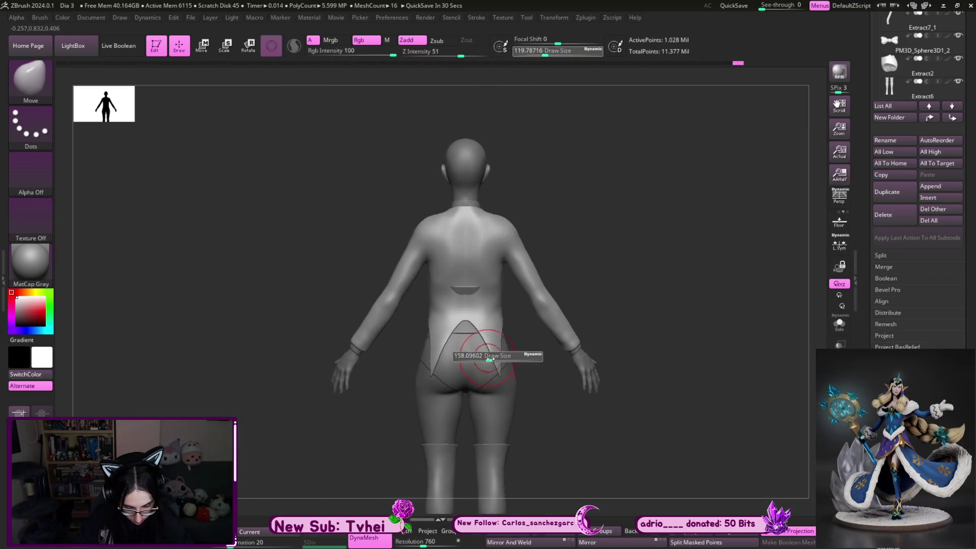
mouse_move(624, 254)
left_mouse_down("ctrl")
mouse_move(526, 329)
mouse_move(534, 183)
left_mouse_up("ctrl")
Drag the jacket's back hem down along the back into a long tail with a large Move brush
key("b")
key("m")
key("v")
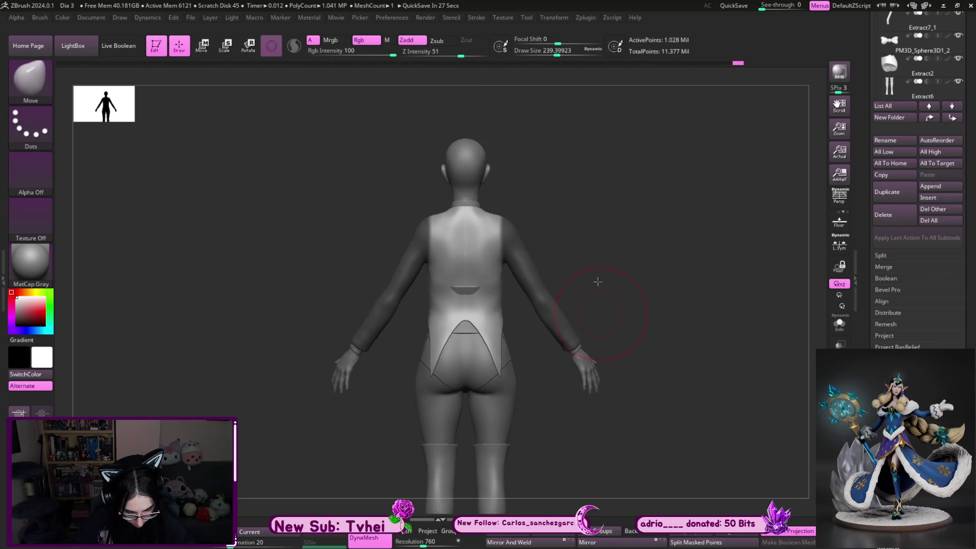
right_click_drag(598, 292, 597, 177, "alt")
key("s")
mouse_move(468, 313)
left_mouse_down()
mouse_move(511, 317)
mouse_move(507, 363)
mouse_move(509, 252)
left_mouse_up()
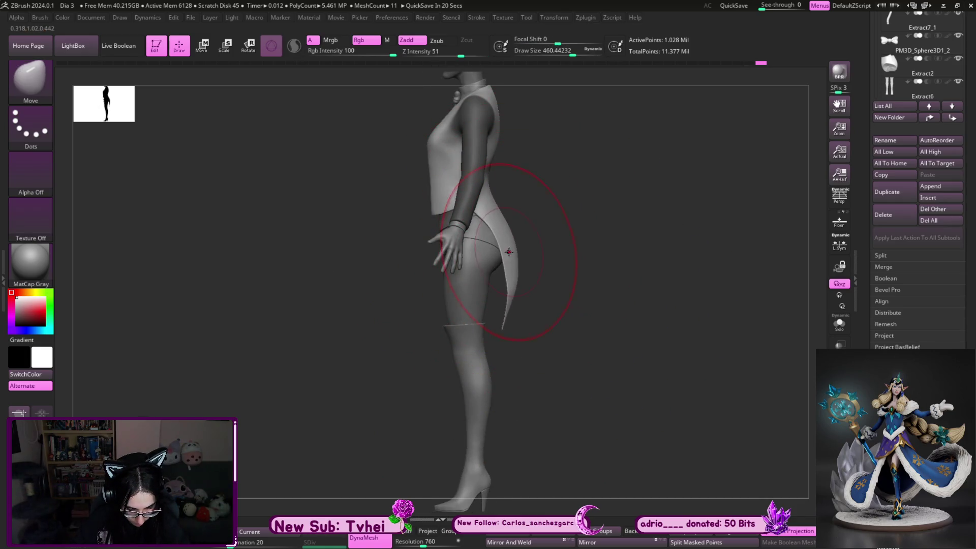
key("s")
left_click_drag(496, 201, 465, 200)
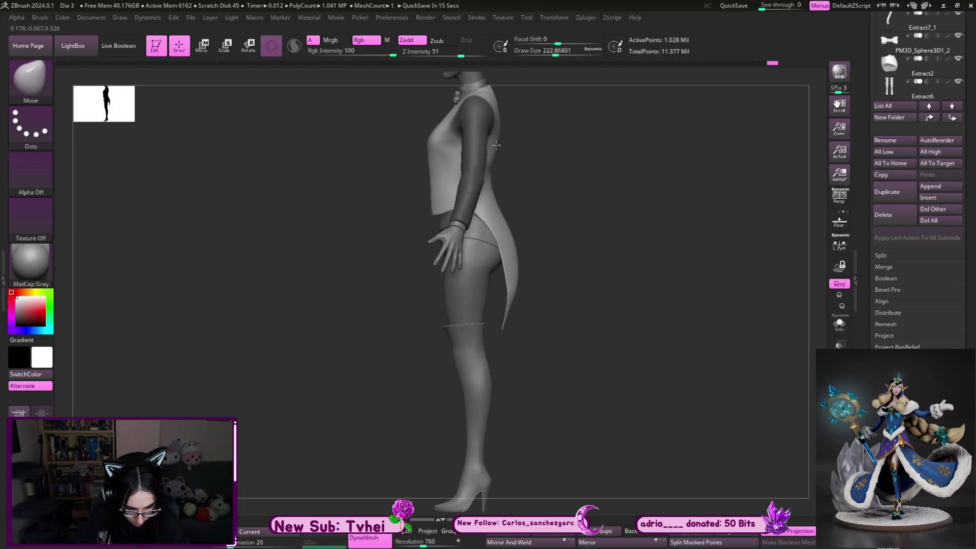
Refine the tail's length and point with MoveInfiniteDepth at large then finer sizes
key("b")
key("m")
key("i")
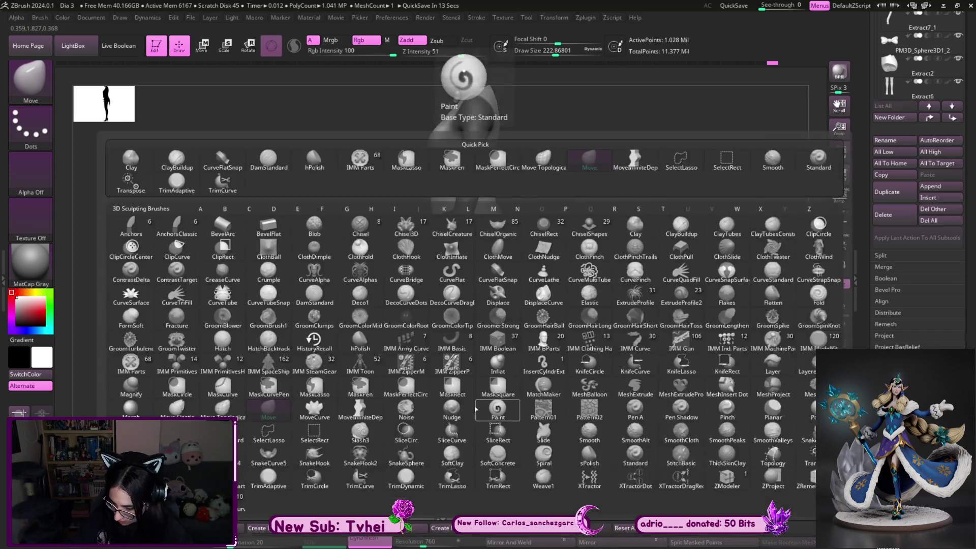
key("s")
left_click_drag(442, 414, 468, 413)
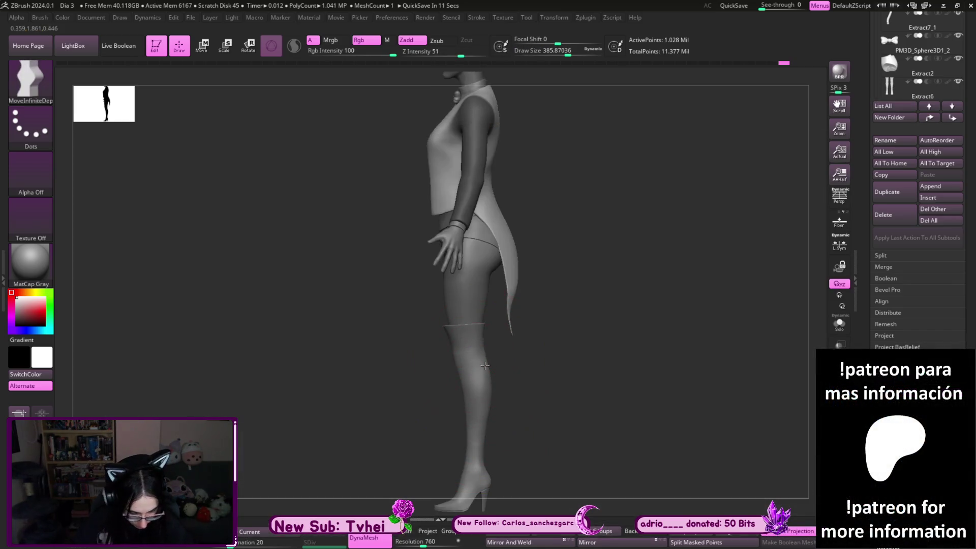
key("s")
left_click_drag(516, 302, 512, 314)
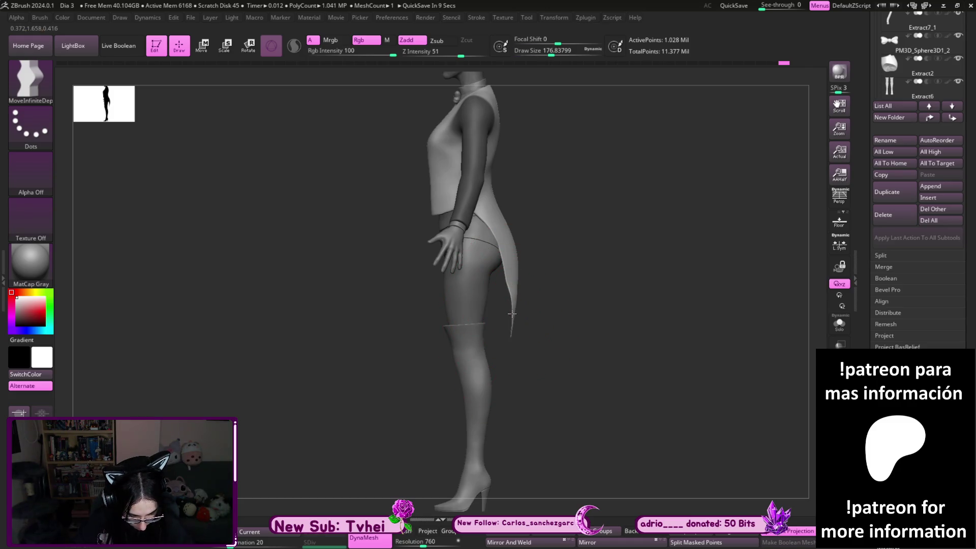
Solo the tail piece and reshape its curved blade with Move Topological
key("b")
key("m")
key("t")
key("ctrl+shift+s")
key("s")
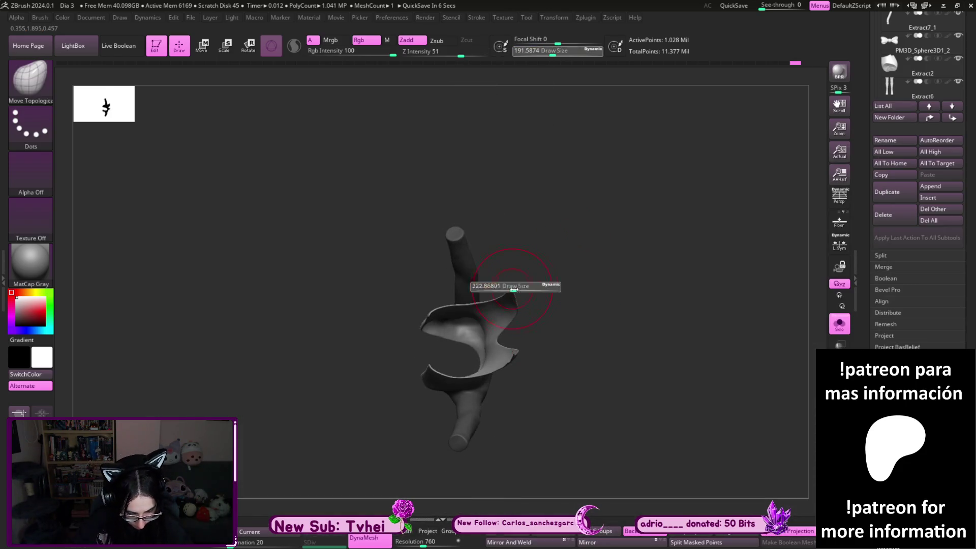
left_click_drag(512, 288, 529, 296)
mouse_move(529, 296)
right_mouse_down()
mouse_move(512, 290)
mouse_move(577, 305)
right_mouse_up()
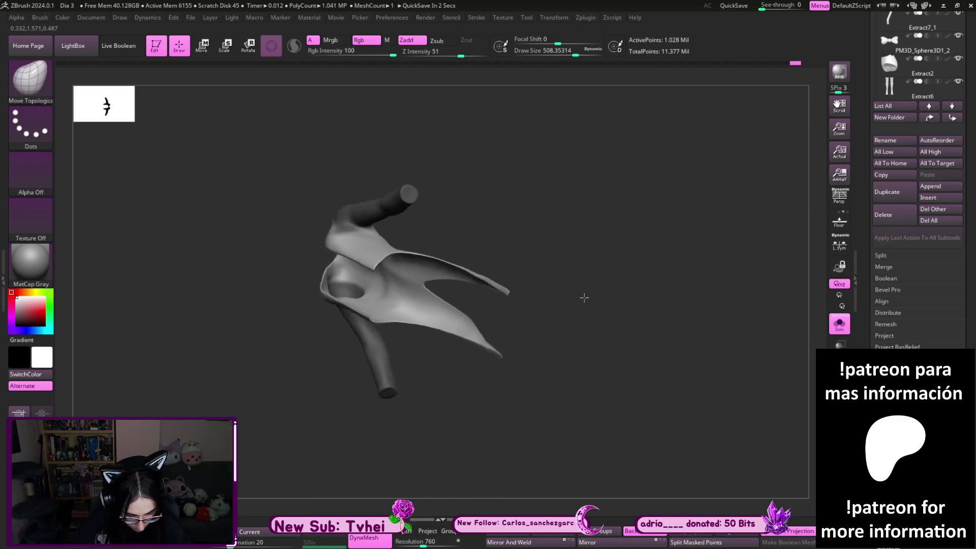
right_click_drag(464, 218, 516, 255)
key("s")
left_click_drag(420, 229, 406, 229)
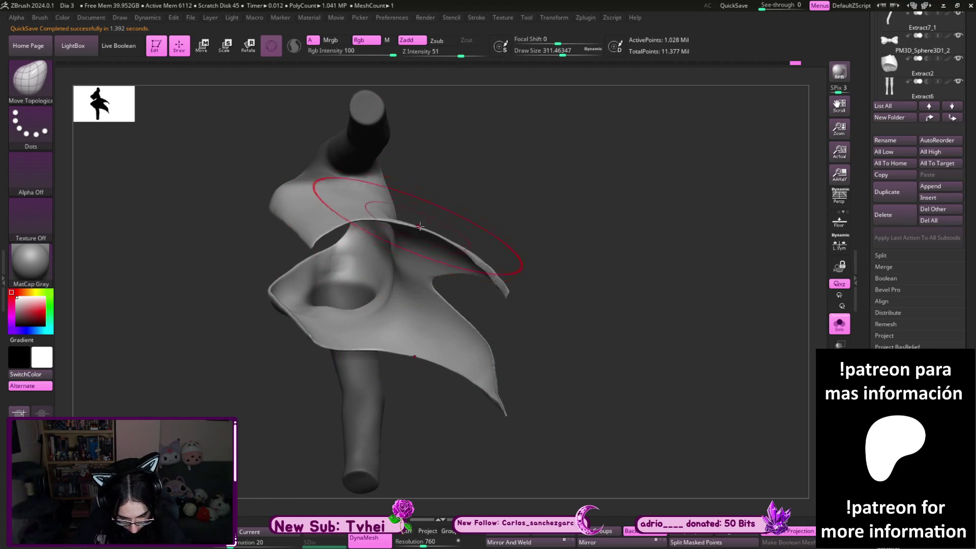
mouse_move(420, 229)
right_mouse_down()
mouse_move(532, 251)
mouse_move(532, 295)
mouse_move(481, 325)
mouse_move(544, 279)
mouse_move(549, 207)
mouse_move(545, 257)
mouse_move(489, 292)
right_mouse_up()
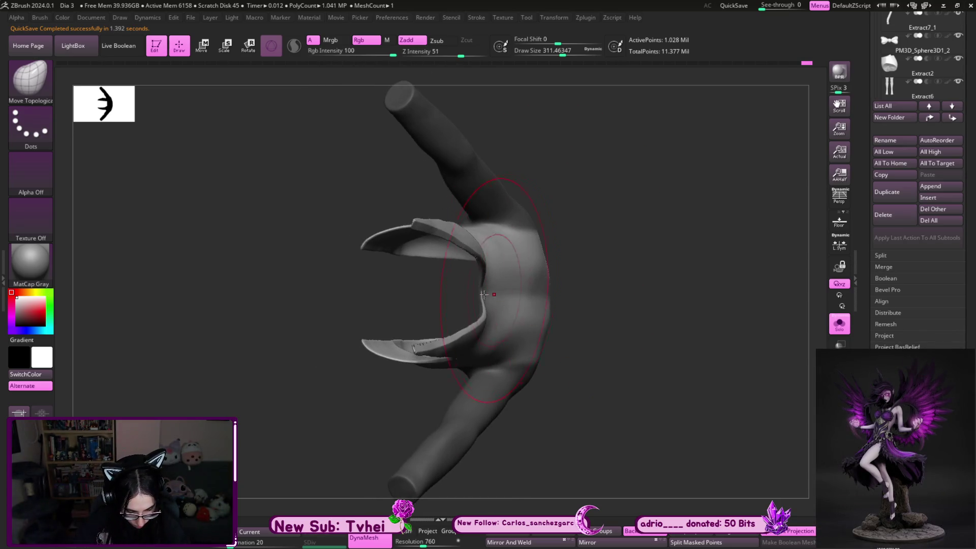
Clear the mask and smooth the blade into a clean thin point from several angles
left_click_drag(553, 241, 549, 381, "ctrl")
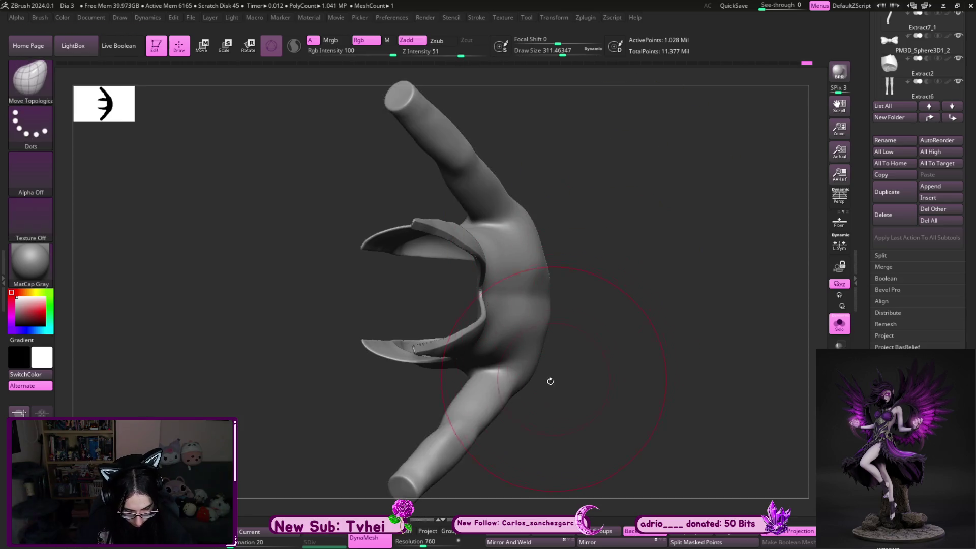
key("shift")
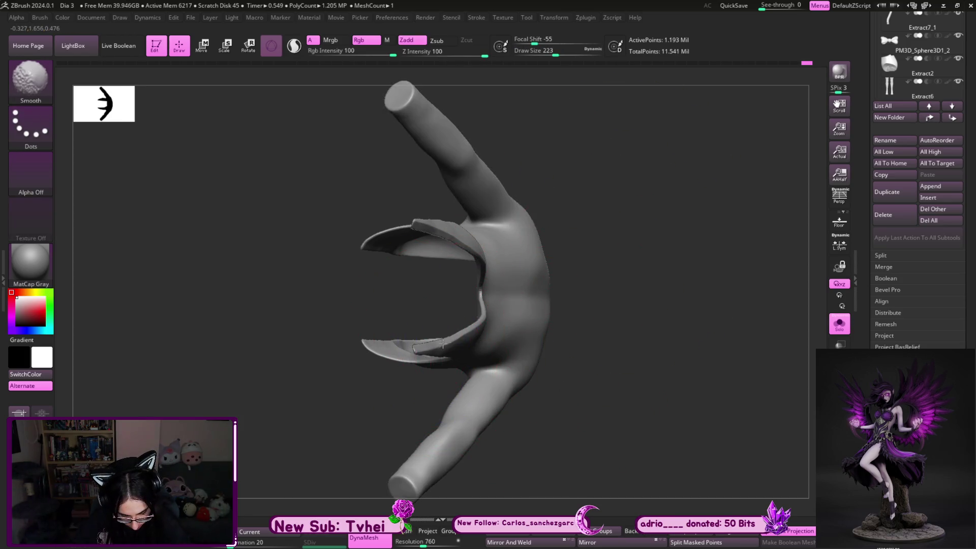
right_click_drag(561, 231, 567, 301)
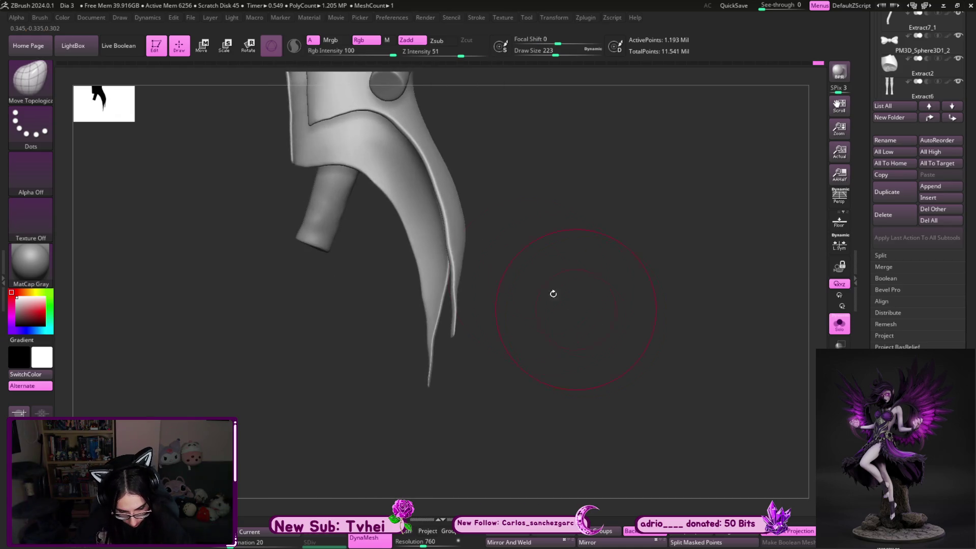
right_click_drag(328, 111, 364, 204)
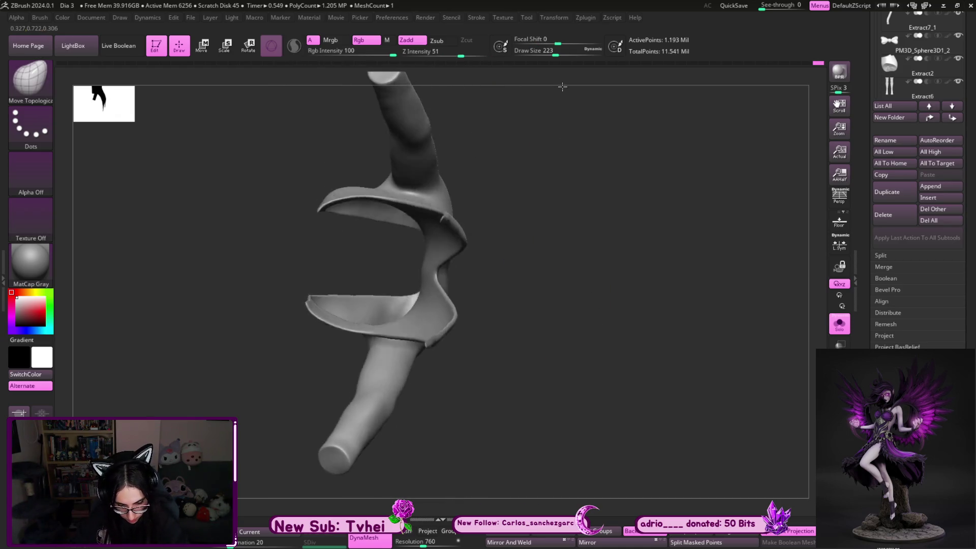
left_click_drag(351, 208, 352, 210)
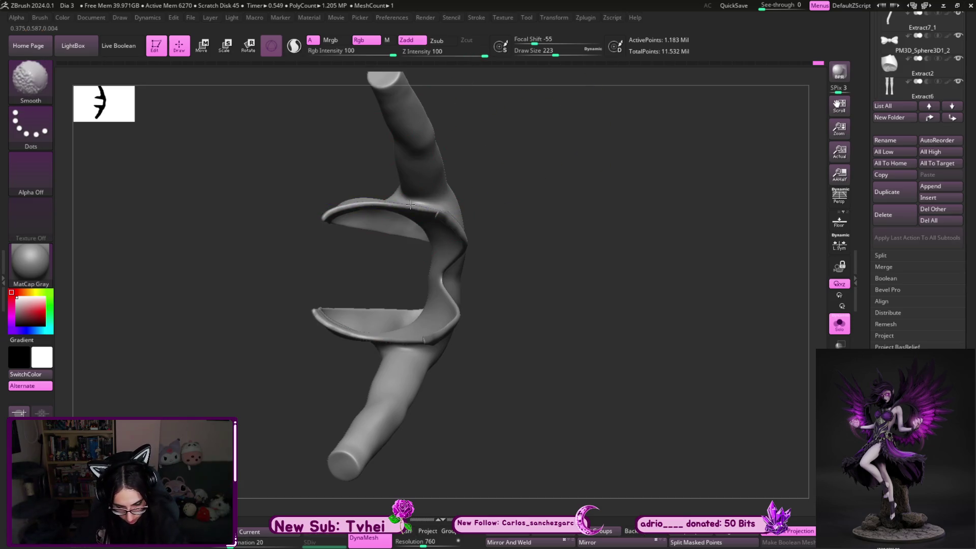
right_click_drag(538, 141, 580, 296)
Return to the full figure and ready a small MoveInfiniteDepth brush
key("ctrl+shift+s")
key("b")
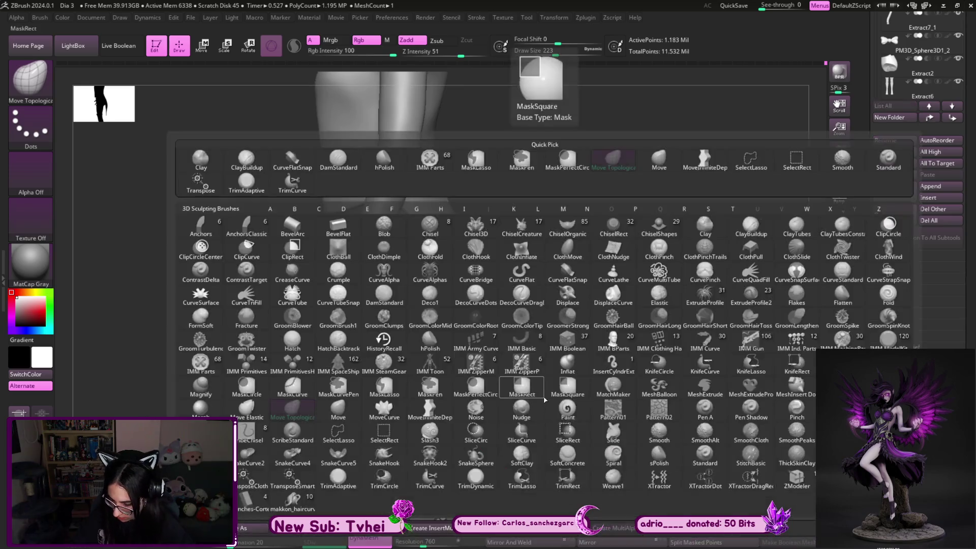
key("m")
key("i")
key("s")
key("s")
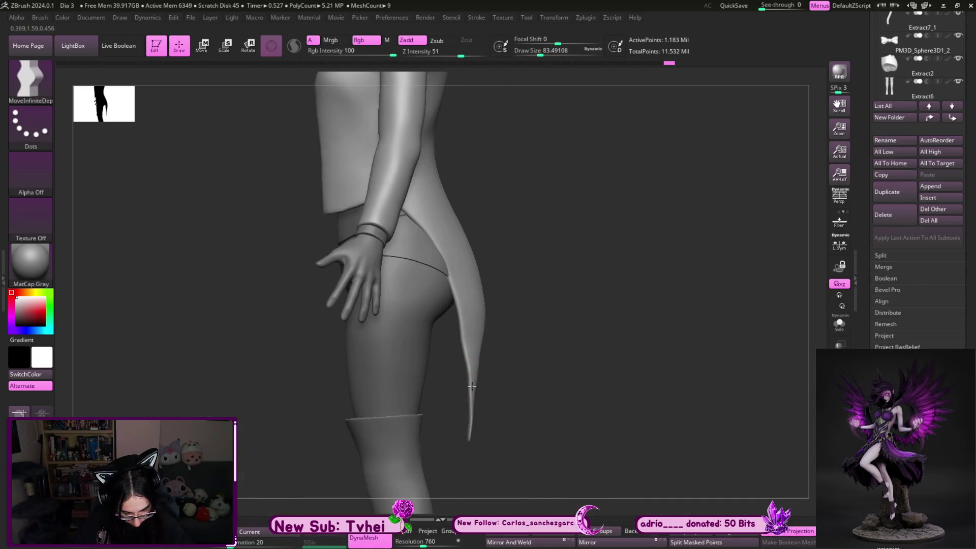
Tweak the tail beside the hip with a small Move brush, then check both tails from behind
key("b")
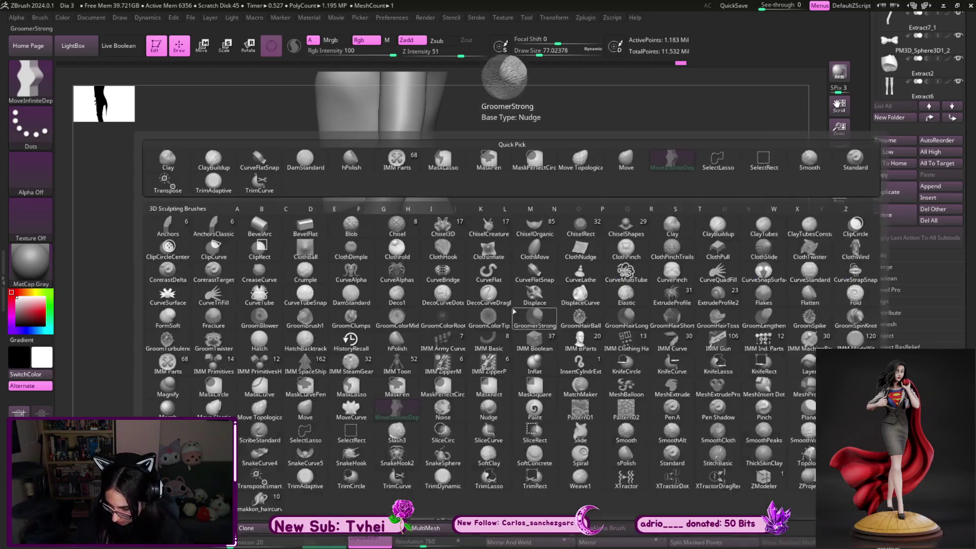
key("m")
key("v")
left_click_drag(530, 248, 435, 282)
key("s")
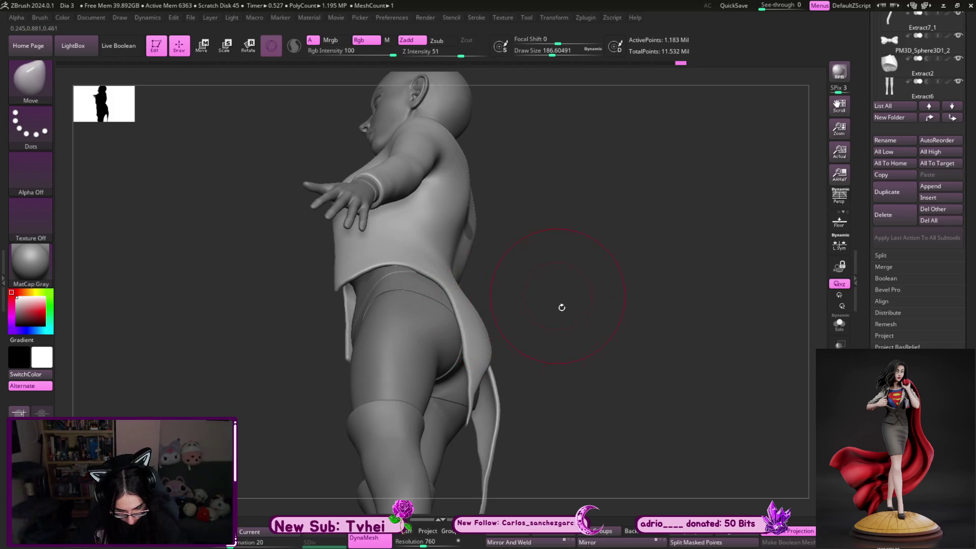
left_click_drag(562, 300, 575, 344)
left_click_drag(544, 386, 489, 319, "alt")
key("s")
left_click(488, 319)
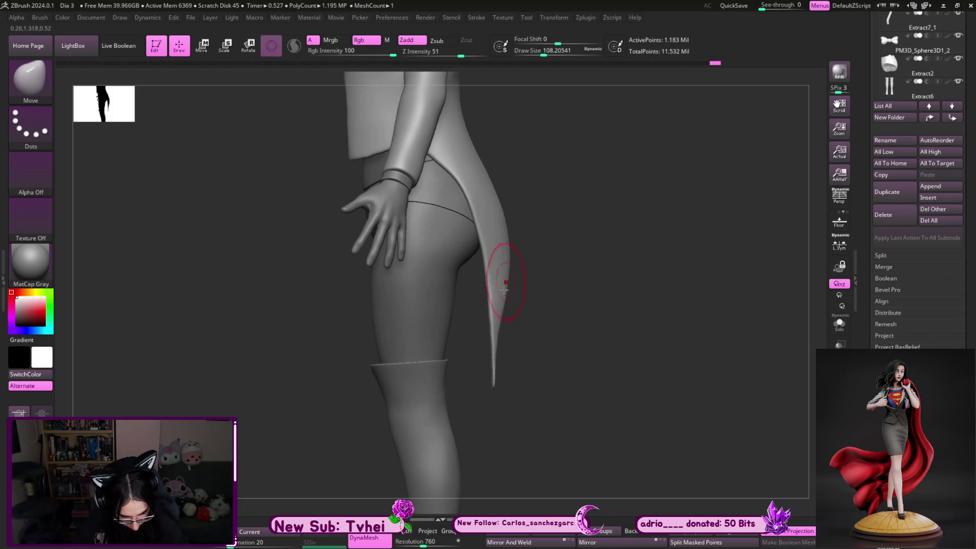
left_click_drag(547, 190, 699, 263)
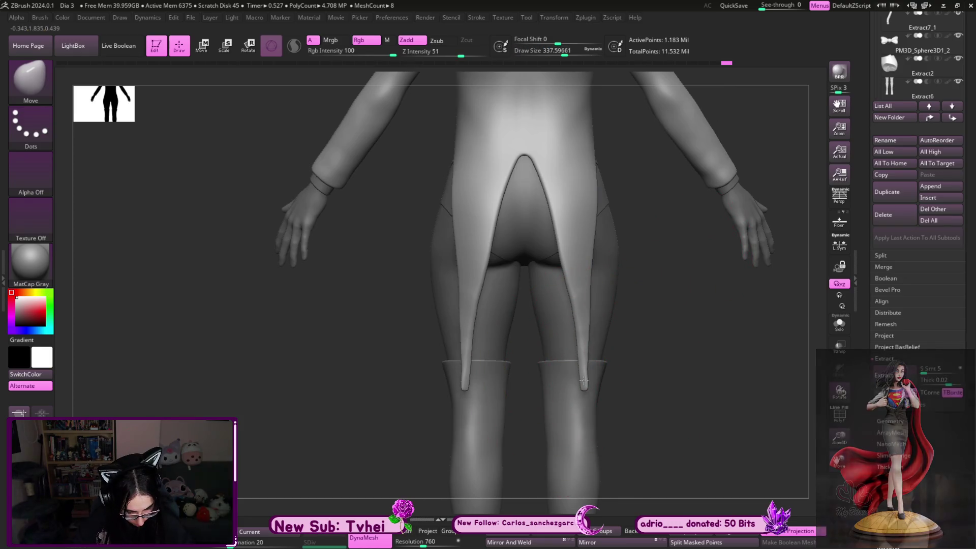
Push the coat's right edge outward with a broad Move brush to widen the back tails
key("s")
left_click_drag(578, 186, 546, 185)
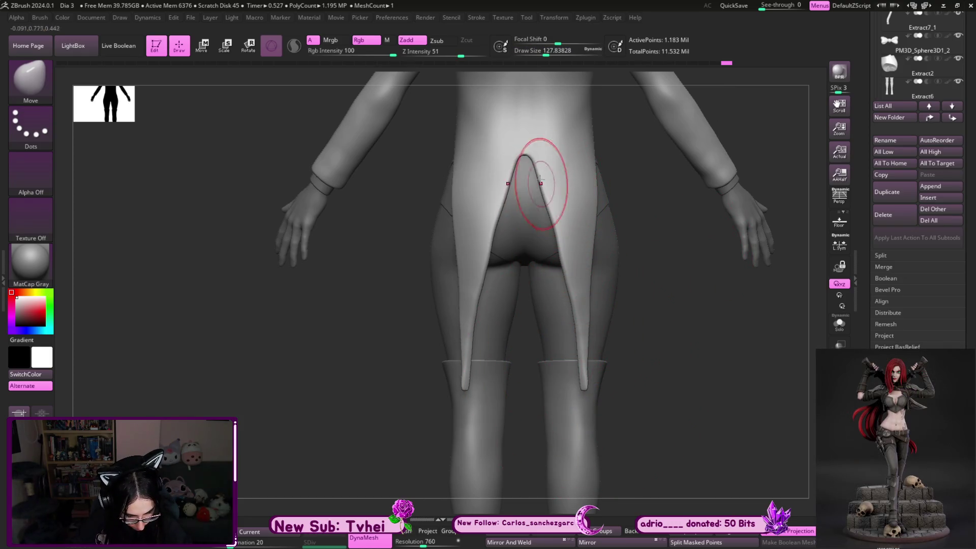
key("s")
left_click_drag(524, 154, 524, 157)
key("bracketleft")
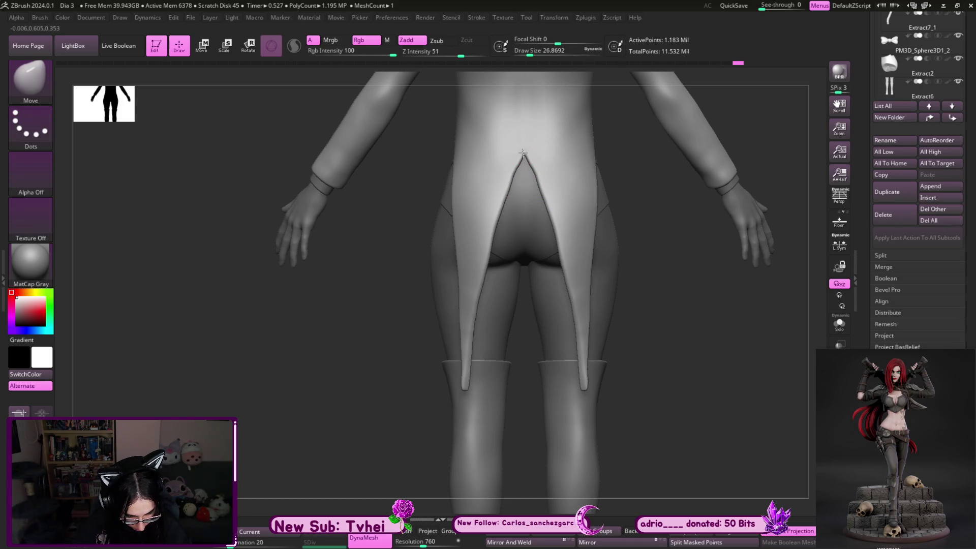
key("bracketright")
key("bracketright")
key("bracketright")
key("bracketright")
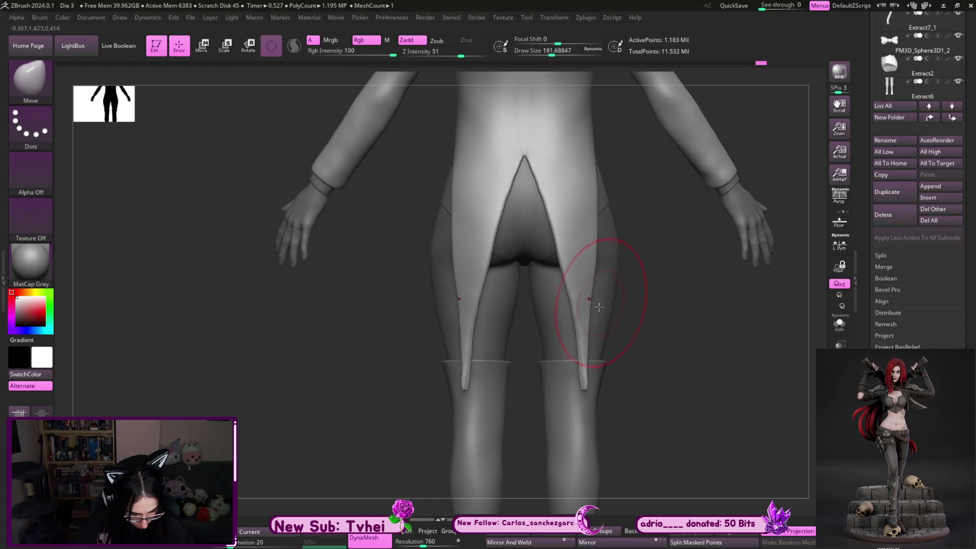
key("bracketright")
mouse_move(579, 191)
left_mouse_down()
mouse_move(599, 200)
mouse_move(586, 328)
left_mouse_up()
Sharpen both tail tips symmetrically at brush size ~104, then solo the two tails
key("s")
left_click(583, 399)
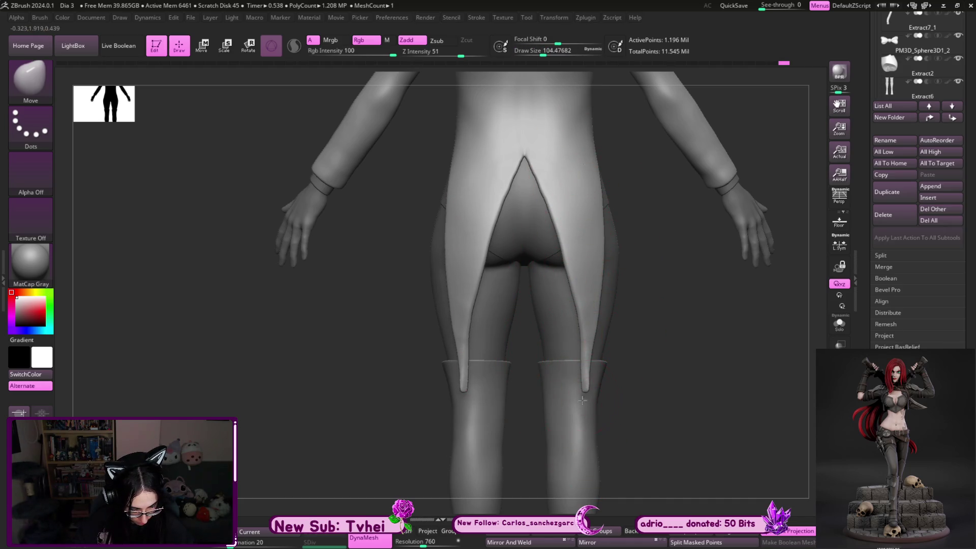
key("bracketleft")
mouse_move(585, 392)
left_mouse_down()
mouse_move(592, 364)
mouse_move(603, 386)
mouse_move(573, 381)
mouse_move(623, 409)
mouse_move(649, 388)
mouse_move(630, 378)
mouse_move(611, 390)
mouse_move(669, 370)
left_mouse_up()
key("ctrl+shift+s")
Polish the coat tails with hPolish while viewing them edge-on
key("b")
key("h")
key("p")
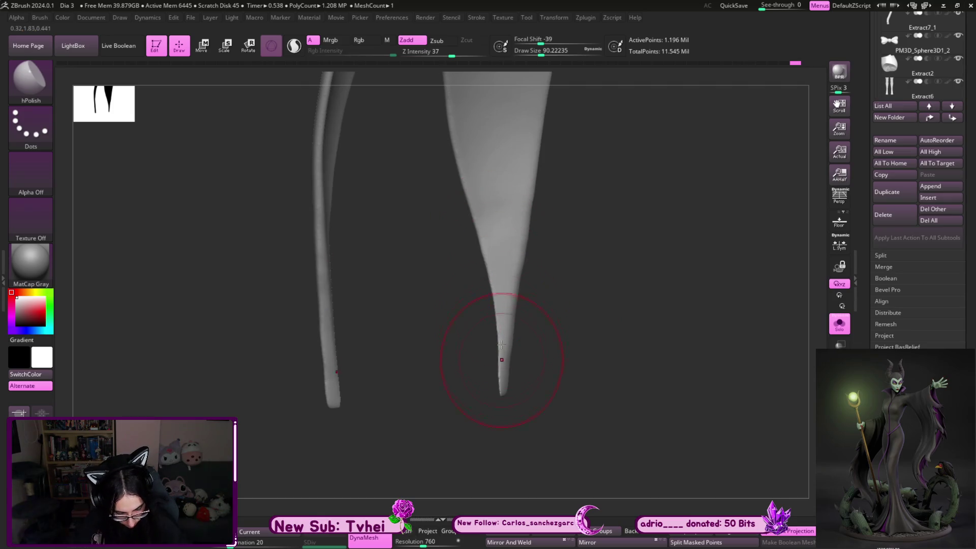
left_click_drag(579, 272, 617, 365)
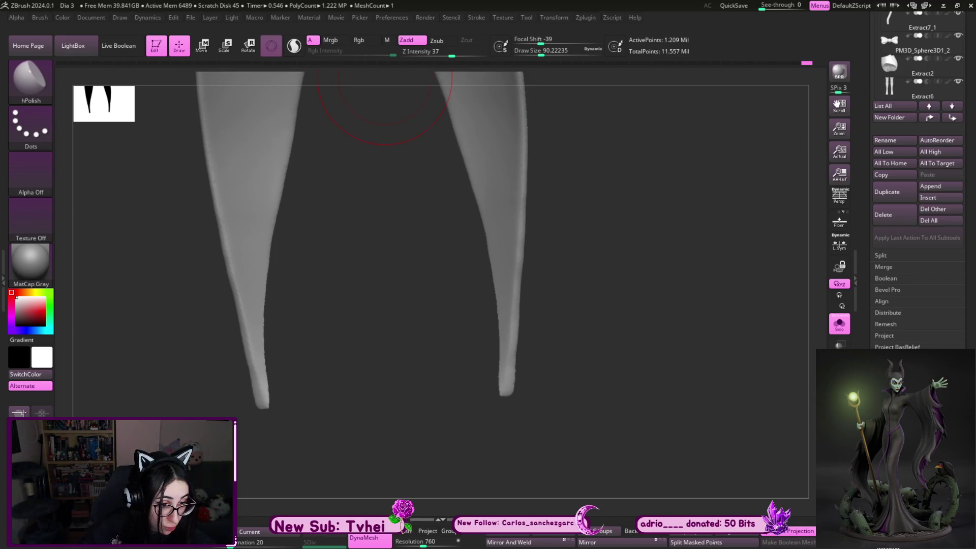
mouse_move(662, 298)
left_mouse_down()
mouse_move(494, 315)
mouse_move(608, 370)
mouse_move(517, 356)
left_mouse_up()
Nudge the tail tips with MoveInfiniteDepth at size about 22 and smooth them
key("b")
key("m")
key("n")
key("s")
key("s")
left_click_drag(512, 388, 504, 388)
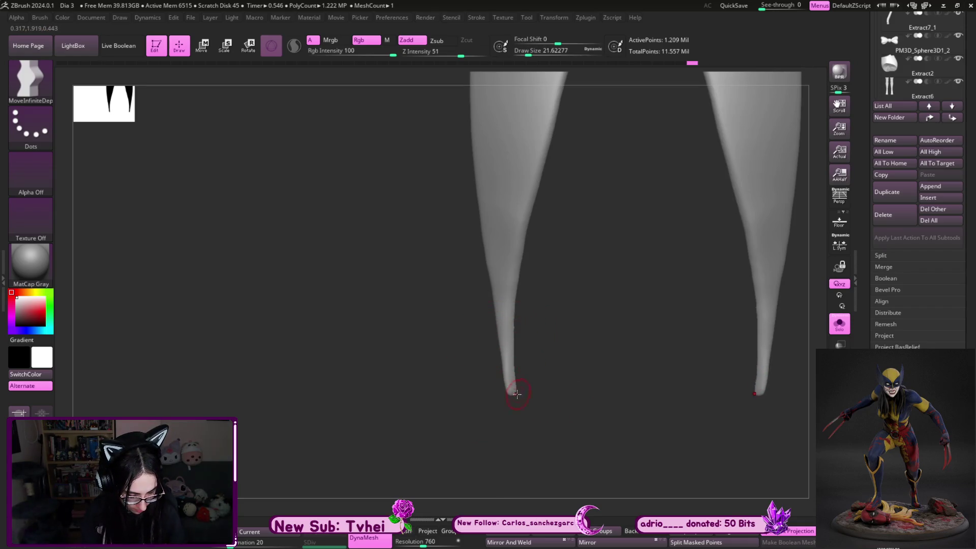
key("shift")
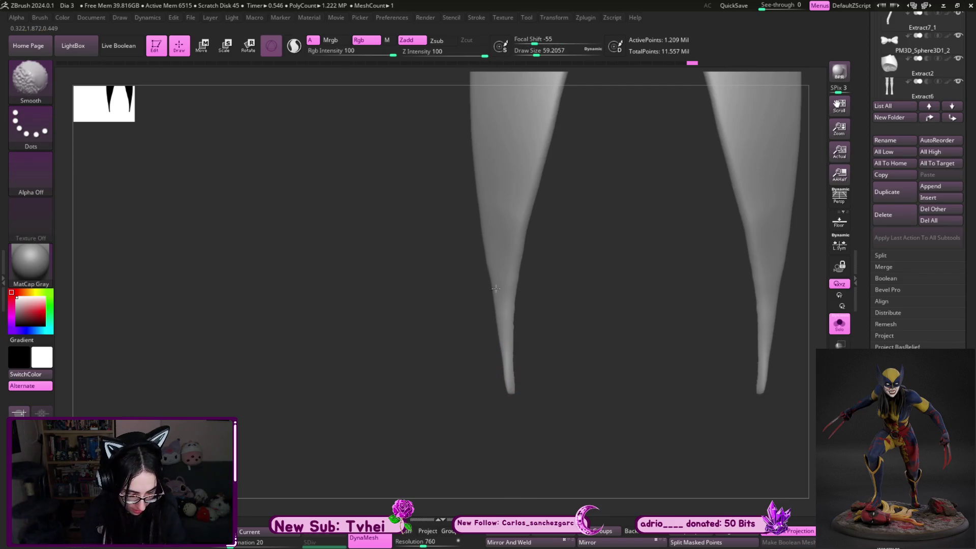
left_click_drag(564, 371, 519, 273)
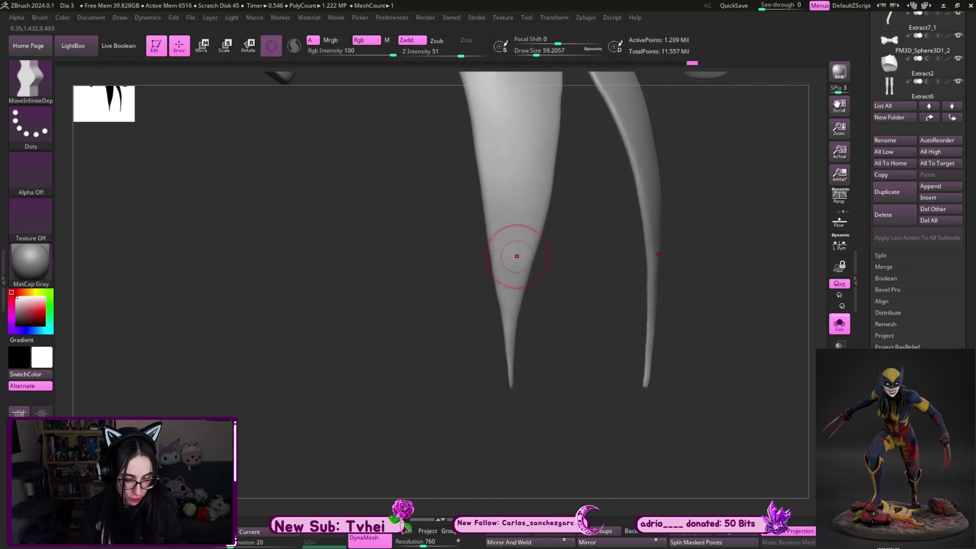
Pull the left tail's tip into a cleaner point with Move Topological at about 145, then smooth it
key("b")
key("m")
key("t")
left_click_drag(522, 366, 559, 340)
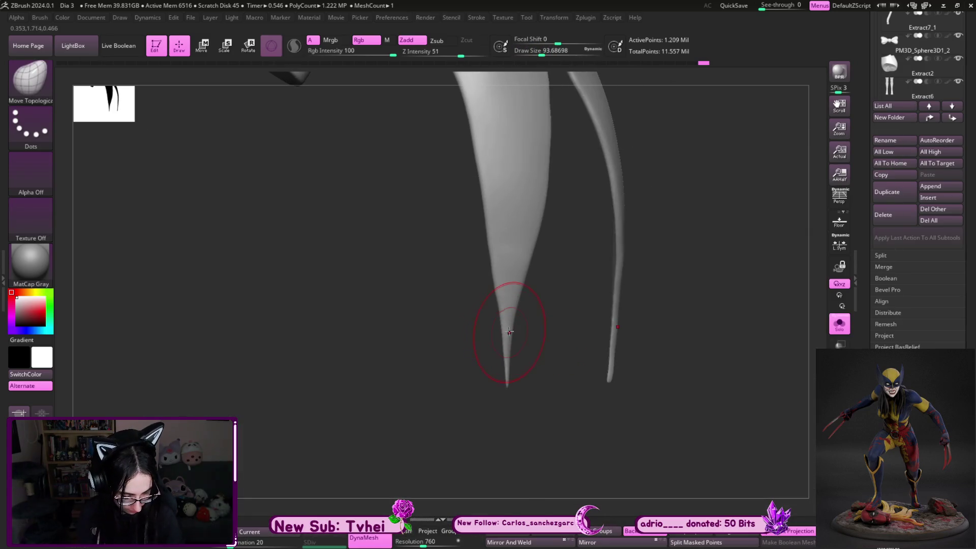
key("s")
left_click_drag(503, 296, 518, 298)
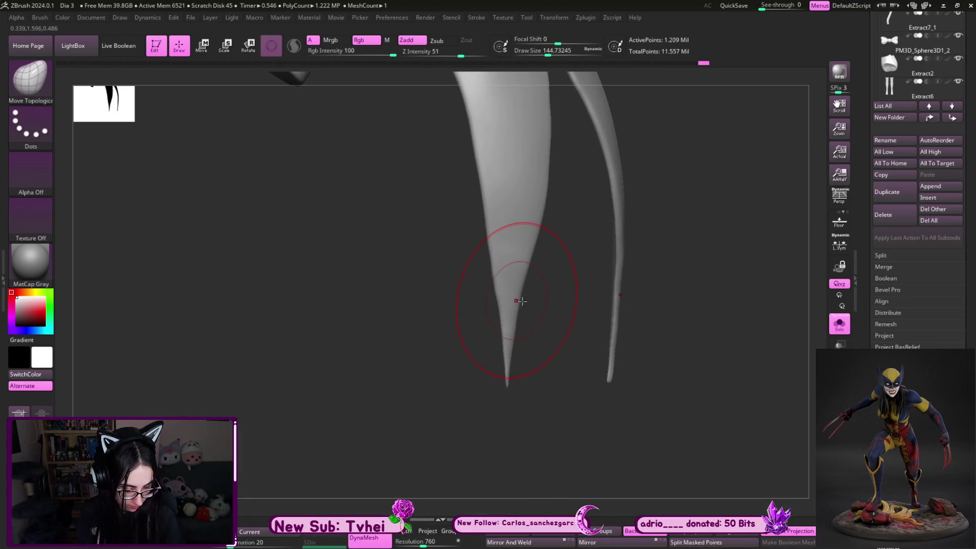
left_click_drag(528, 258, 527, 263)
mouse_move(511, 359)
left_mouse_down()
mouse_move(516, 367)
mouse_move(508, 364)
left_mouse_up()
key("s")
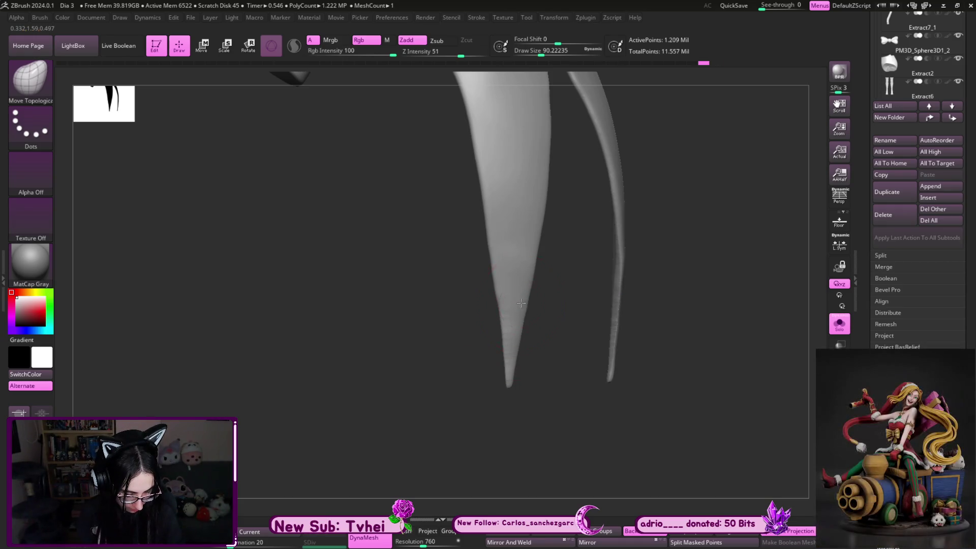
key("s")
mouse_move(509, 321)
left_mouse_down("shift")
mouse_move(503, 395)
mouse_move(514, 366)
mouse_move(564, 383)
left_mouse_up("shift")
Frame the coat, turn Solo off to show the full figure and load the Move brush
key("f")
key("shift+s")
key("b")
key("m")
key("v")
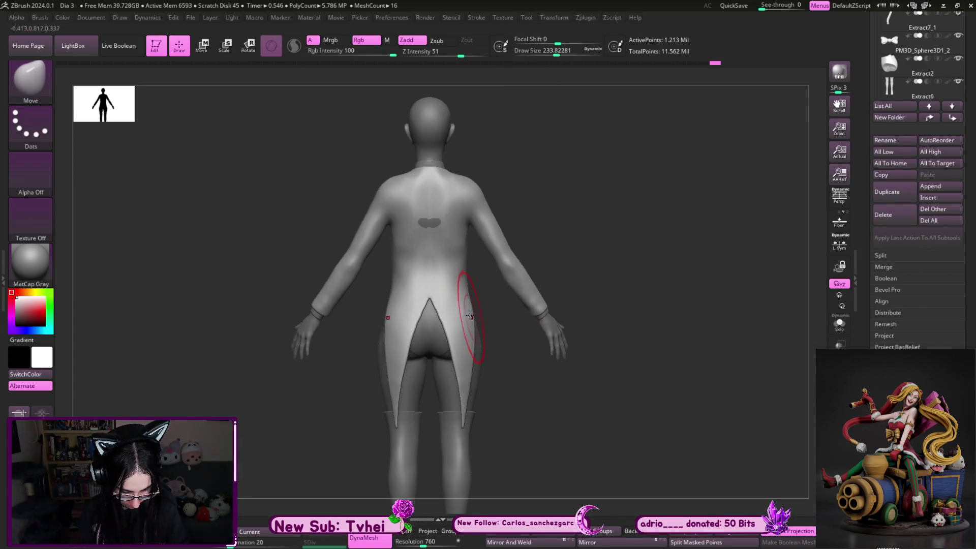
Reduce the brush to about 136 and polish the coat back with hPolish
key("bracketleft")
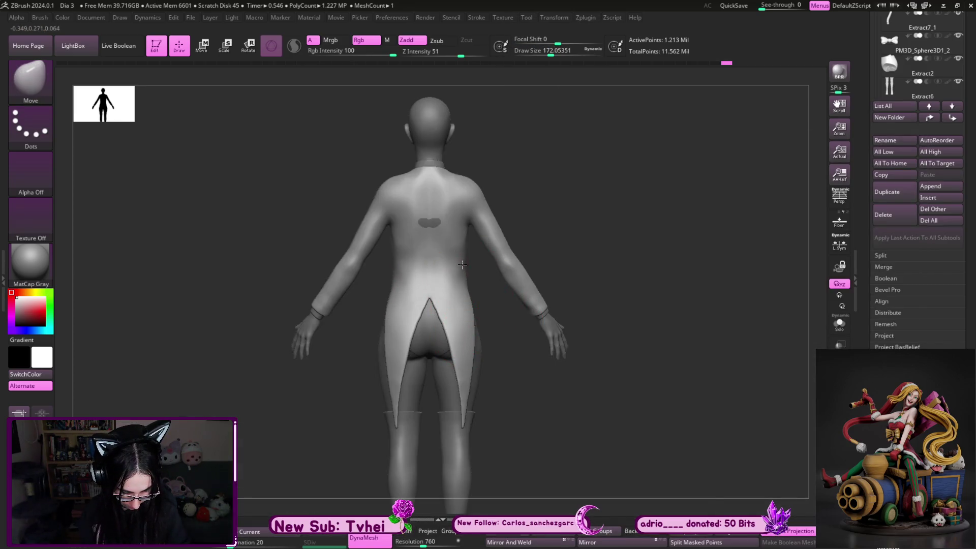
key("bracketleft")
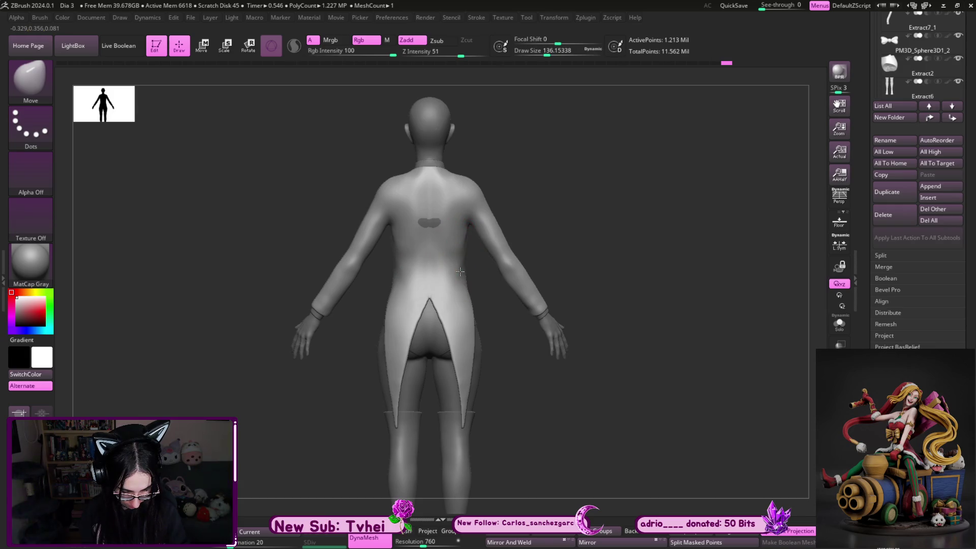
key("b")
key("h")
key("p")
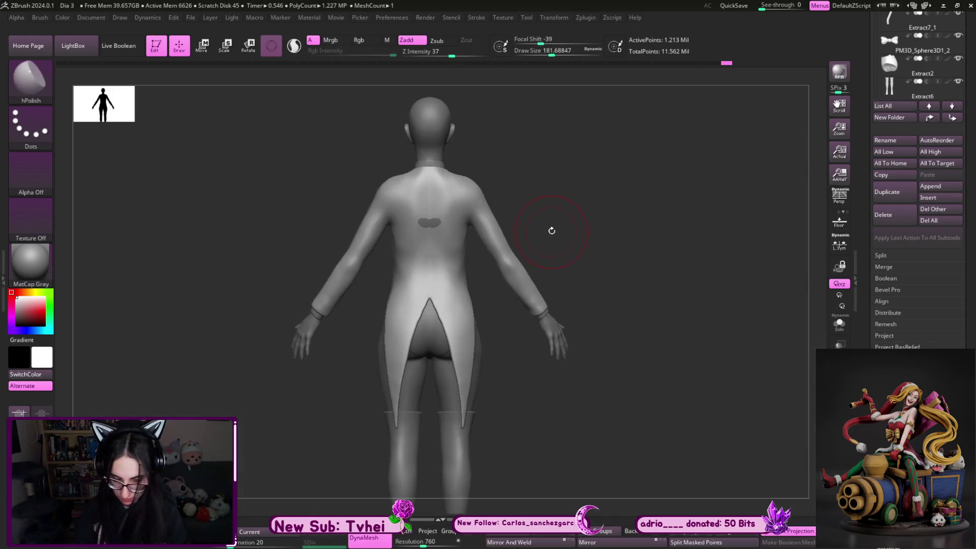
left_click_drag(554, 221, 491, 252)
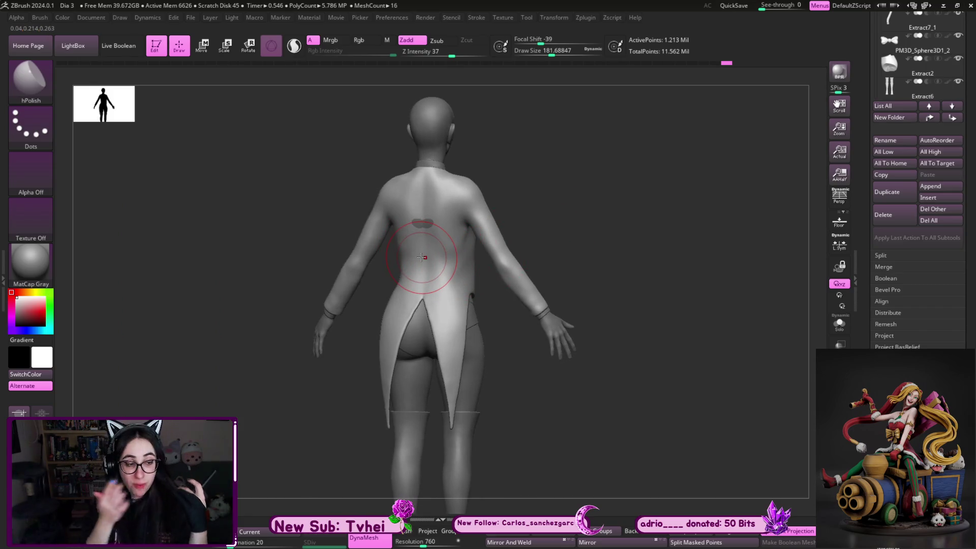
scroll(601, 187, "up", 3)
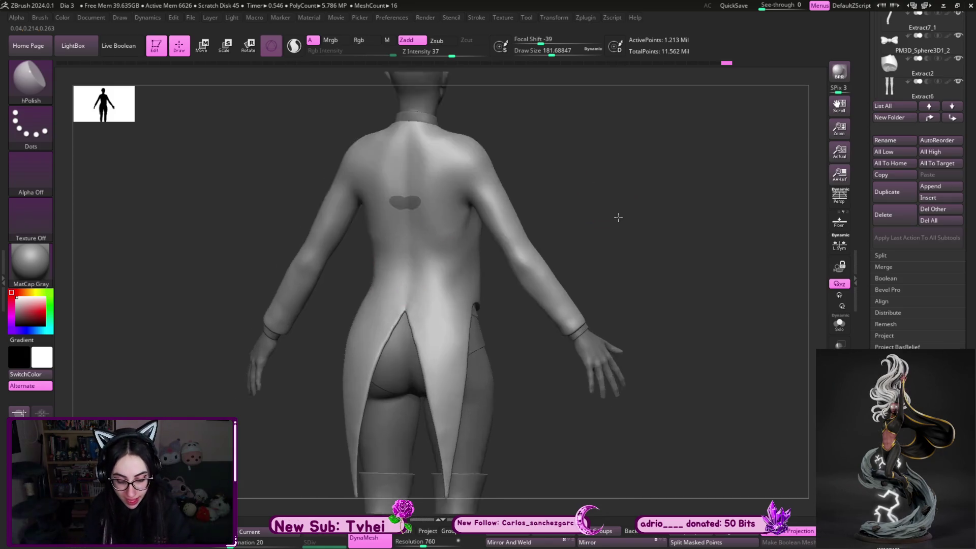
Try pulling the coat back down into a V with Move at about 140 and undo it
key("b")
key("m")
key("v")
key("s")
mouse_move(447, 246)
left_mouse_down()
mouse_move(427, 246)
mouse_move(446, 316)
left_mouse_up()
key("ctrl+z")
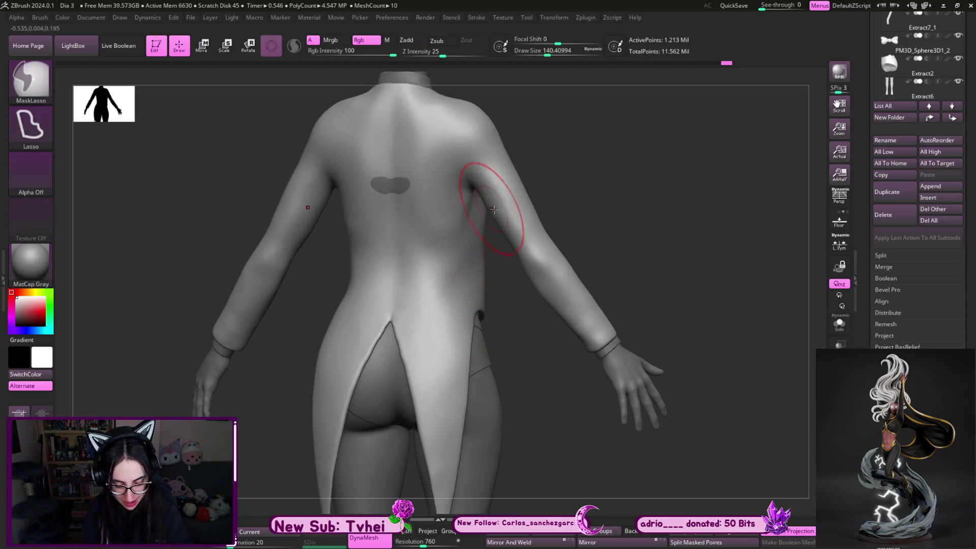
key("b")
key("h")
key("p")
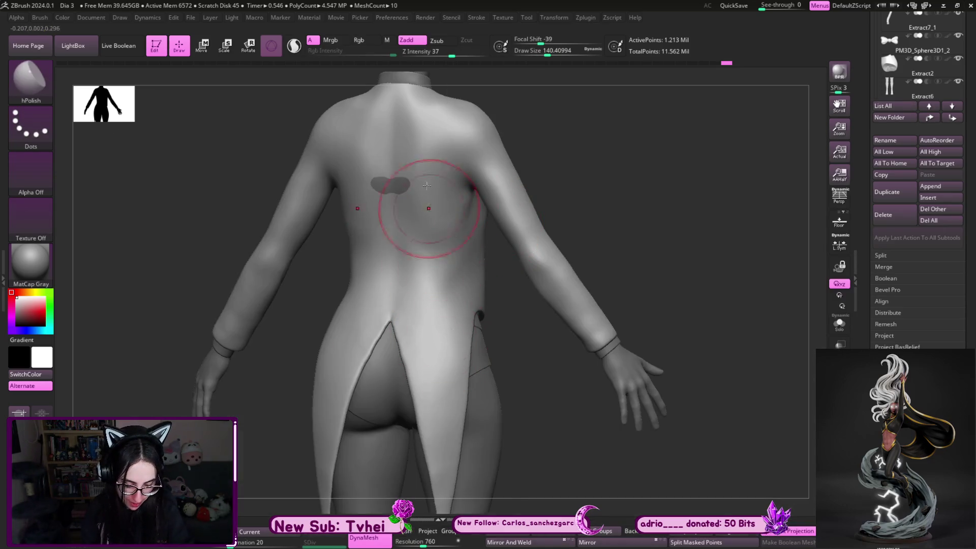
Reshape the coat over the upper back with Move, then smooth it at size about 74
key("b")
key("m")
key("v")
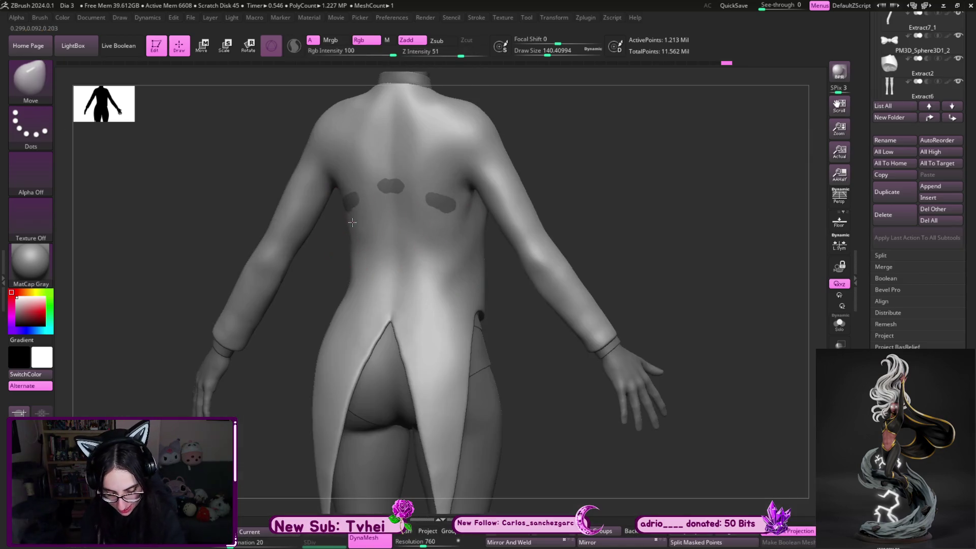
left_click_drag(350, 223, 361, 220, "ctrl")
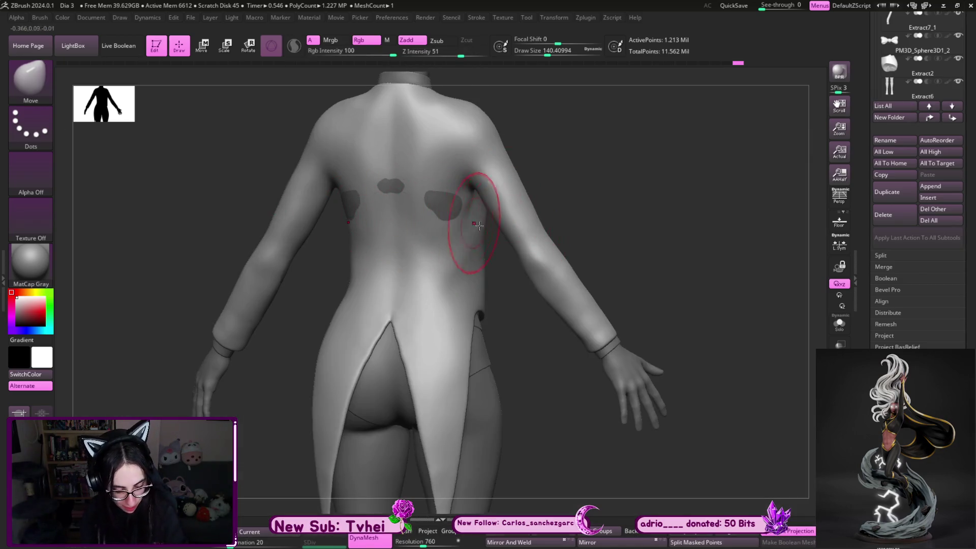
key("s")
left_click(355, 265)
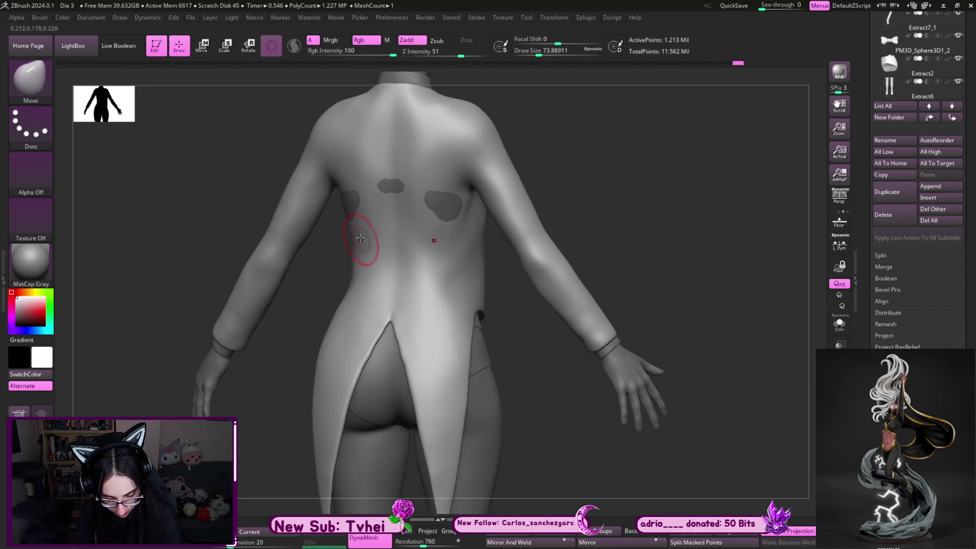
key("shift")
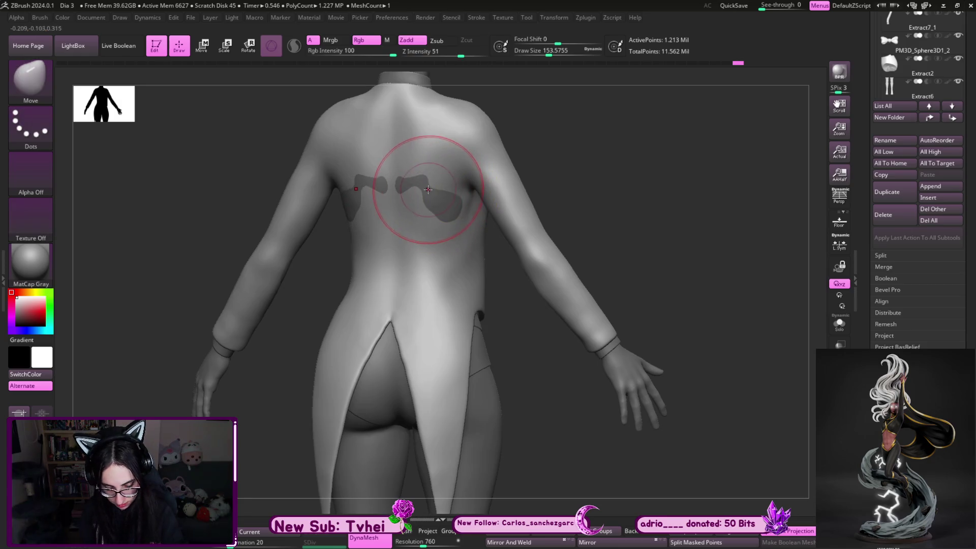
Select the Extract4 subtool and load the ClayBuildup brush
left_click(428, 189, "alt")
key("b")
key("c")
key("b")
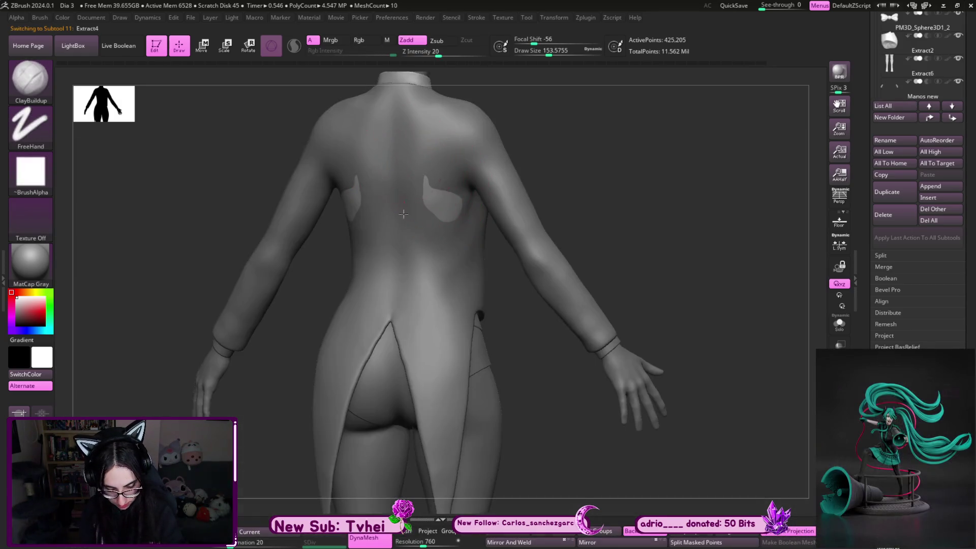
Select the coat piece Extract13 with a size about 124 brush and load Move
key("s")
left_click(448, 232)
left_click(447, 234, "alt")
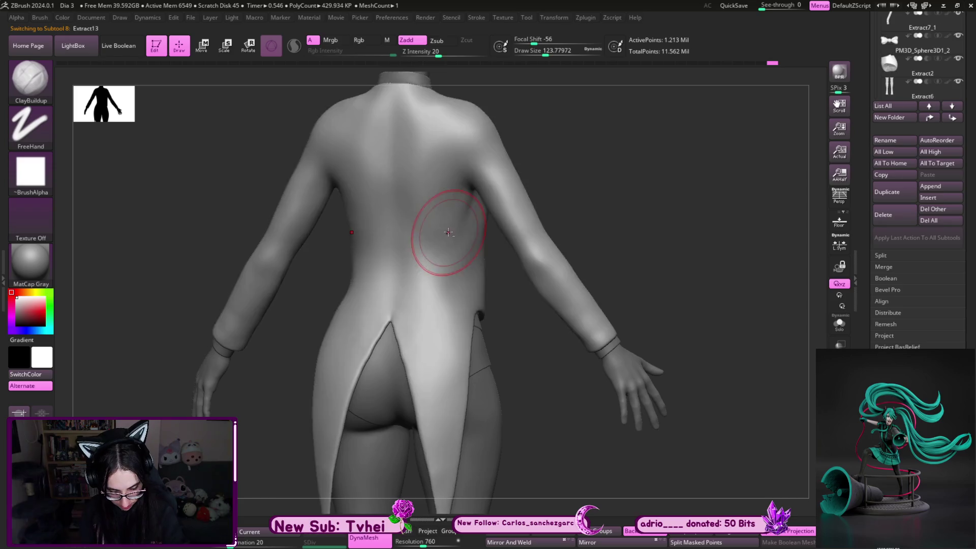
left_click_drag(555, 170, 548, 148)
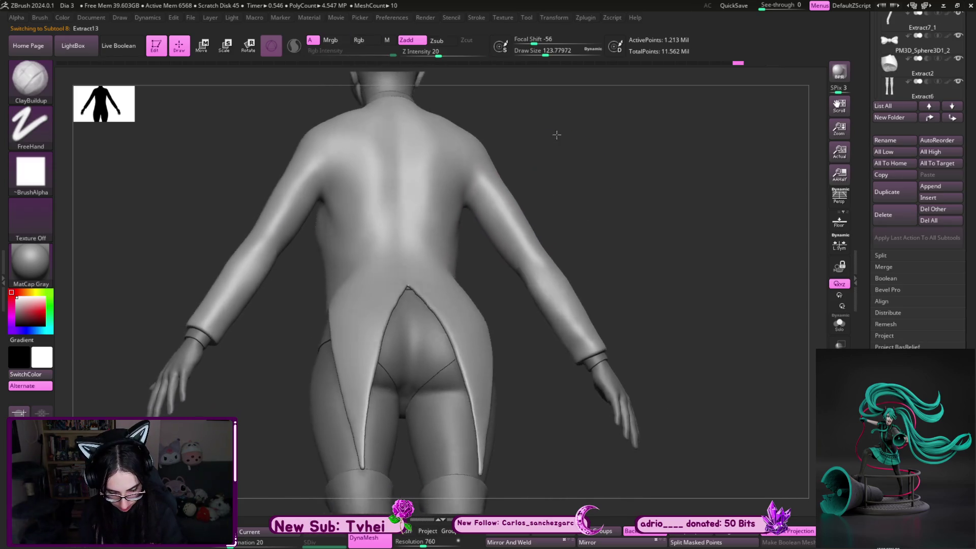
key("b")
key("m")
key("v")
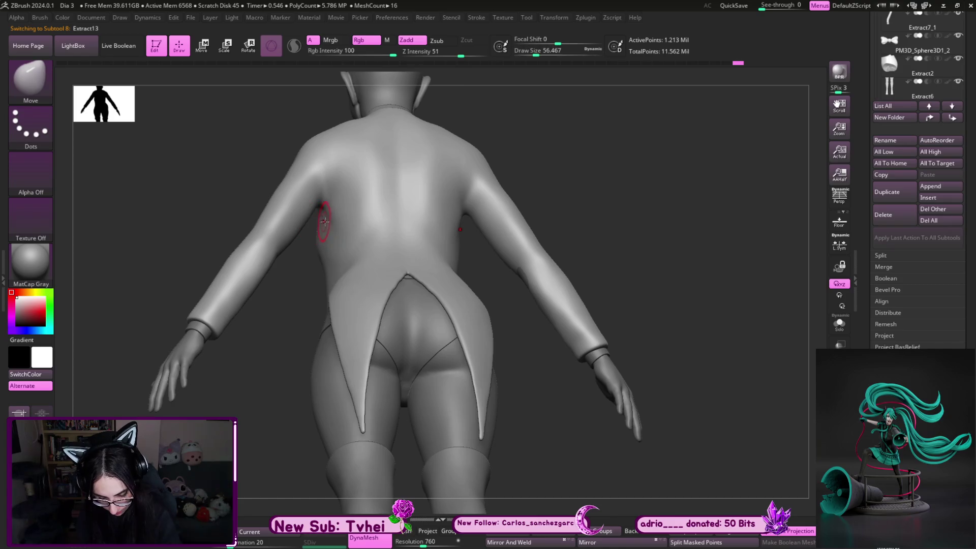
Smooth the coat's upper back from a level rear view and zoom out over the whole back
left_click_drag(355, 196, 330, 238)
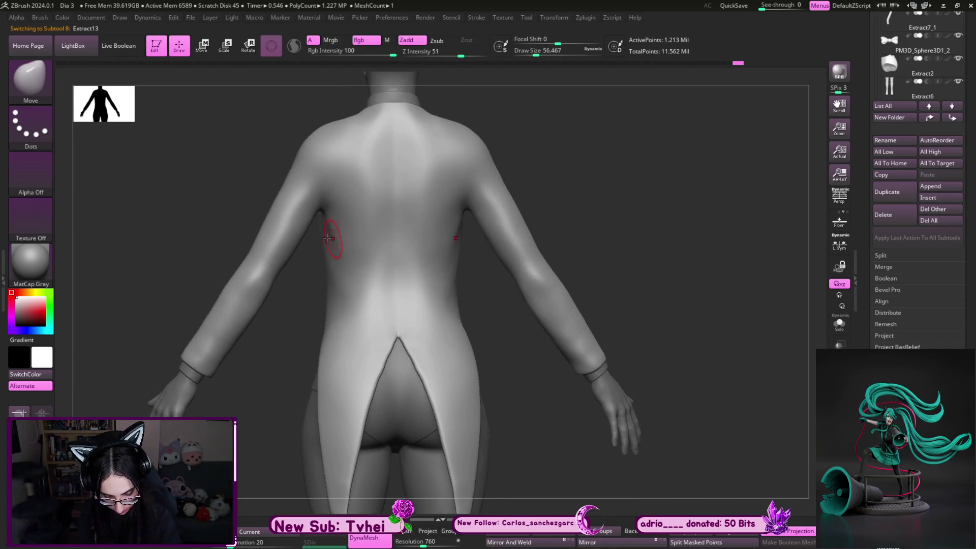
key("shift")
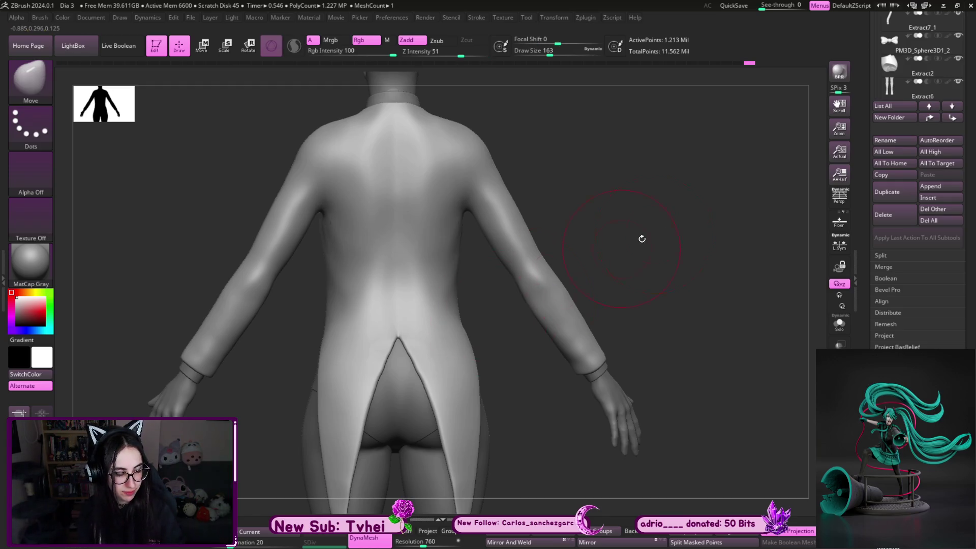
mouse_move(679, 242)
left_mouse_down("alt")
mouse_move(607, 181)
mouse_move(488, 229)
left_mouse_up("alt")
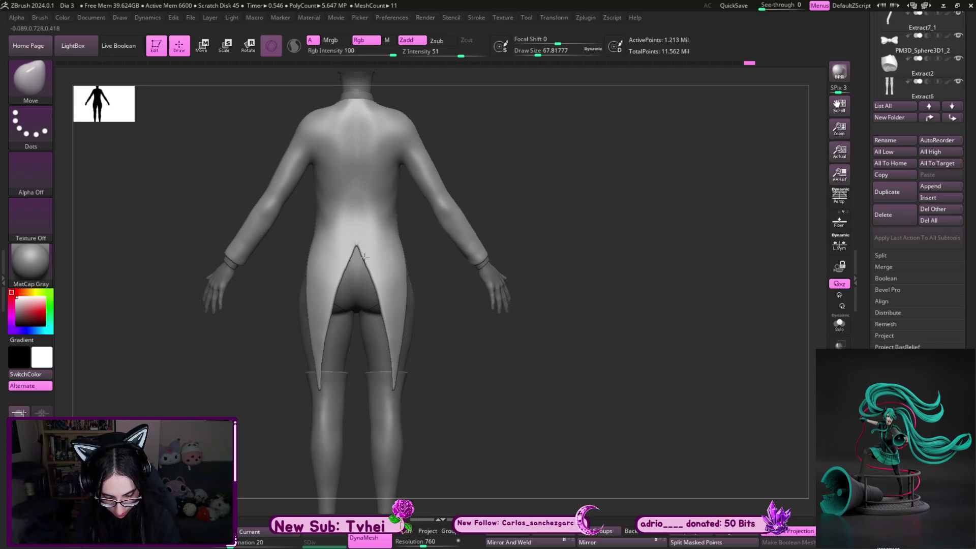
key("bracketleft")
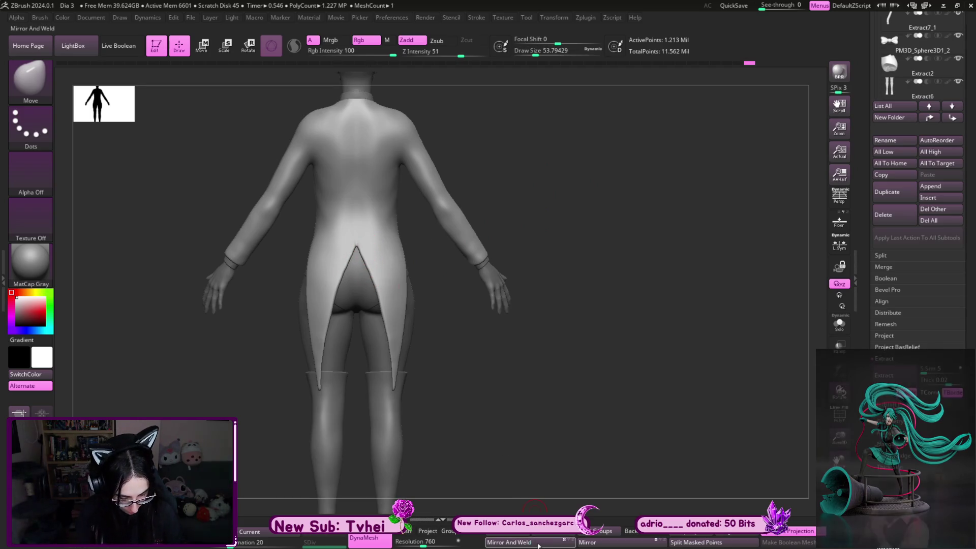
Mirror And Weld the coat so both sides match, then enlarge the brush
key("ctrl+shift")
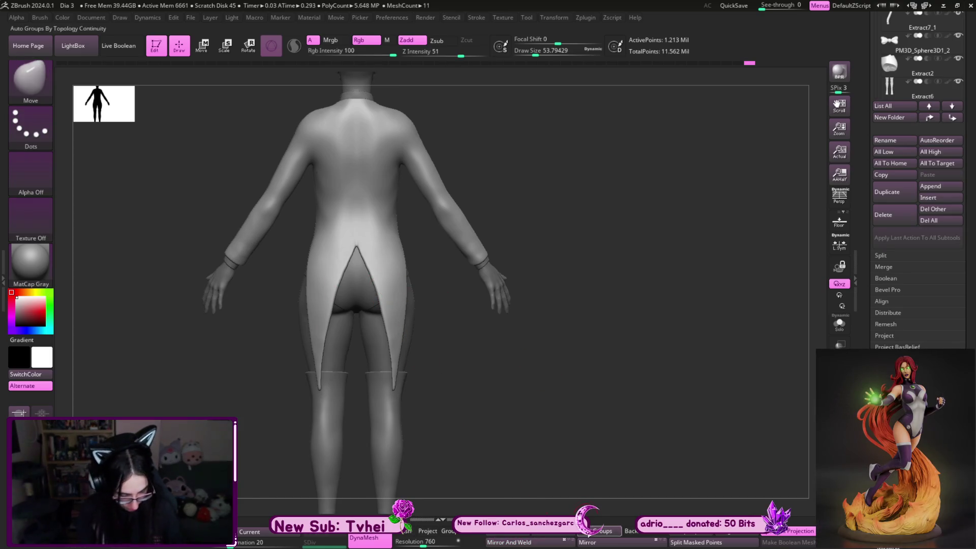
left_click(531, 541)
key("s")
left_click(380, 211)
key("bracketleft")
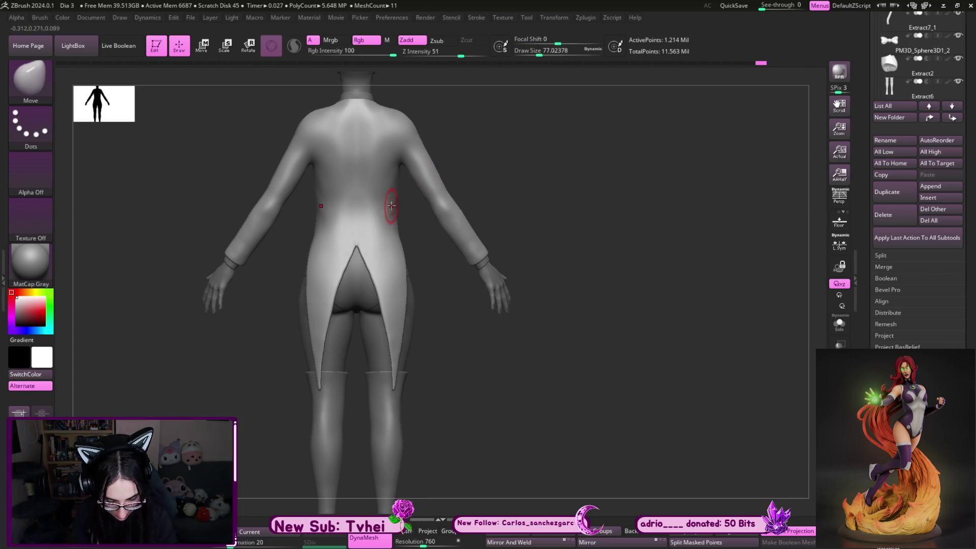
Polish the coat back with hPolish from a straight rear view
key("b")
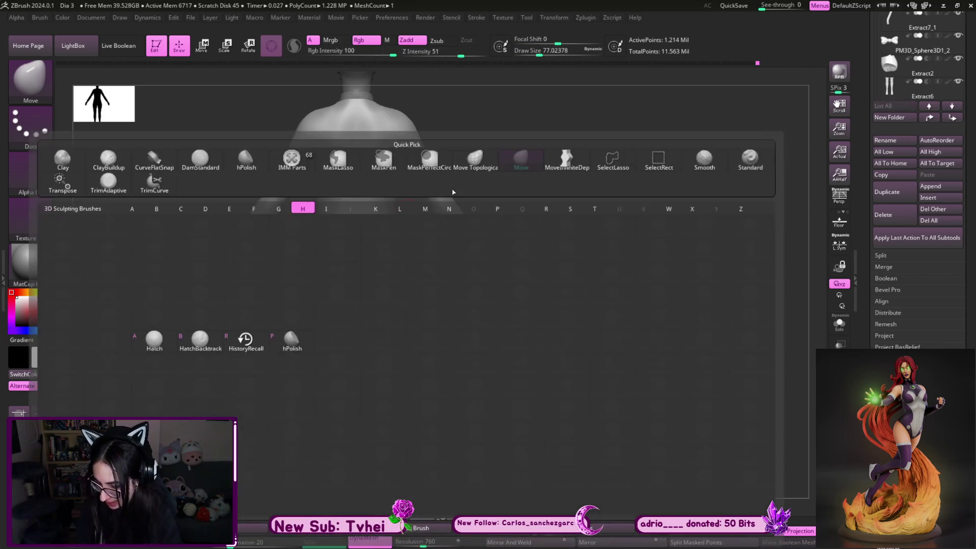
key("h")
key("p")
left_click_drag(503, 173, 393, 201)
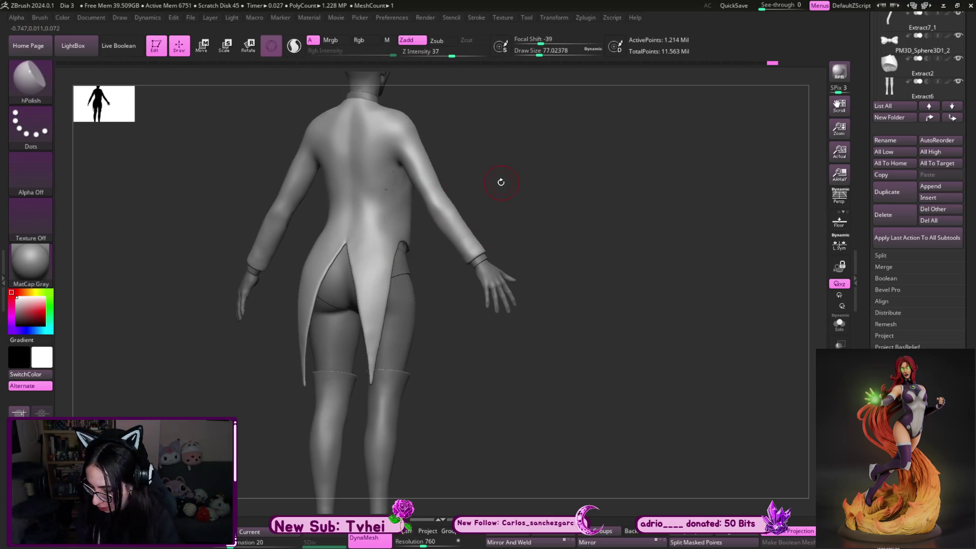
Build up fabric above the tail split with ClayBuildup and smooth it, ending at a side view
key("b")
key("c")
key("b")
left_click_drag(501, 181, 519, 174, "shift")
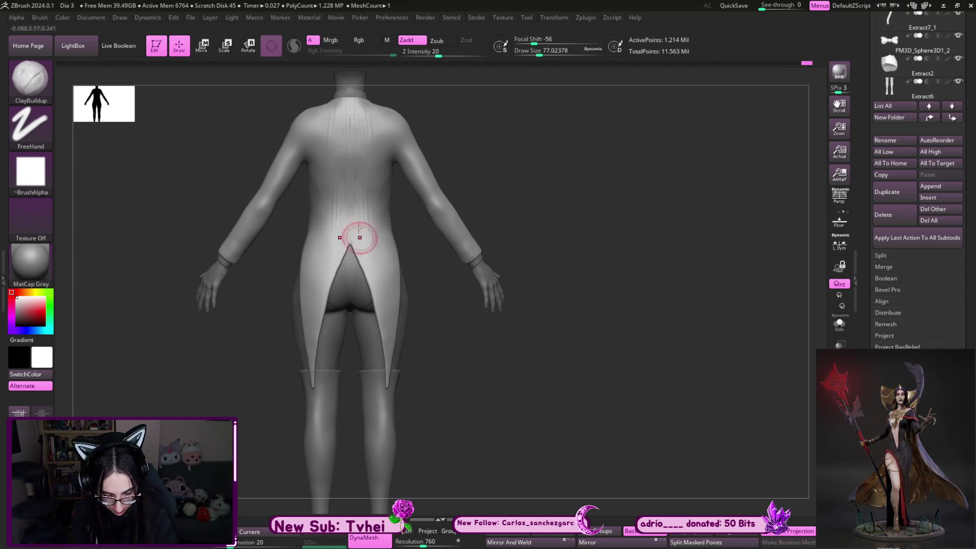
key("shift")
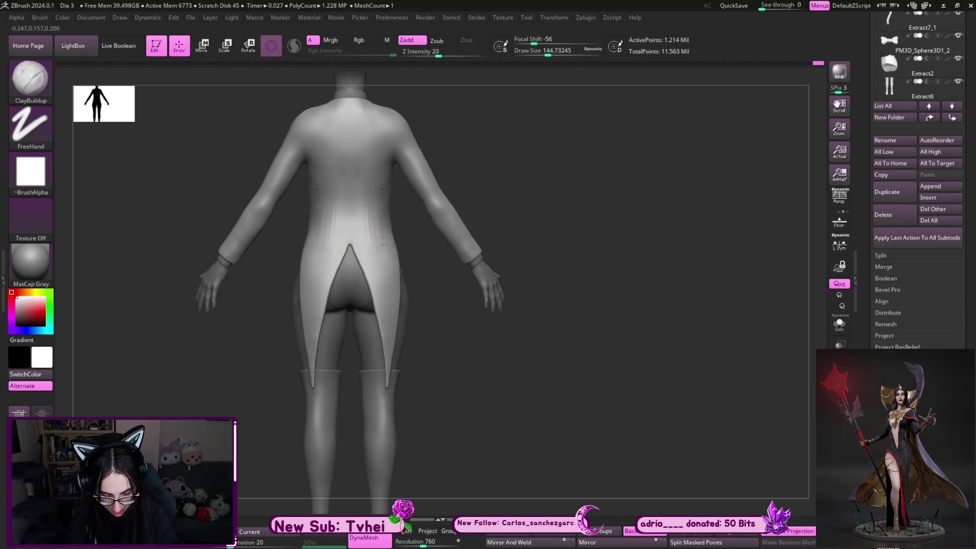
key("shift")
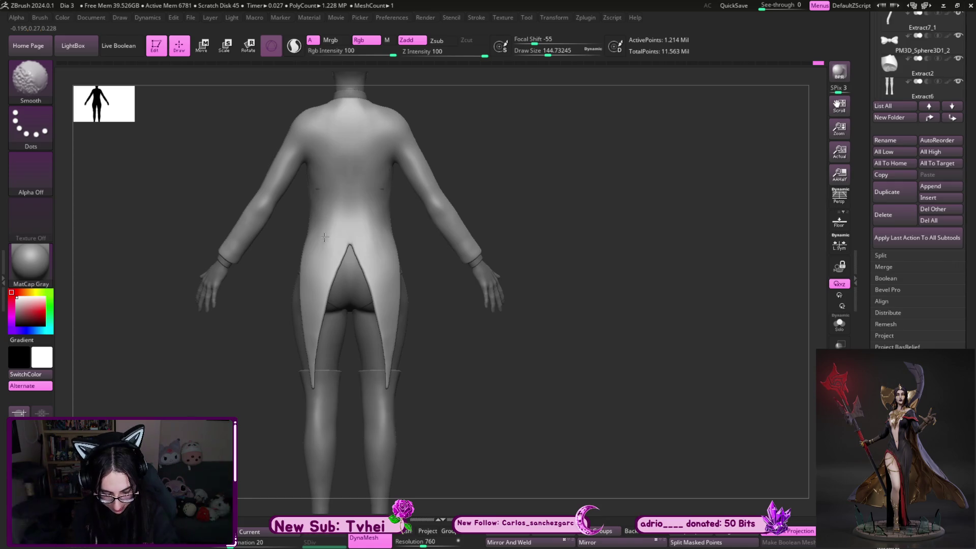
left_click_drag(523, 275, 541, 343)
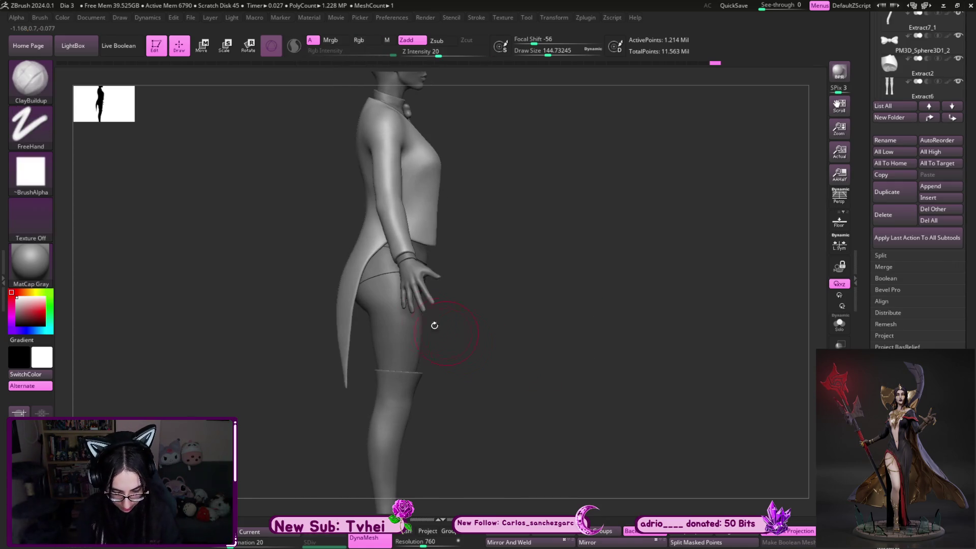
Reselect the coat piece, face the front and enlarge the brush over the torso
left_click(359, 267, "alt")
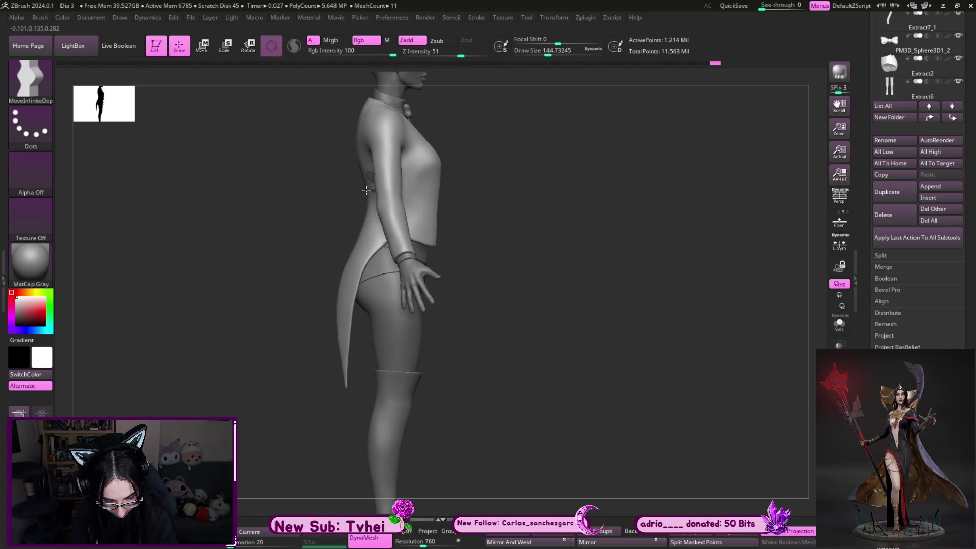
left_click(358, 228, "alt")
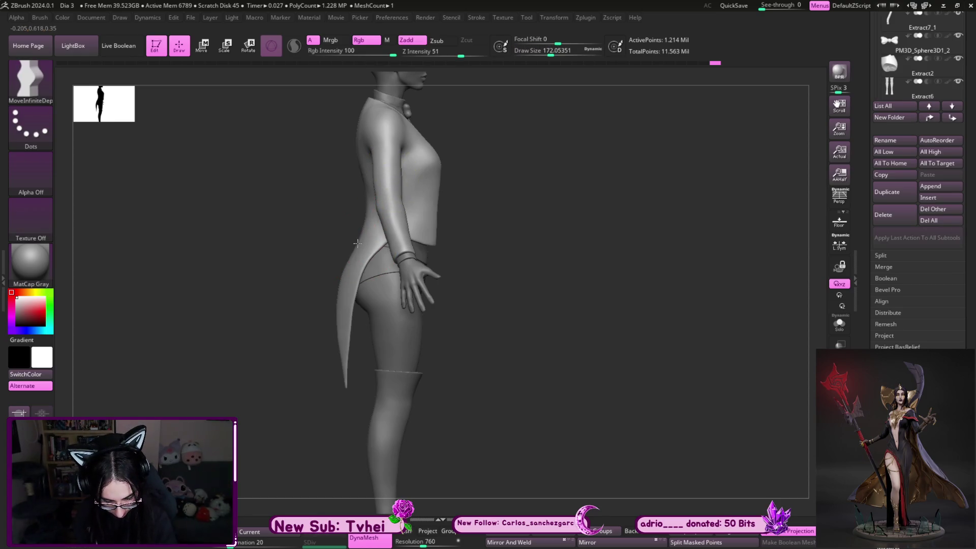
left_click_drag(495, 312, 460, 311)
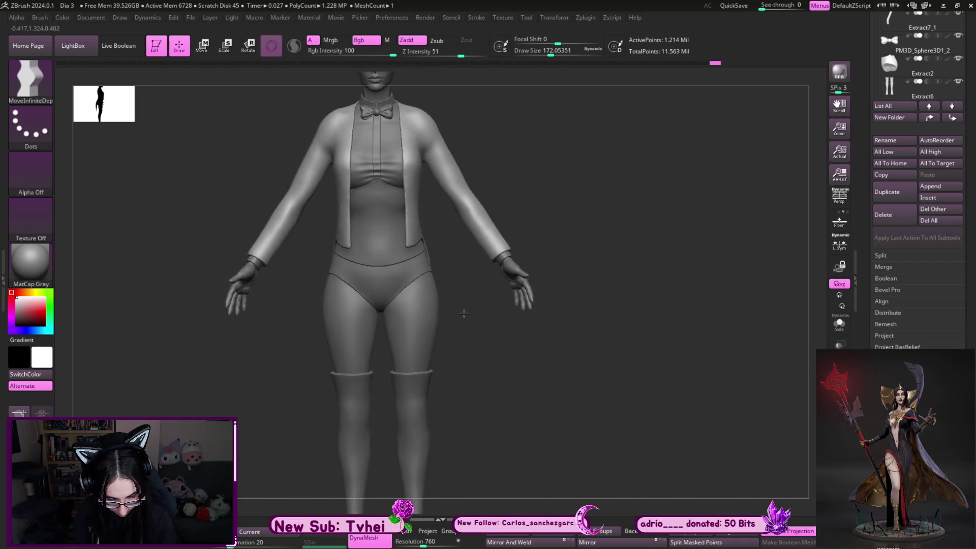
left_click_drag(546, 290, 449, 191, "alt")
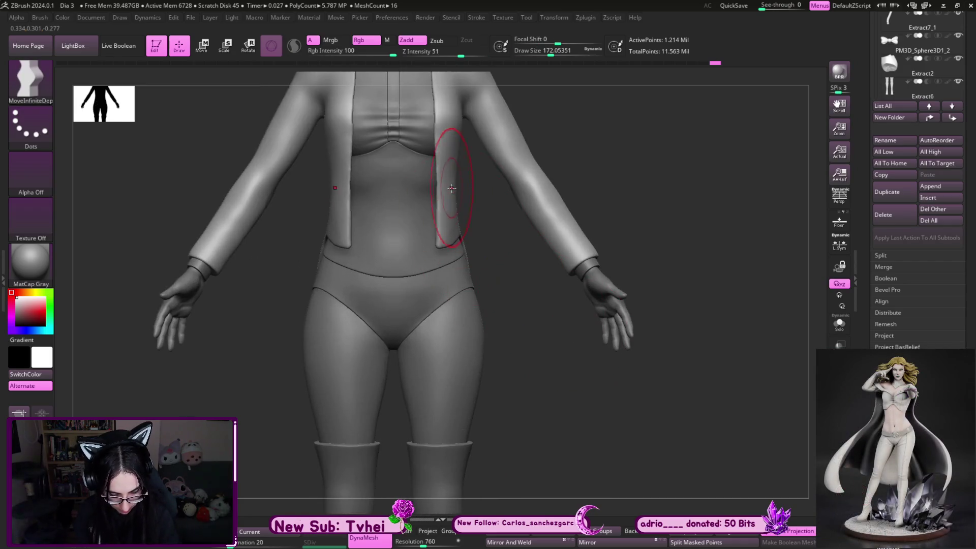
key("s")
left_click(458, 288)
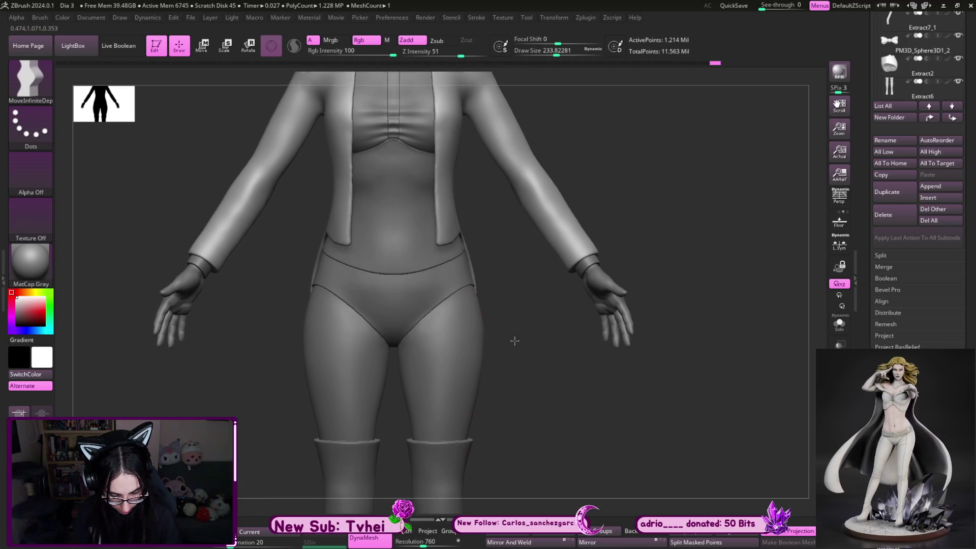
key("shift+ctrl+s")
Solo the coat, smooth both tail tips evenly, then bring the full figure back
key("s")
left_click(492, 322)
key("s")
left_click(463, 405)
left_click_drag(464, 412, 473, 351)
key("s")
left_click(481, 337)
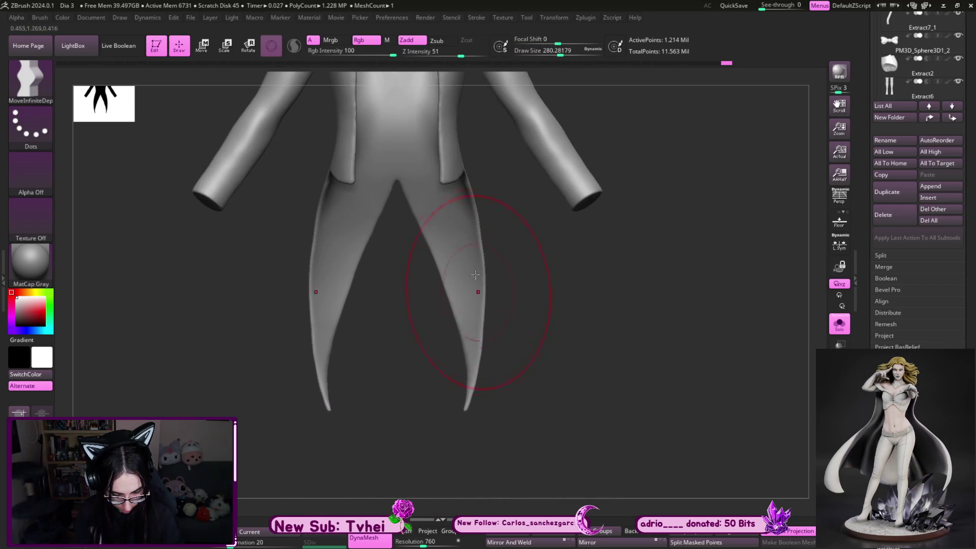
Adjust the brush size up and down and bring the torso and hips into view
key("shift+ctrl+s")
key("s")
left_click(468, 192)
key("s")
mouse_move(457, 348)
left_mouse_down()
mouse_move(491, 419)
mouse_move(451, 408)
left_mouse_up()
key("shift+ctrl+s")
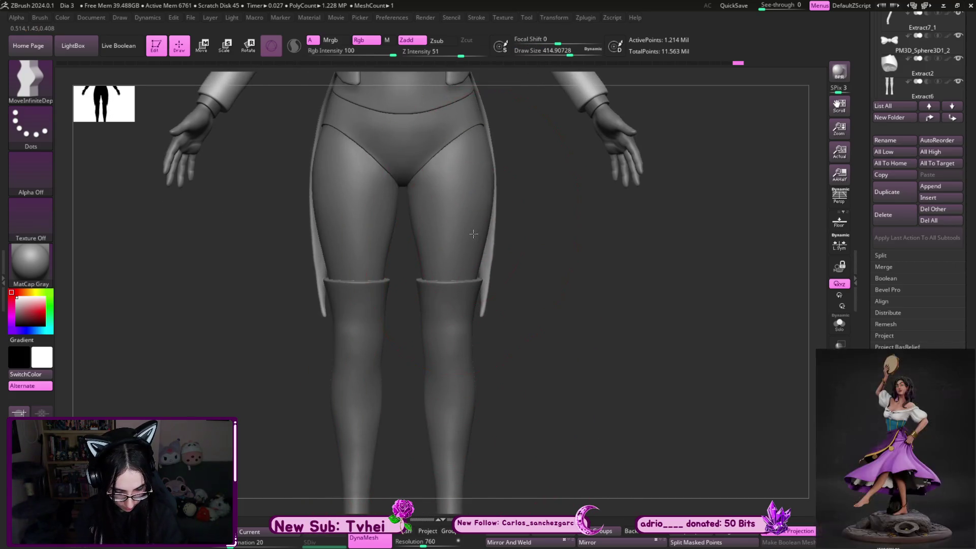
key("s")
left_click_drag(470, 398, 458, 390)
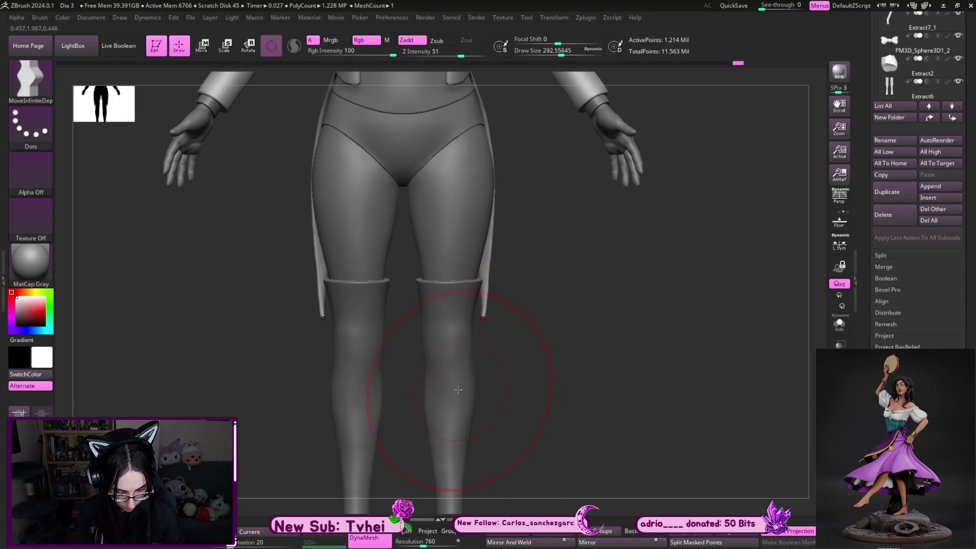
left_click_drag(546, 280, 541, 392, "alt")
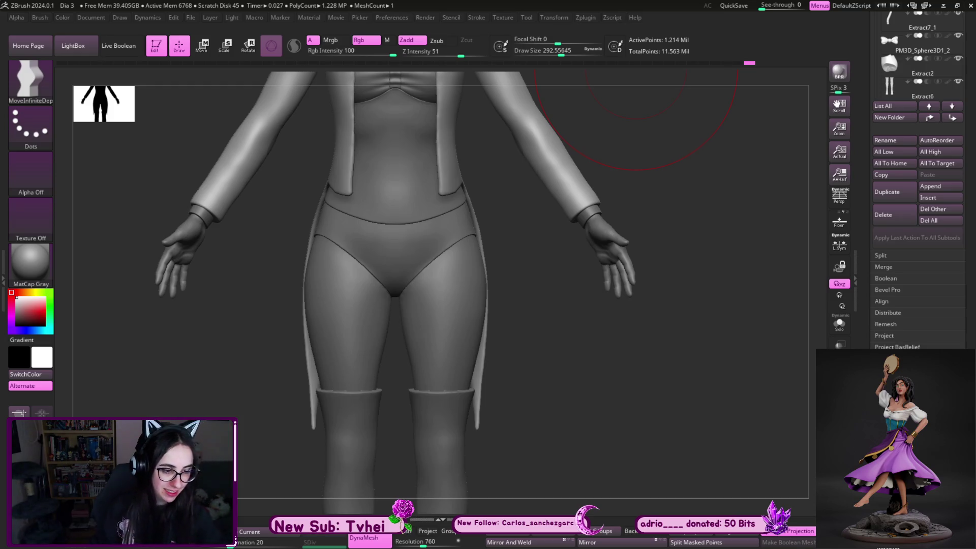
Check the coat tails, frame the whole figure and turn it to the back
left_click_drag(630, 375, 647, 376)
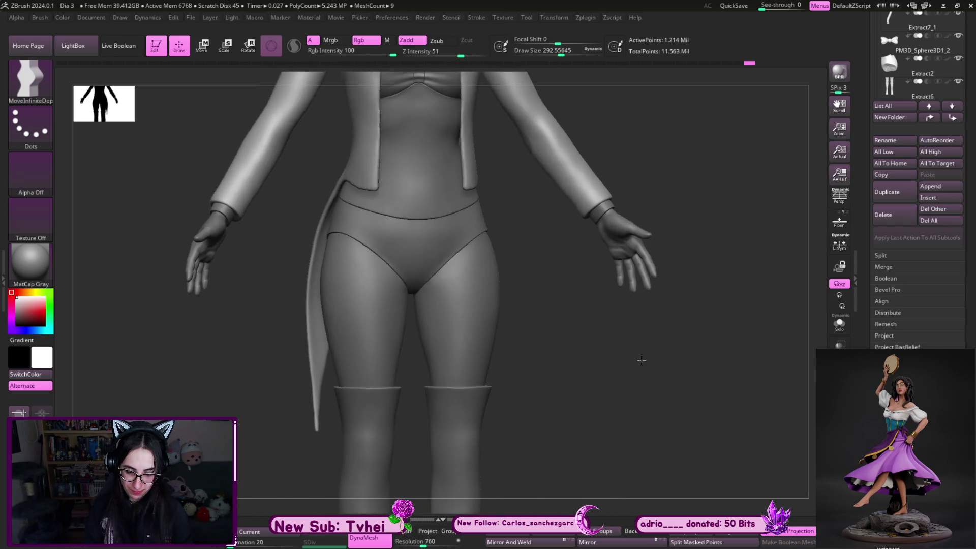
key("f")
mouse_move(577, 349)
left_mouse_down()
mouse_move(578, 403)
mouse_move(544, 422)
mouse_move(596, 405)
mouse_move(577, 333)
mouse_move(563, 359)
mouse_move(593, 428)
mouse_move(569, 413)
mouse_move(560, 392)
mouse_move(553, 322)
mouse_move(569, 347)
mouse_move(562, 382)
left_mouse_up()
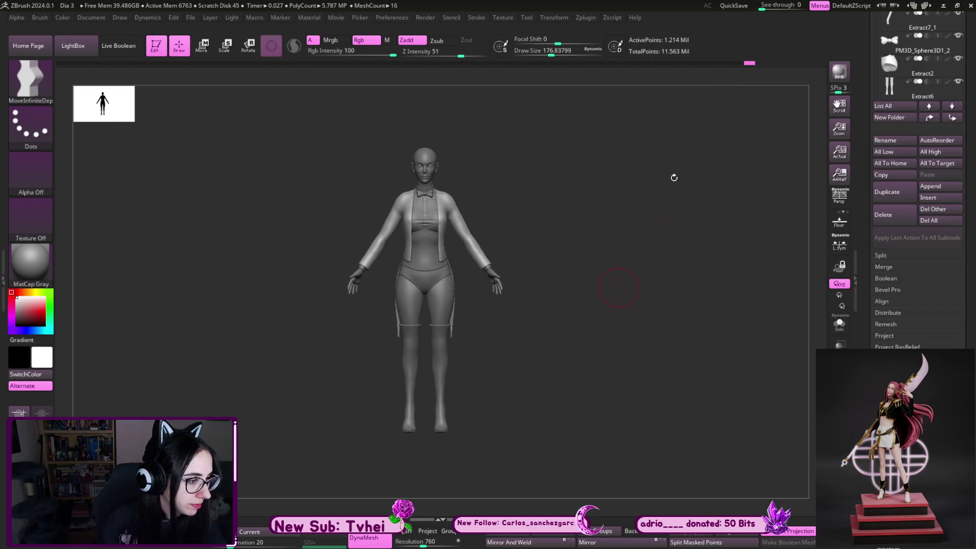
Hide the coat sleeve with a Ctrl+Shift rectangle and view the coat from the side at the hip
mouse_move(568, 340)
left_mouse_down()
mouse_move(551, 349)
mouse_move(612, 353)
left_mouse_up()
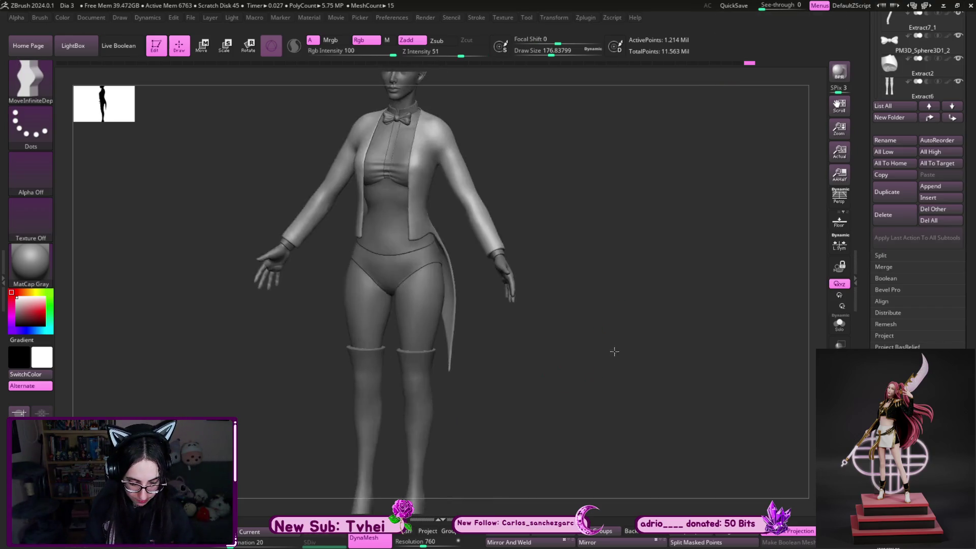
mouse_move(633, 297)
left_mouse_down("ctrl+alt+shift")
mouse_move(534, 267)
mouse_move(477, 160)
mouse_move(445, 207)
left_mouse_up("ctrl+alt+shift")
mouse_move(579, 229)
left_mouse_down()
mouse_move(529, 180)
mouse_move(461, 180)
mouse_move(468, 223)
left_mouse_up()
key("s")
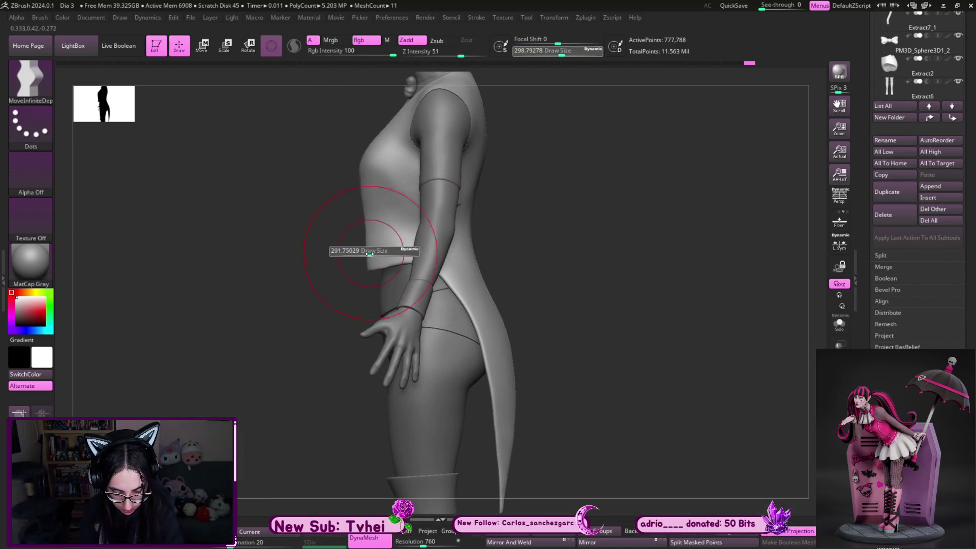
Solo the coat and dial the brush down to a small size for its sides
left_click_drag(345, 251, 338, 251)
left_click(445, 273, "alt")
key("ctrl+shift+s")
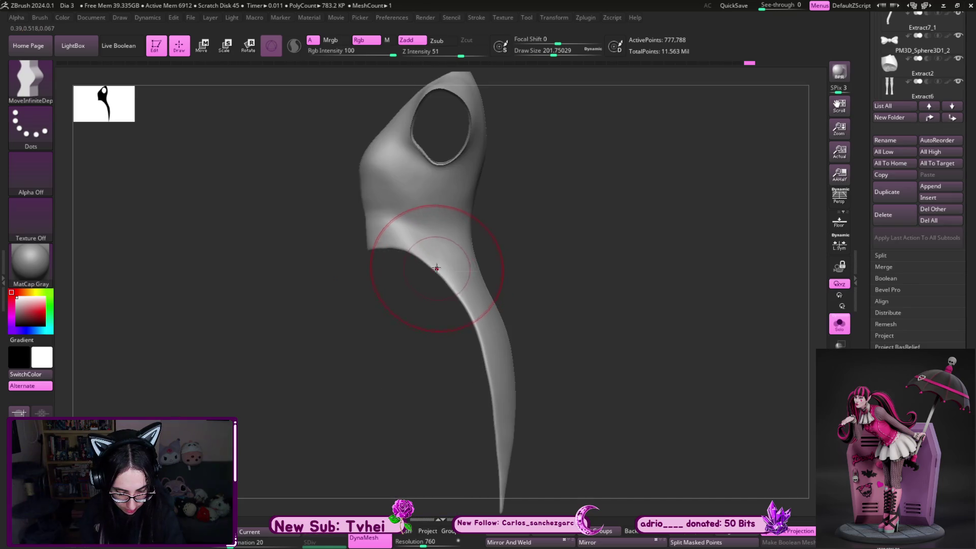
key("s")
left_click_drag(460, 285, 456, 284)
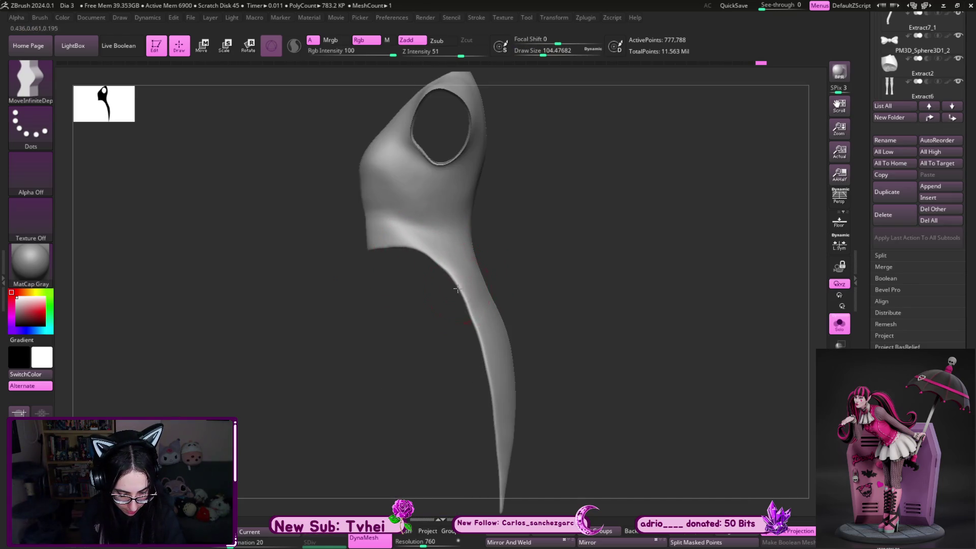
key("s")
left_click_drag(374, 242, 383, 242)
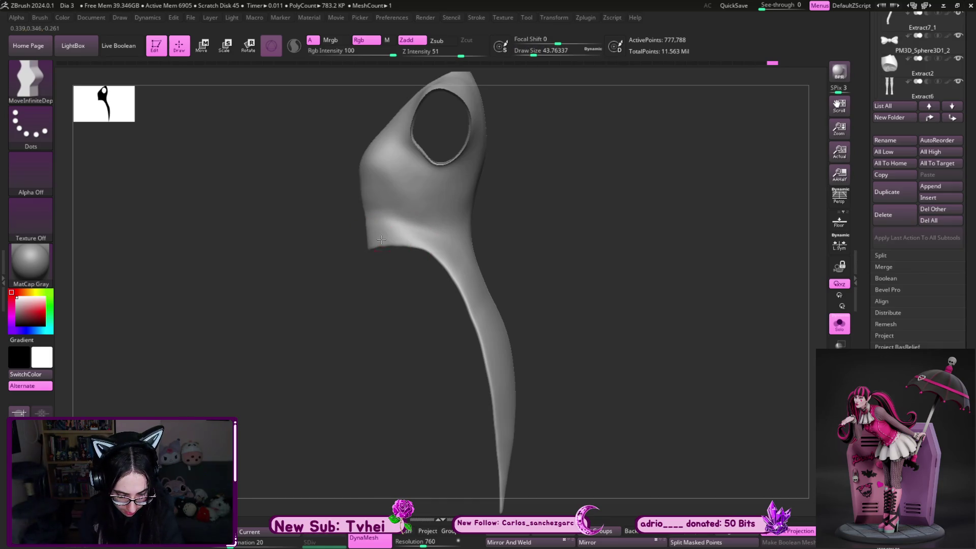
key("s")
left_click_drag(382, 234, 368, 219)
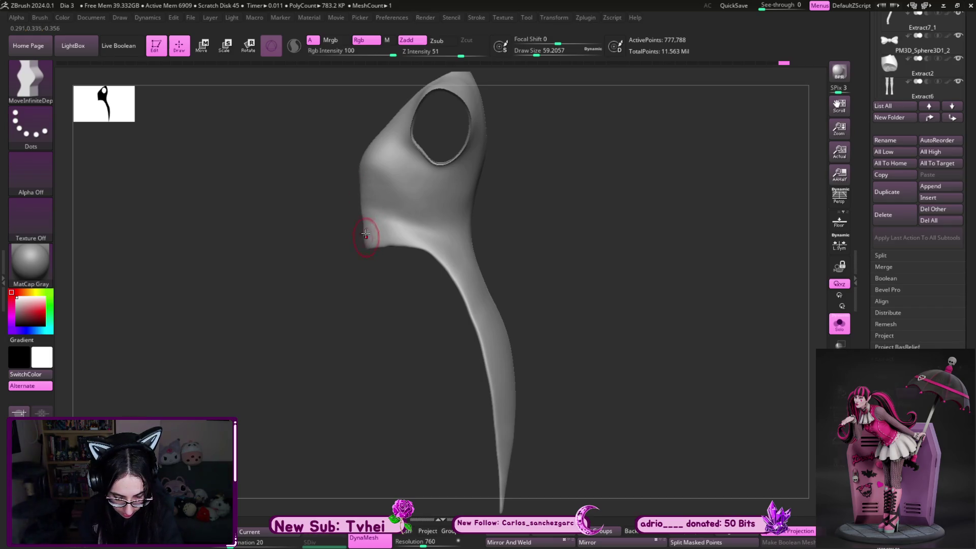
Work the coat sides with varying brush sizes from the front, keeping the jacket isolated
key("s")
mouse_move(365, 224)
left_mouse_down()
mouse_move(365, 250)
mouse_move(365, 186)
left_mouse_up()
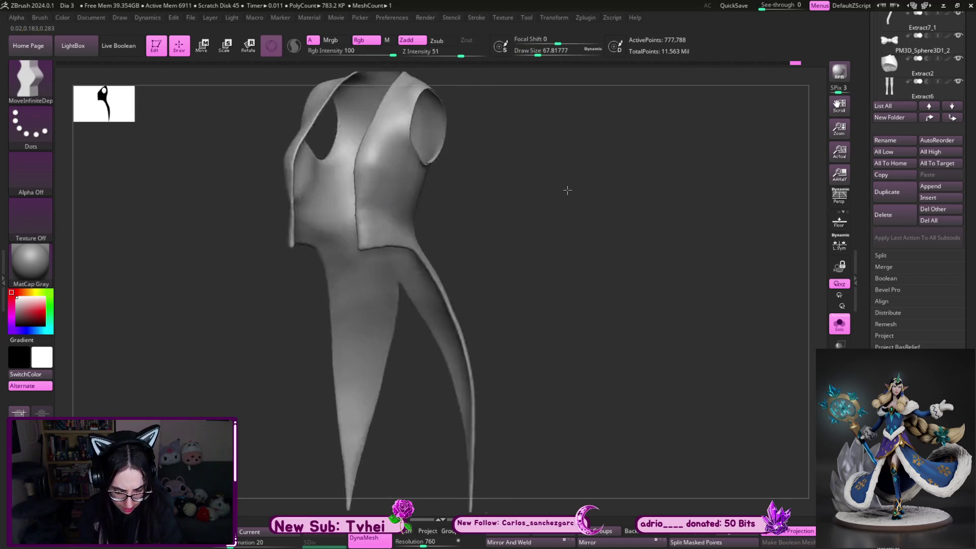
right_click_drag(382, 214, 456, 229)
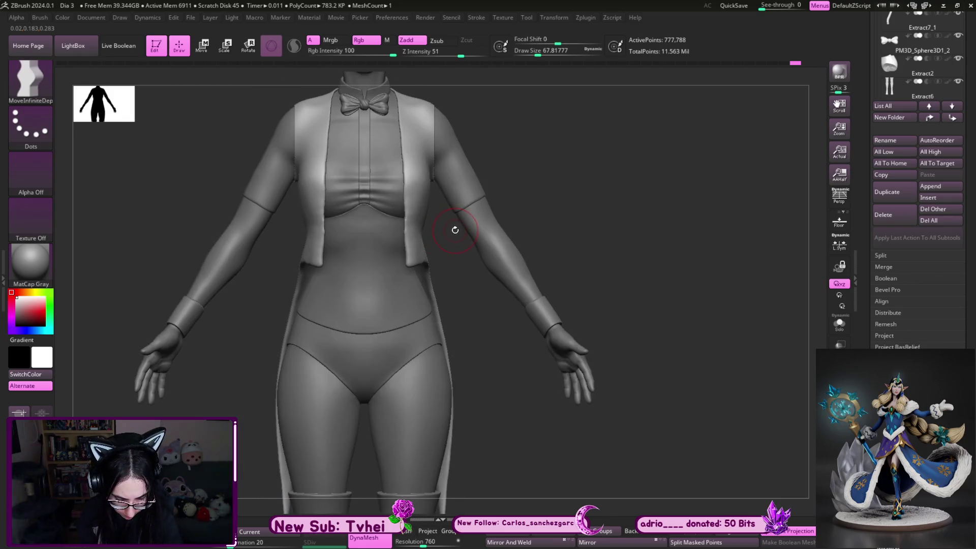
key("s")
left_click_drag(413, 276, 419, 258)
key("s")
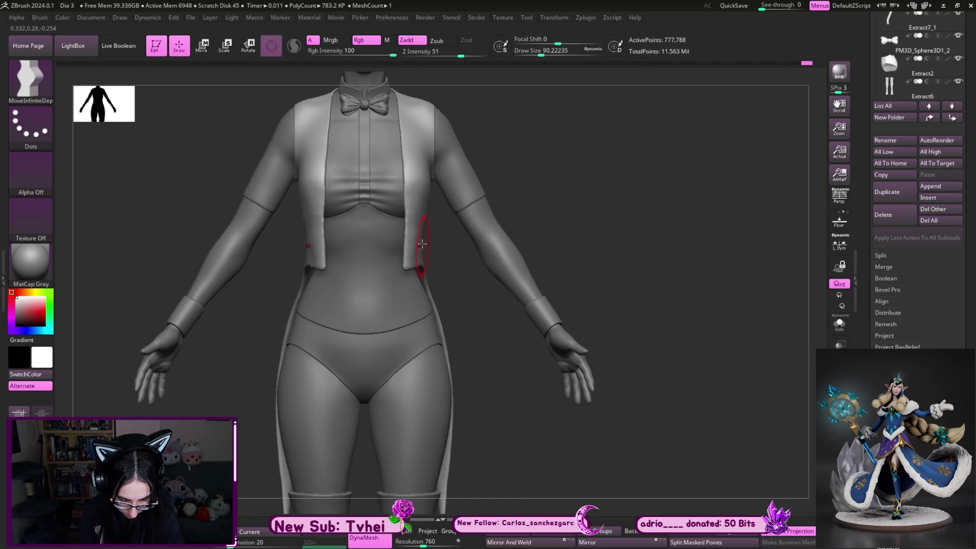
key("s")
mouse_move(425, 269)
left_mouse_down()
mouse_move(430, 287)
mouse_move(370, 235)
left_mouse_up()
key("alt+s")
Polish the jacket with hPolish, then load Move at a three-quarter view
key("b")
key("h")
key("p")
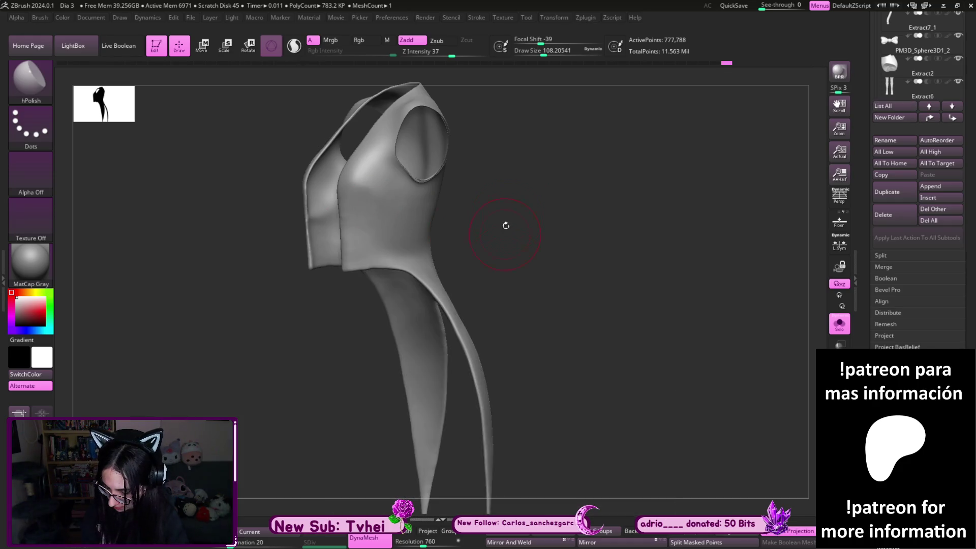
key("b")
key("m")
key("v")
left_click_drag(505, 236, 532, 225)
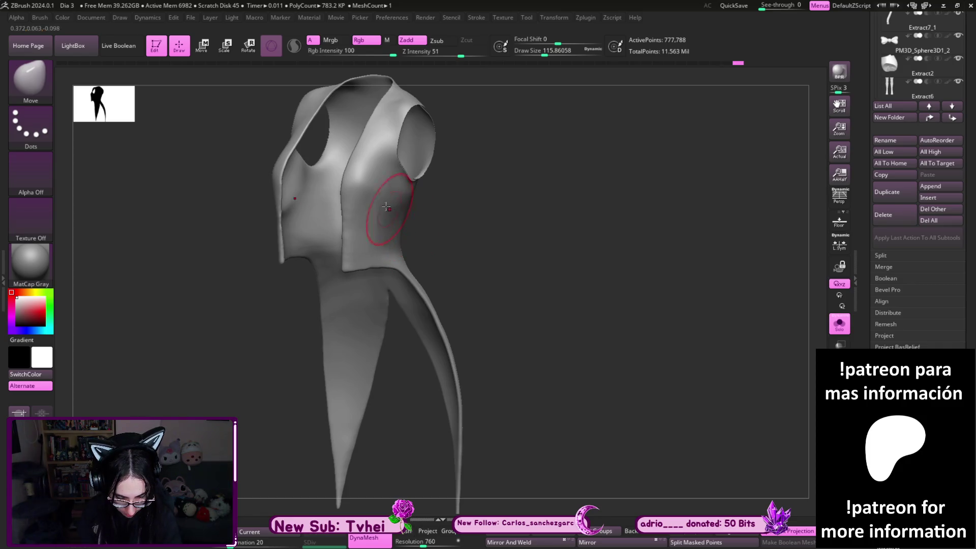
Move and smooth the back tails from a side view with a smaller brush
key("bracketleft")
left_click_drag(398, 206, 354, 220)
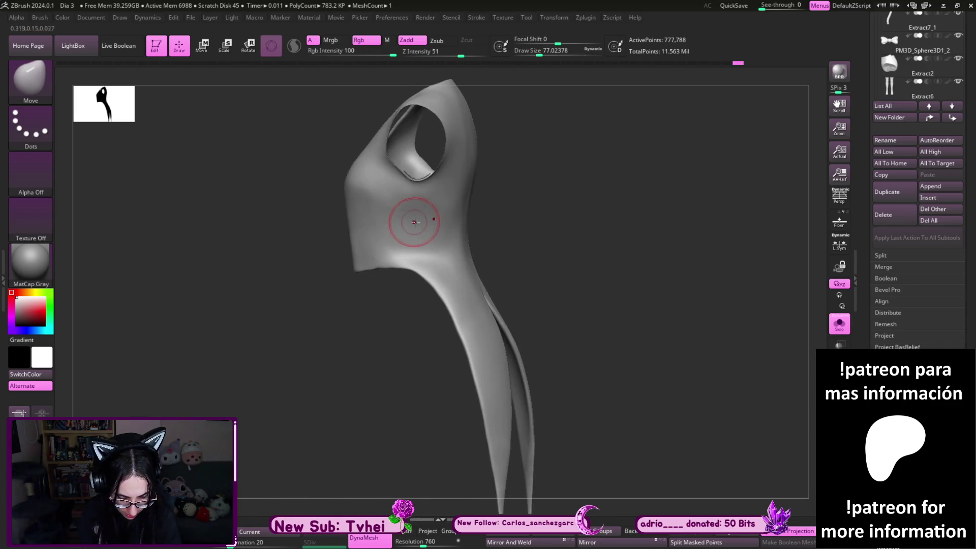
left_click_drag(512, 203, 395, 224)
key("shift")
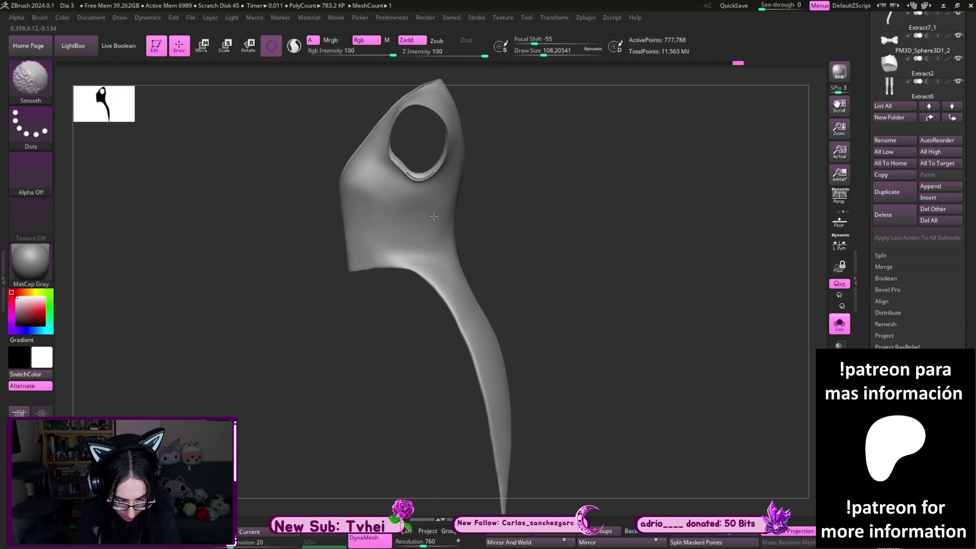
key("s")
left_click_drag(359, 256, 562, 214)
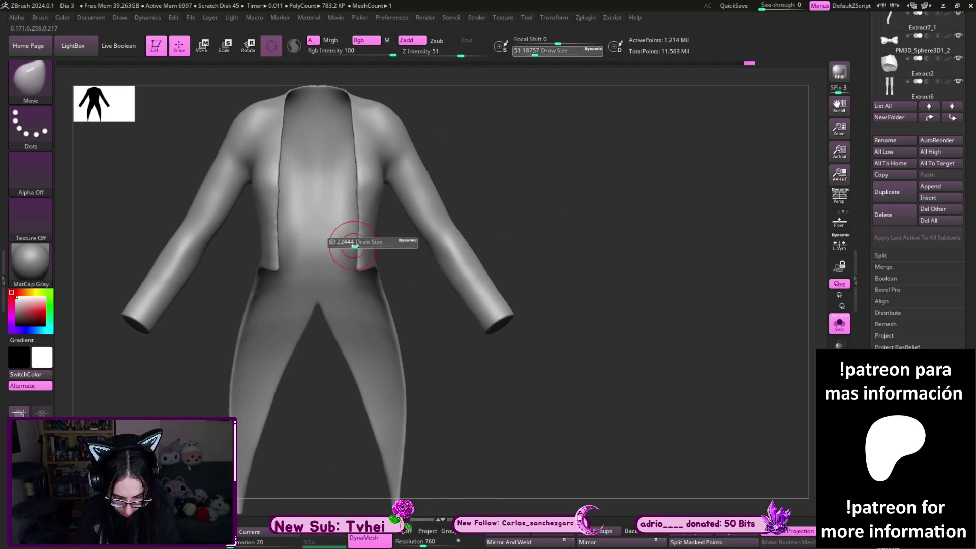
Turn Solo off to show the full figure and smooth the coat tail edges into shape
key("ctrl+shift+s")
mouse_move(599, 237)
left_mouse_down("alt")
mouse_move(572, 244)
mouse_move(600, 246)
mouse_move(603, 281)
left_mouse_up("alt")
key("bracketright")
key("bracketright")
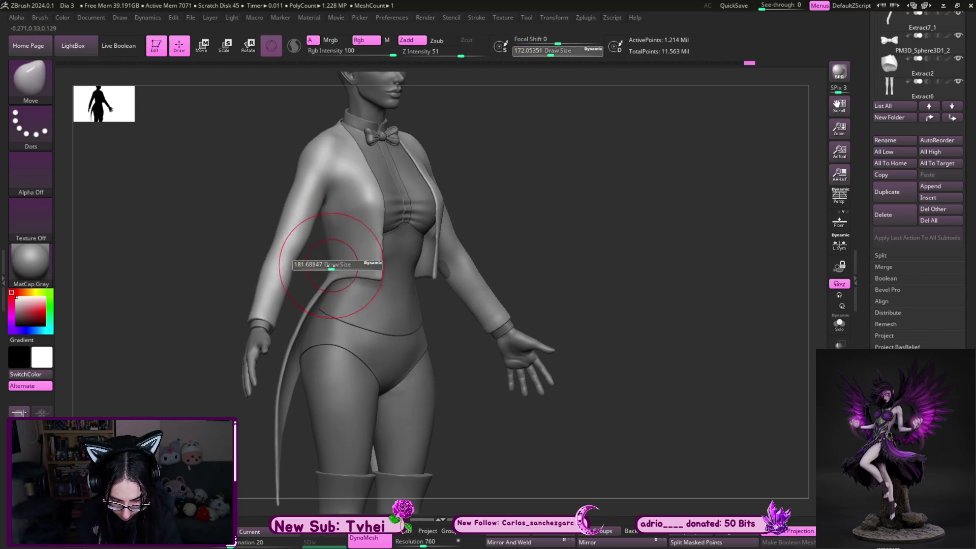
left_click_drag(306, 340, 308, 342)
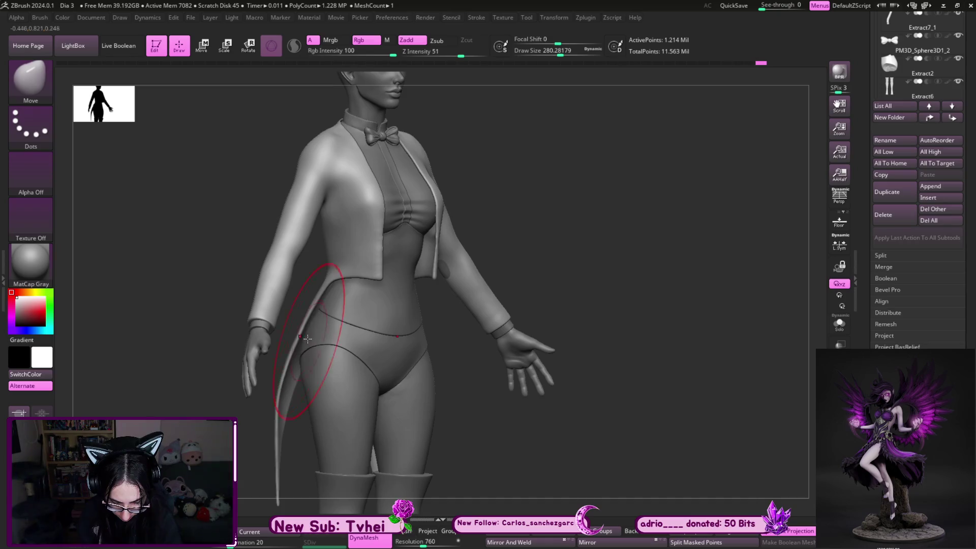
right_click_drag(314, 345, 305, 299, "alt")
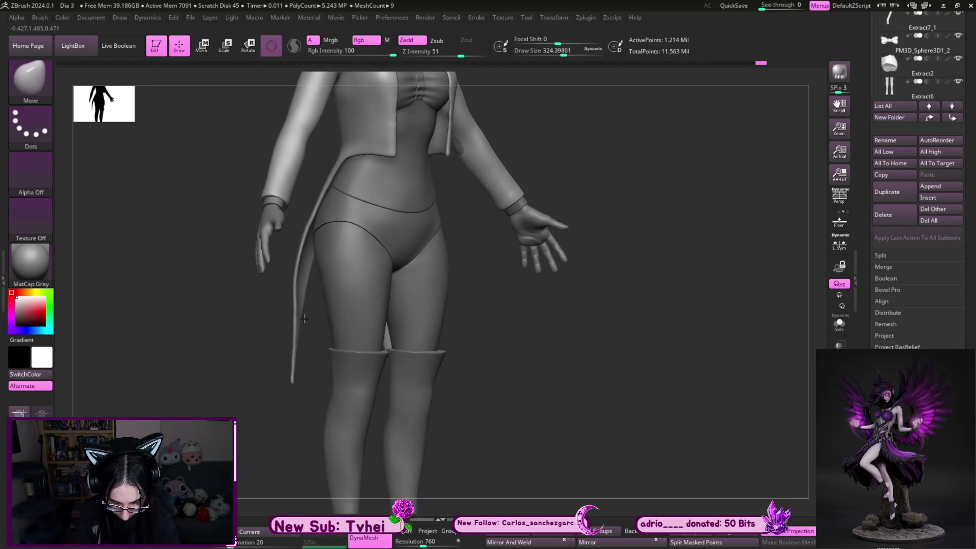
key("bracketright")
key("bracketright")
key("bracketright")
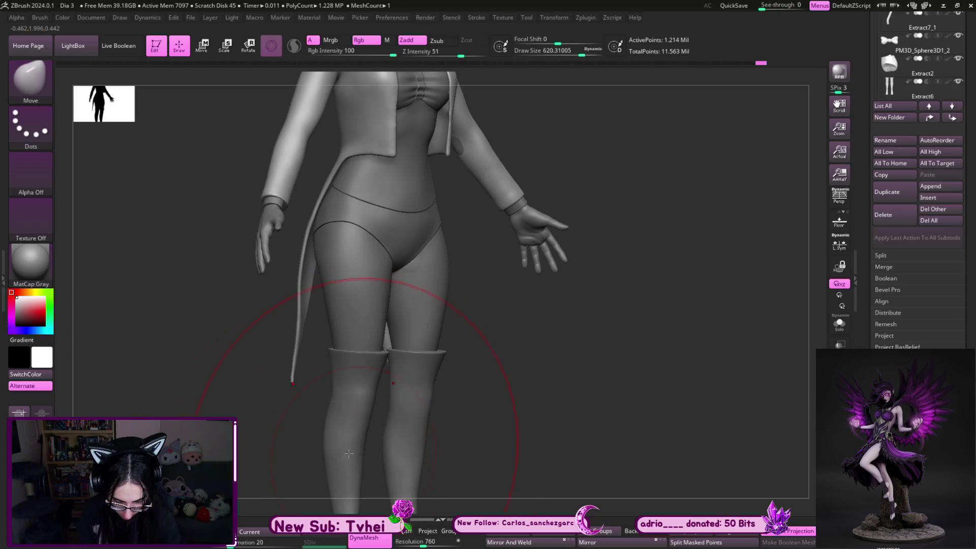
left_click_drag(344, 452, 366, 457)
key("s")
left_click_drag(355, 294, 303, 292)
key("s")
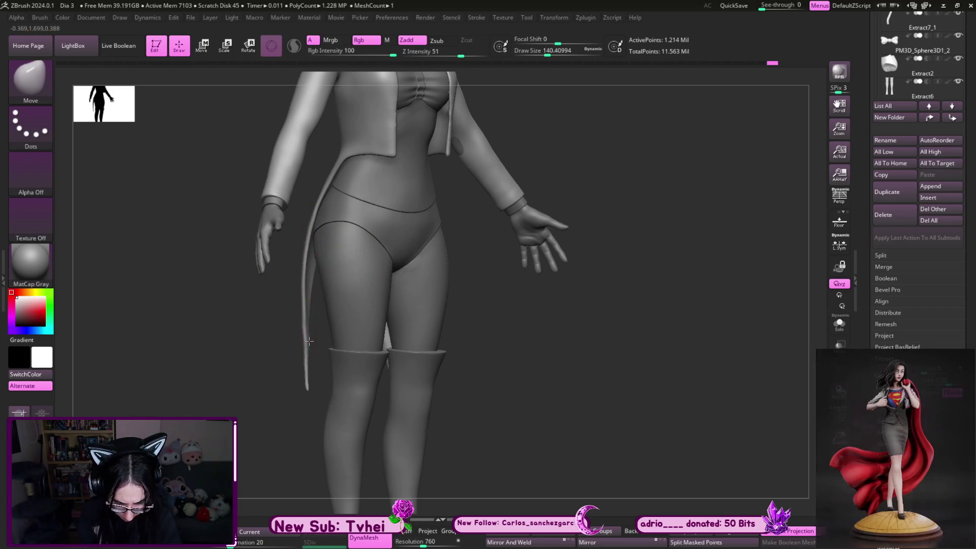
From the front view, pull the jacket's upper and lower front edges outward over the bodysuit
left_click_drag(561, 336, 539, 338, "shift")
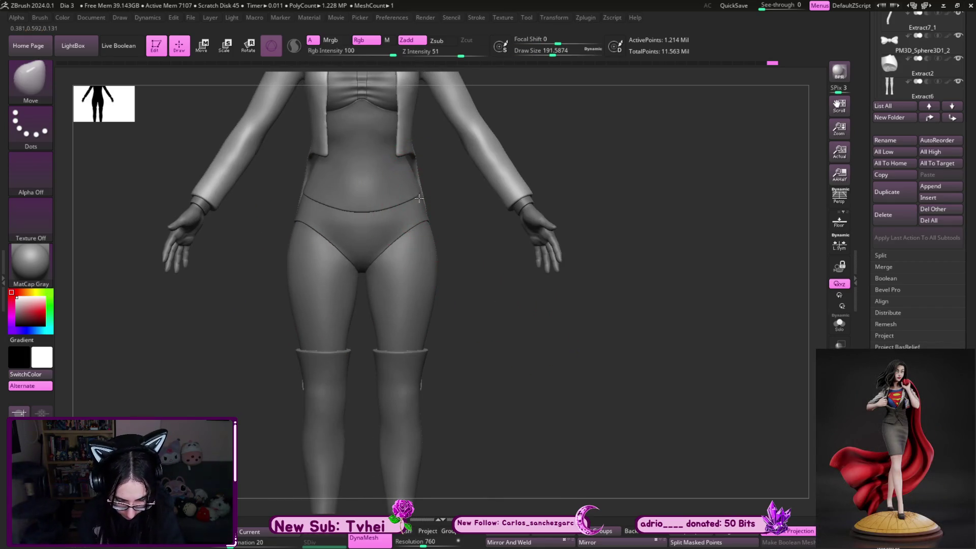
key("s")
left_click_drag(420, 157, 421, 220)
key("s")
key("s")
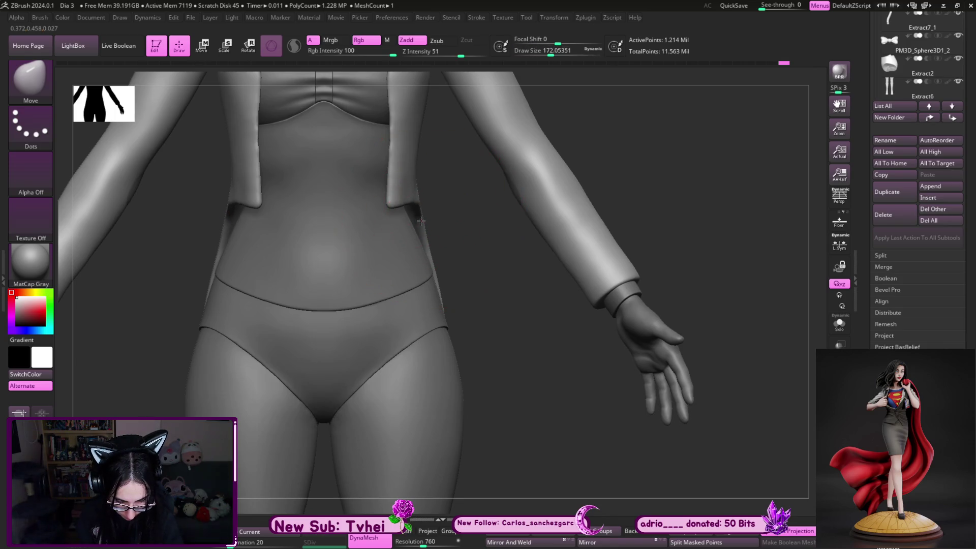
key("s")
left_click_drag(403, 153, 475, 277)
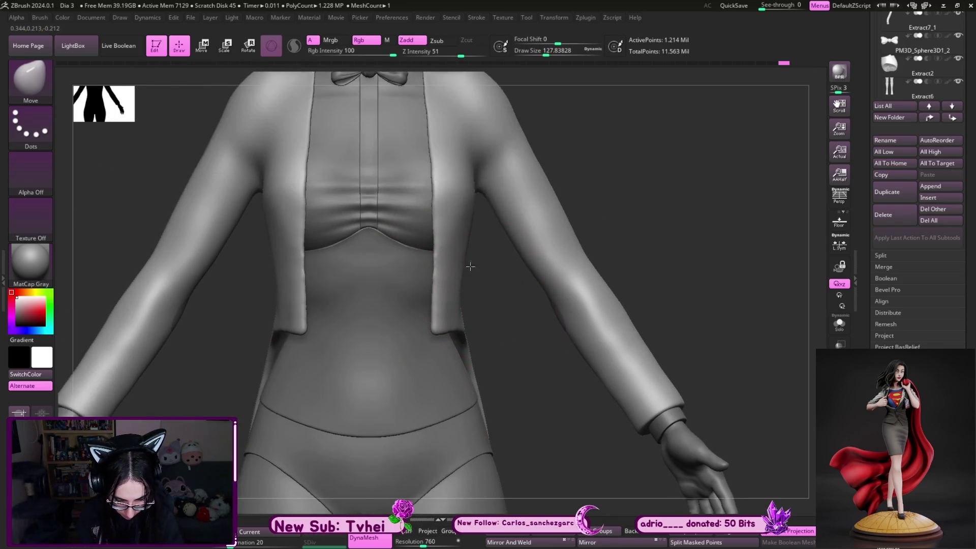
key("s")
left_click_drag(437, 206, 439, 158)
left_click_drag(436, 260, 447, 315)
key("s")
key("s")
left_click_drag(427, 347, 415, 402)
left_click_drag(458, 350, 450, 294)
key("s")
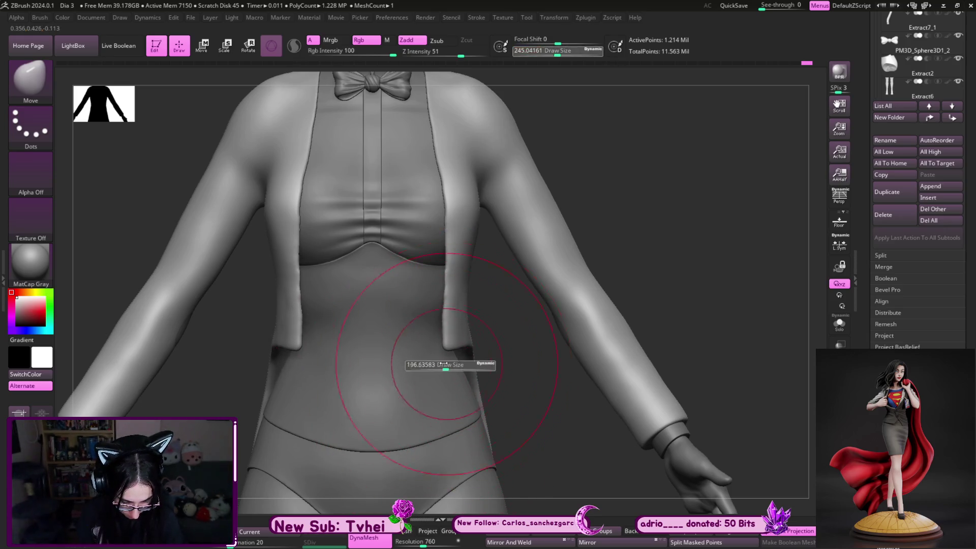
left_click_drag(447, 366, 438, 366)
Reshape the lapel around the bust from a three-quarter view and ready the smoothing brush
right_click_drag(560, 221, 380, 225)
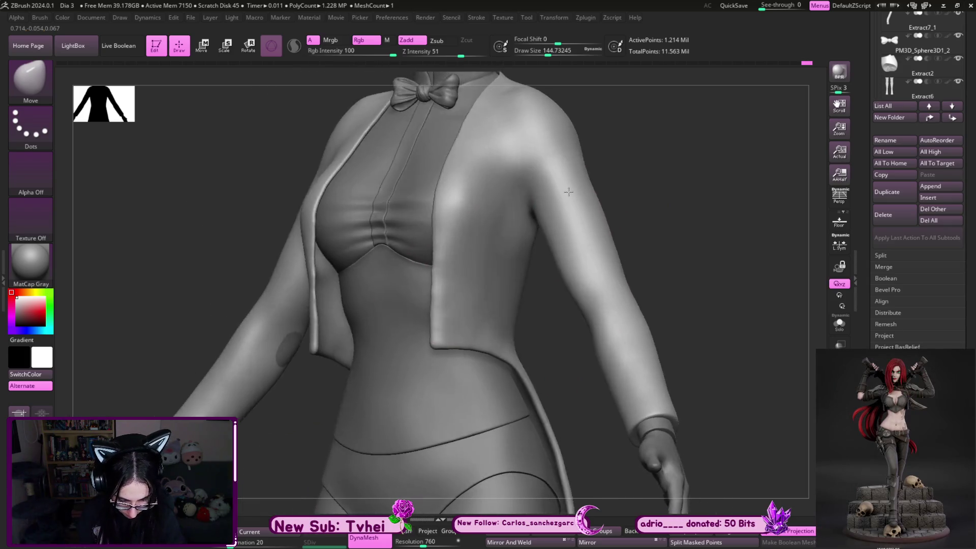
left_click_drag(332, 218, 334, 221)
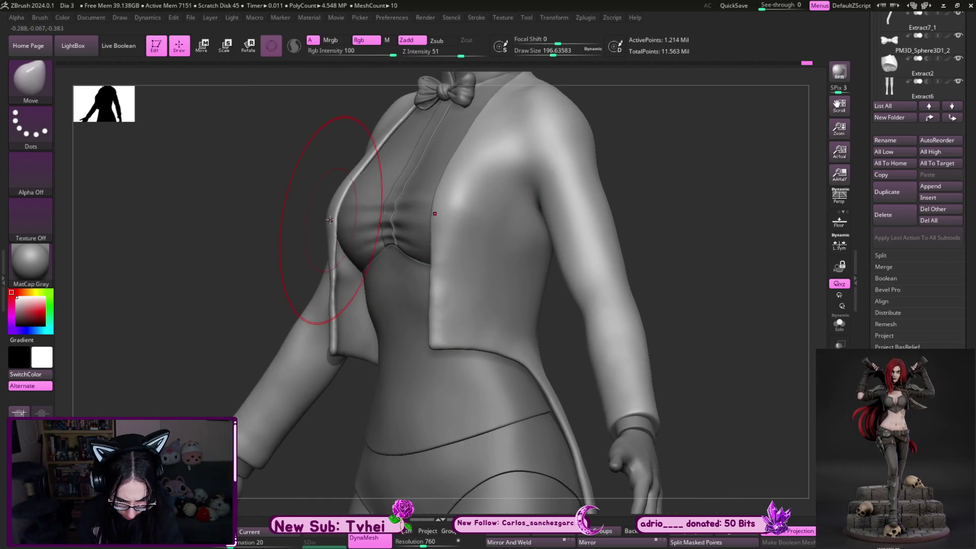
mouse_move(329, 219)
right_mouse_down()
mouse_move(447, 272)
mouse_move(623, 300)
mouse_move(328, 217)
right_mouse_up()
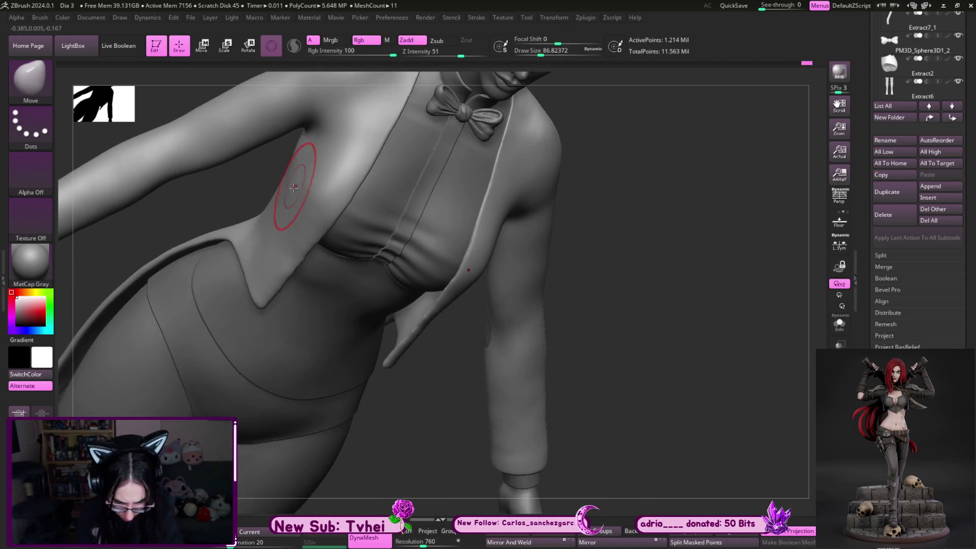
mouse_move(650, 216)
right_mouse_down("shift")
mouse_move(687, 211)
mouse_move(540, 150)
right_mouse_up("shift")
mouse_move(549, 334)
right_mouse_down()
mouse_move(508, 338)
mouse_move(535, 366)
mouse_move(343, 270)
right_mouse_up()
key("shift")
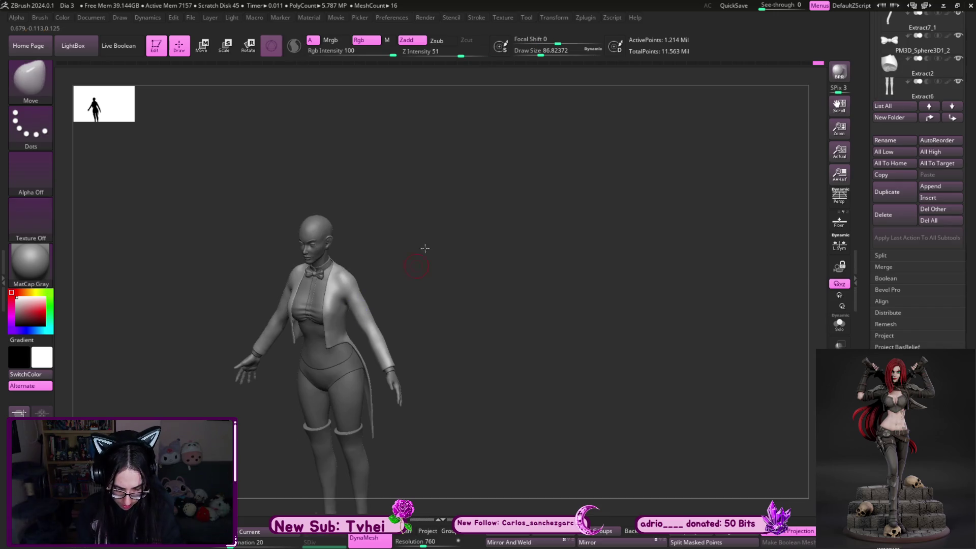
left_click_drag(423, 254, 497, 277, "shift")
key("f")
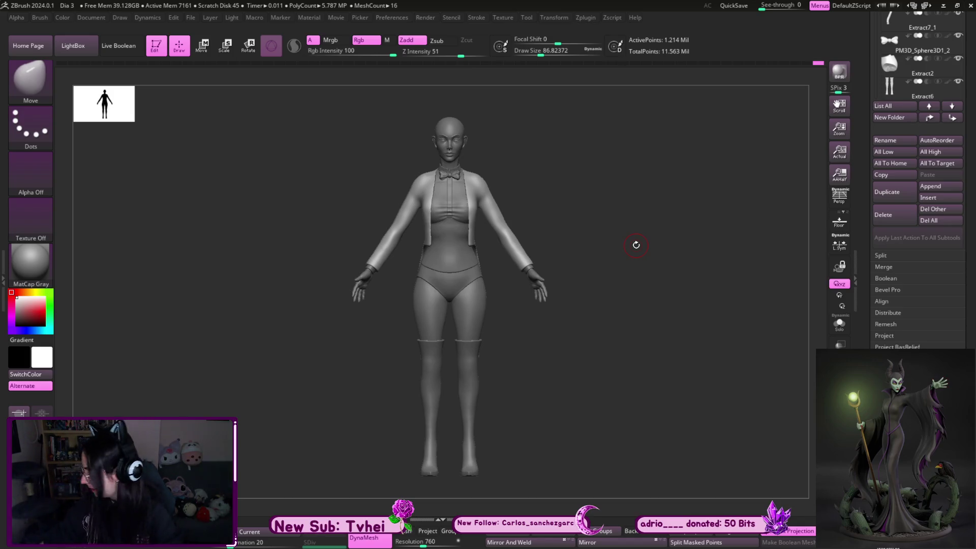
mouse_move(635, 245)
left_mouse_down()
mouse_move(600, 363)
mouse_move(586, 375)
left_mouse_up()
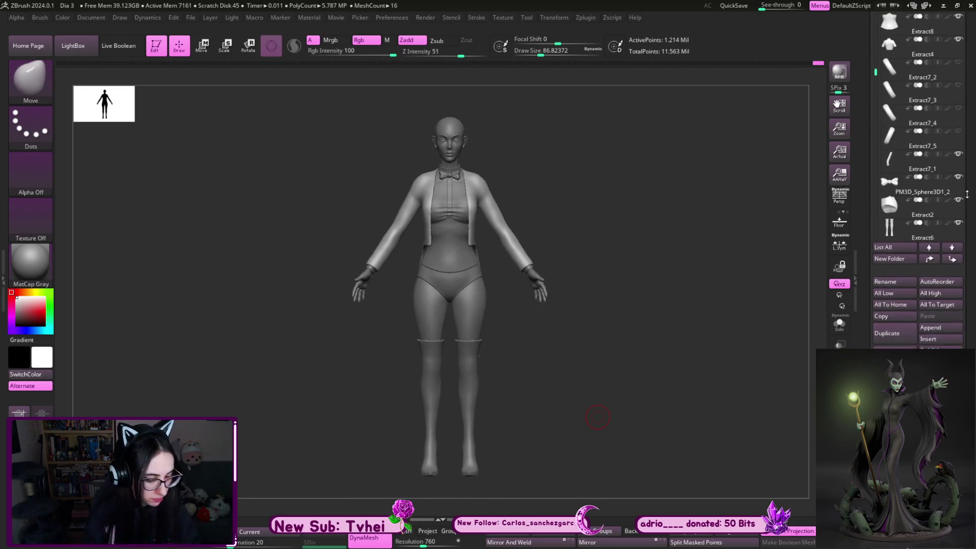
mouse_move(623, 425)
left_mouse_down("alt")
mouse_move(618, 411)
mouse_move(675, 409)
left_mouse_up("alt")
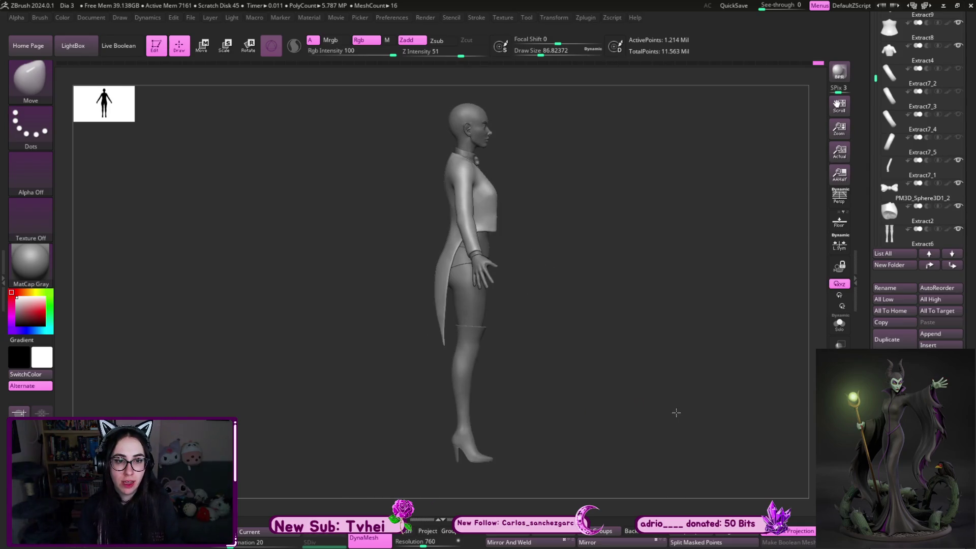
mouse_move(569, 415)
left_mouse_down()
mouse_move(408, 407)
mouse_move(729, 414)
mouse_move(711, 443)
left_mouse_up()
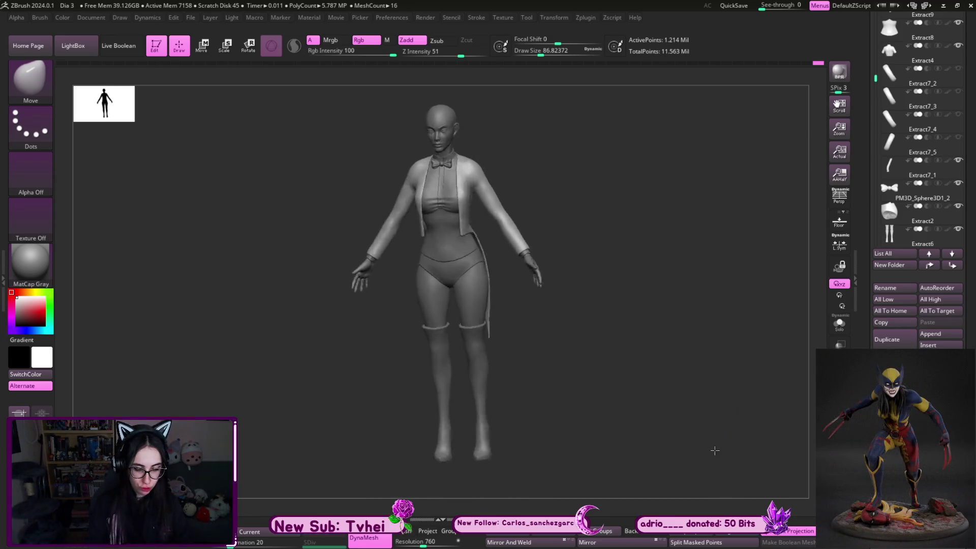